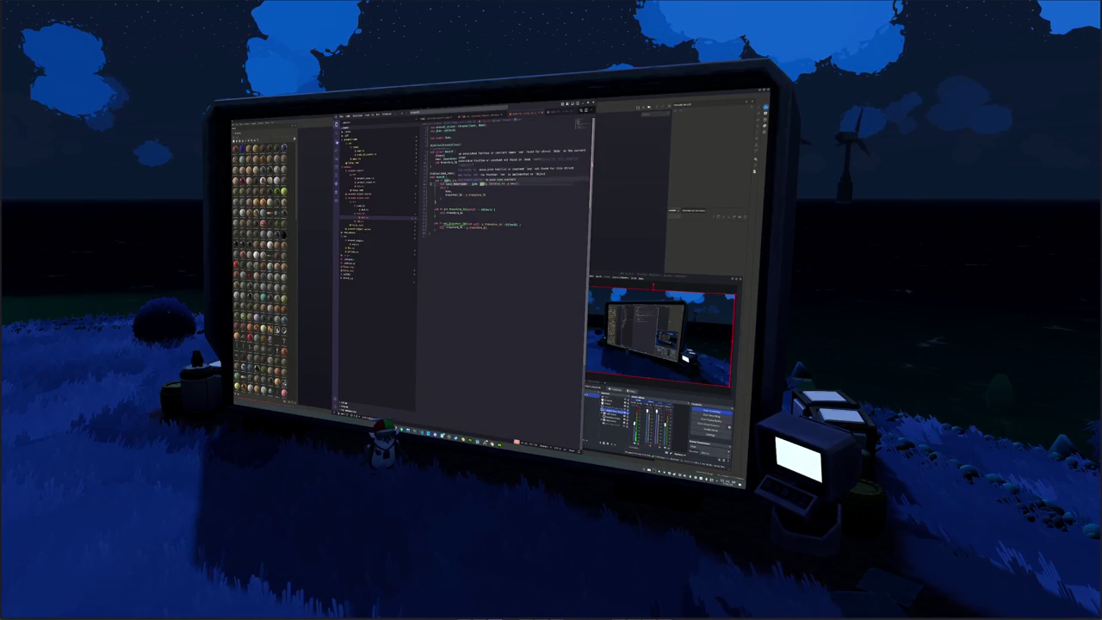
Start a new fn new constructor with a name: &str parameter inside the impl block.
scroll(508, 241, "down", 5)
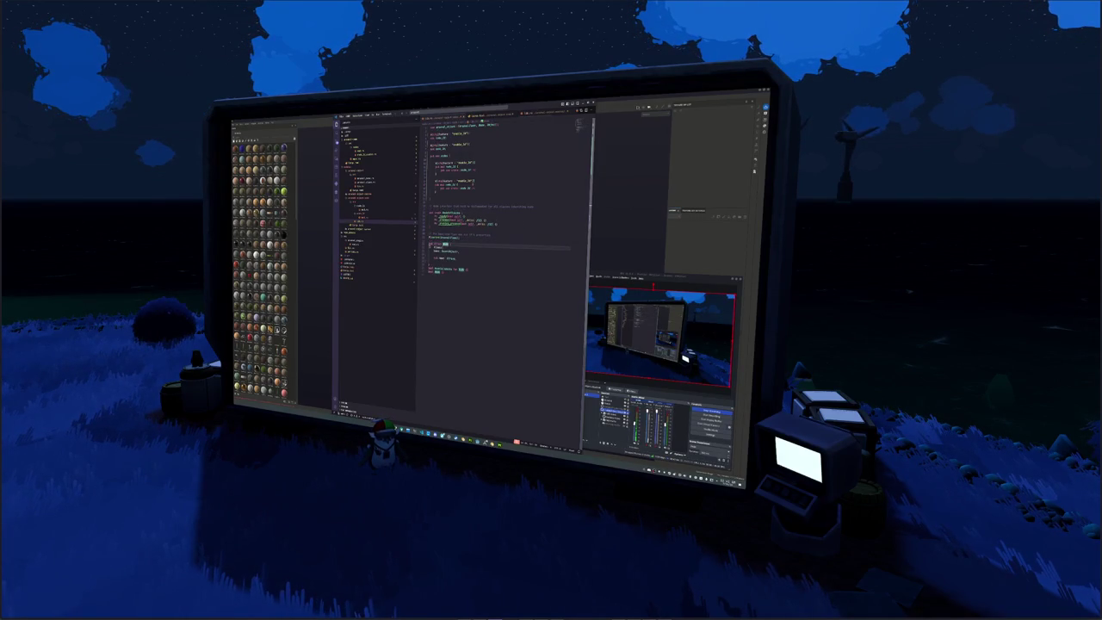
left_click(470, 263)
left_click(482, 213)
left_click(482, 191)
left_click(462, 277)
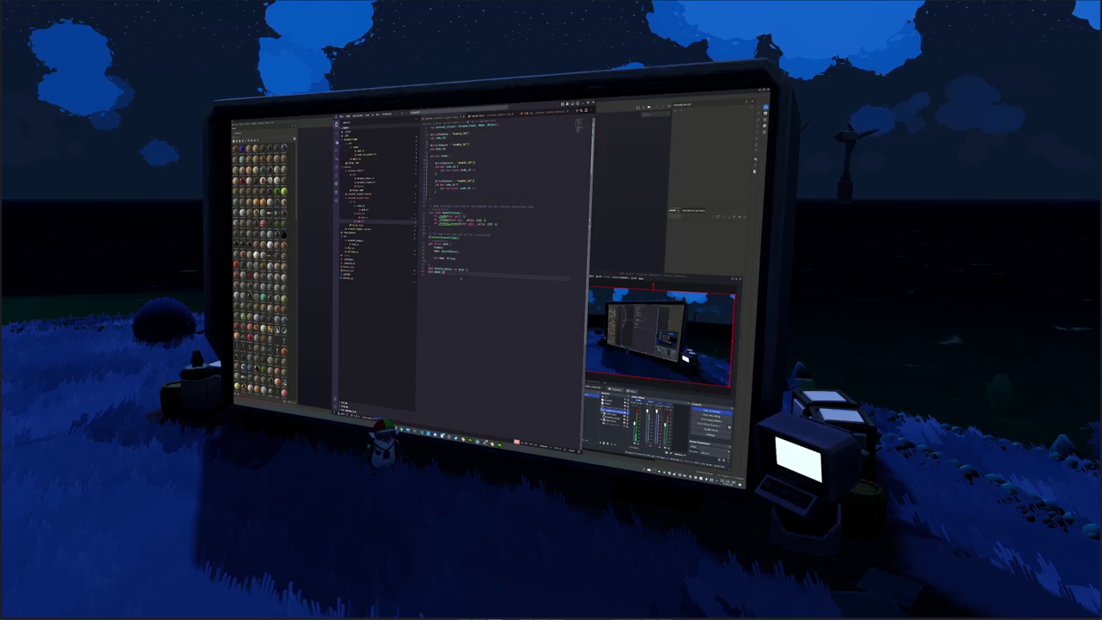
type("fn")
key("Return")
type("new")
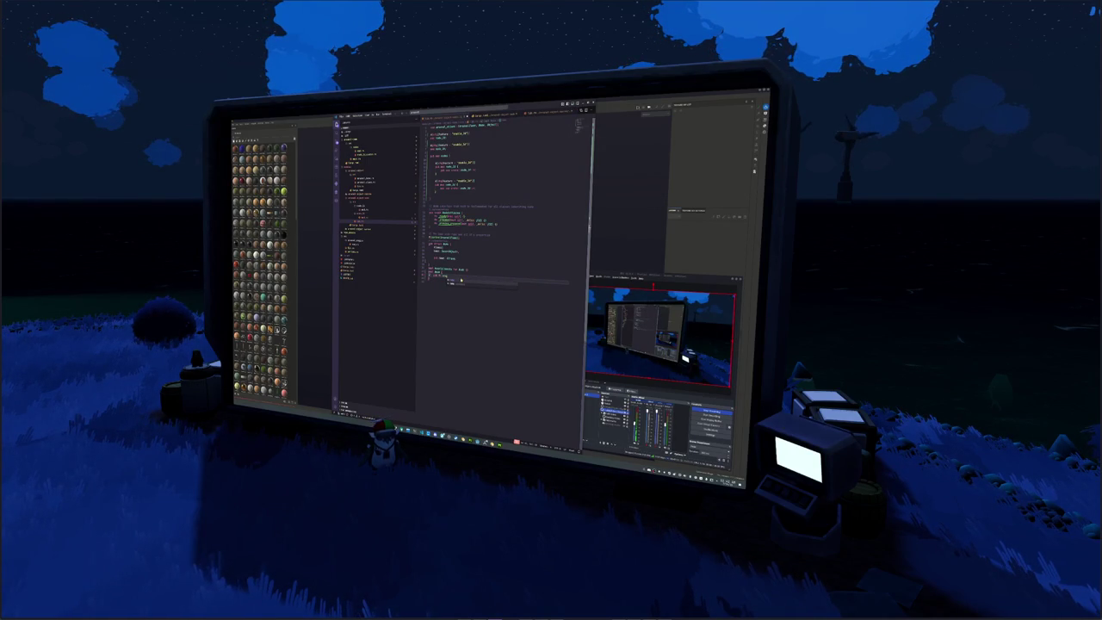
type("()")
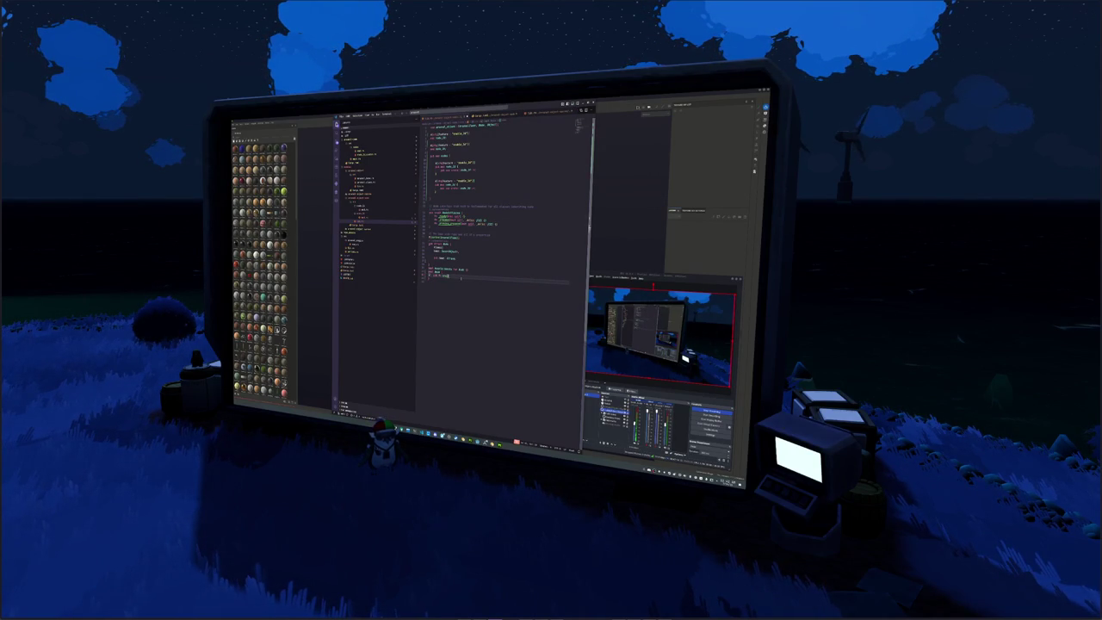
type(" {self")
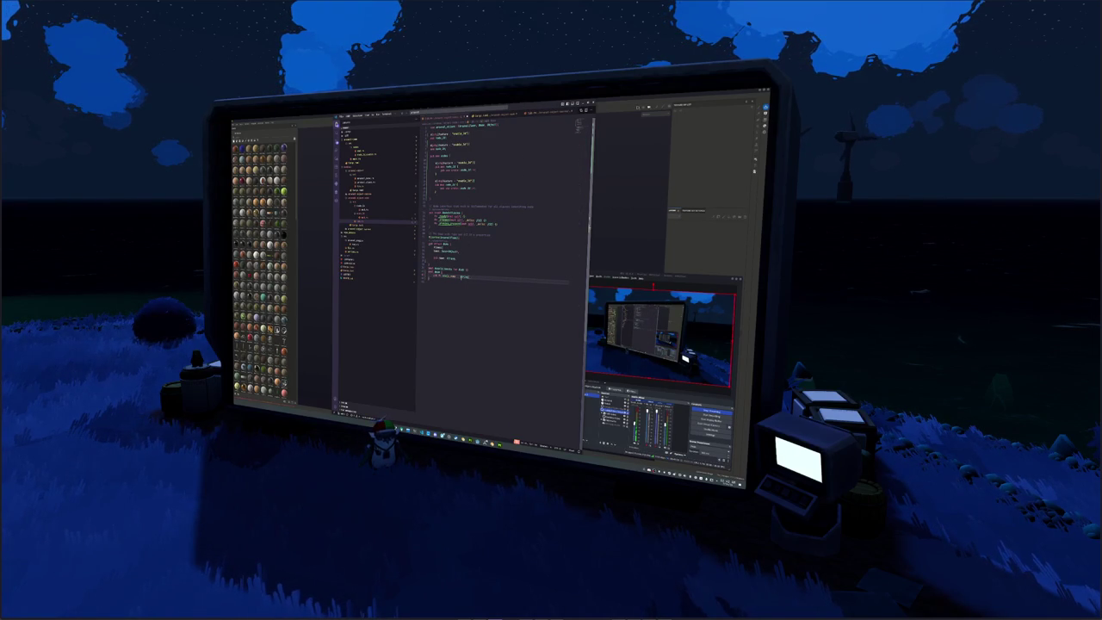
type(", name: &str)")
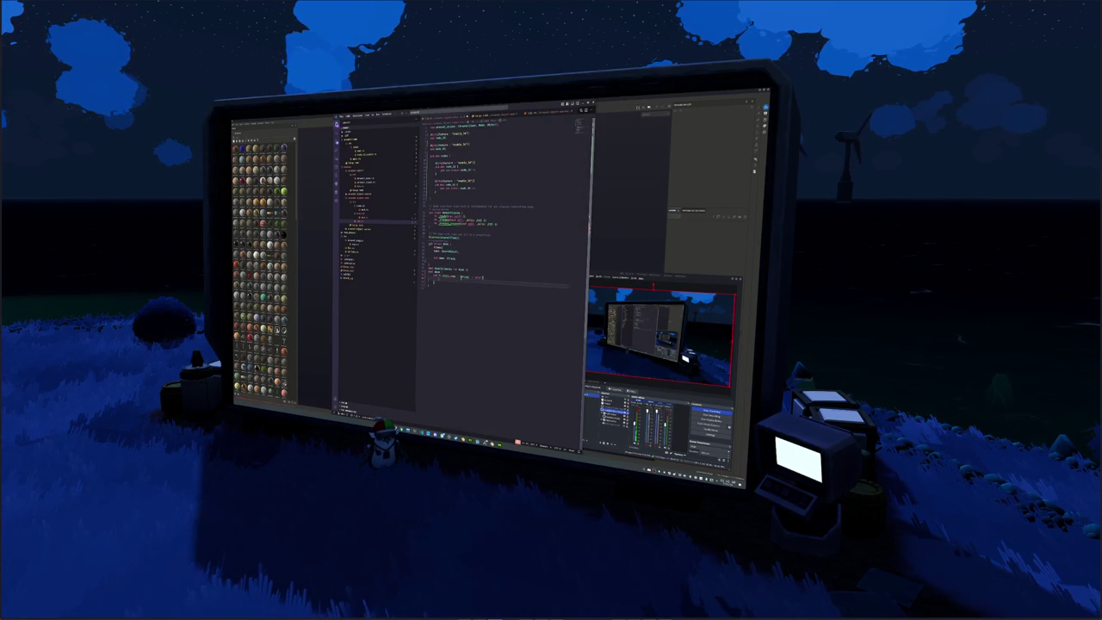
type(".")
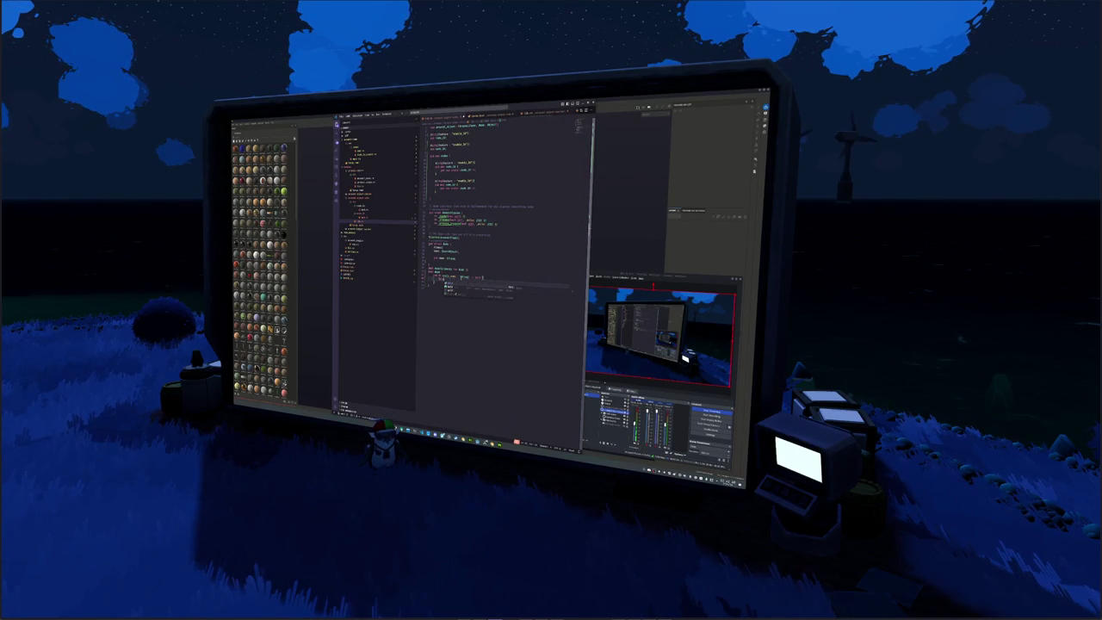
key("Return")
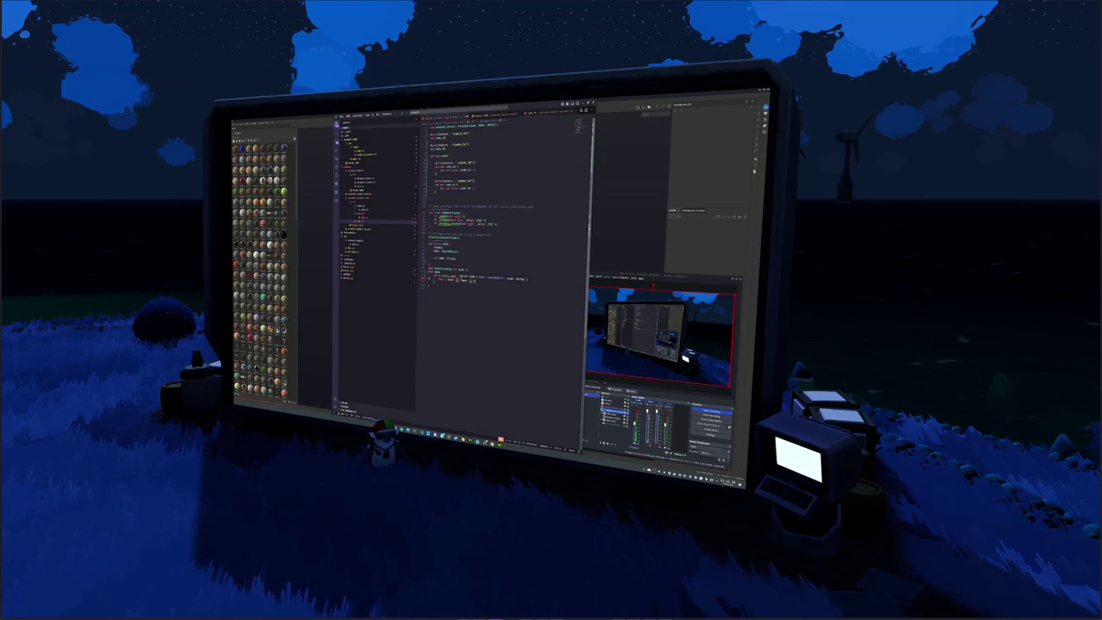
Write the constructor's first body lines using the name parameter, accepting autocomplete suggestions.
type("valval")
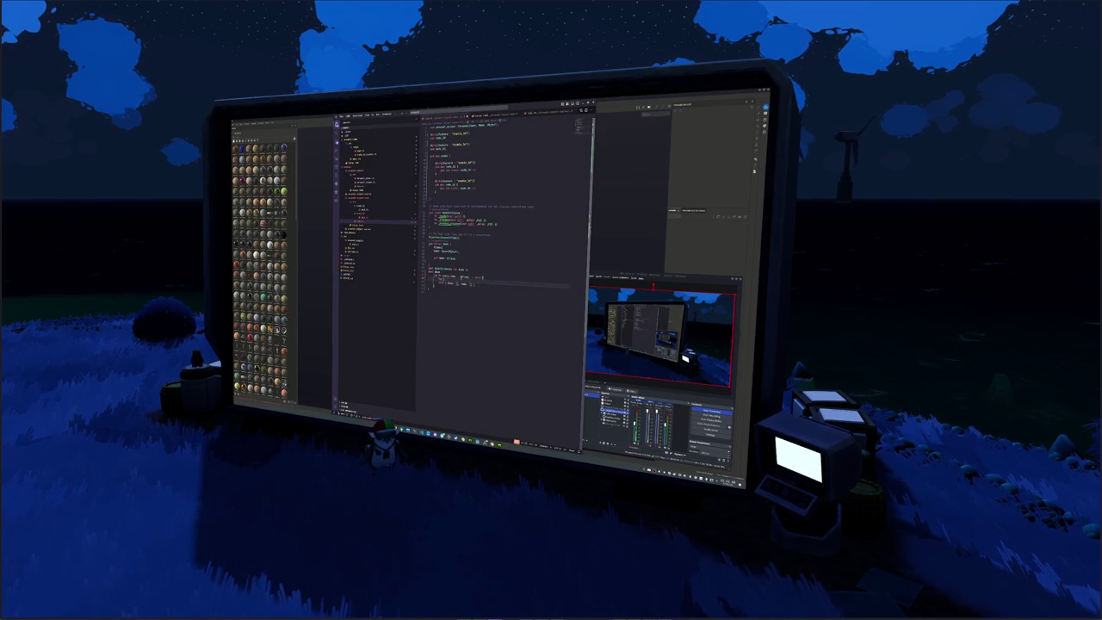
type("forval")
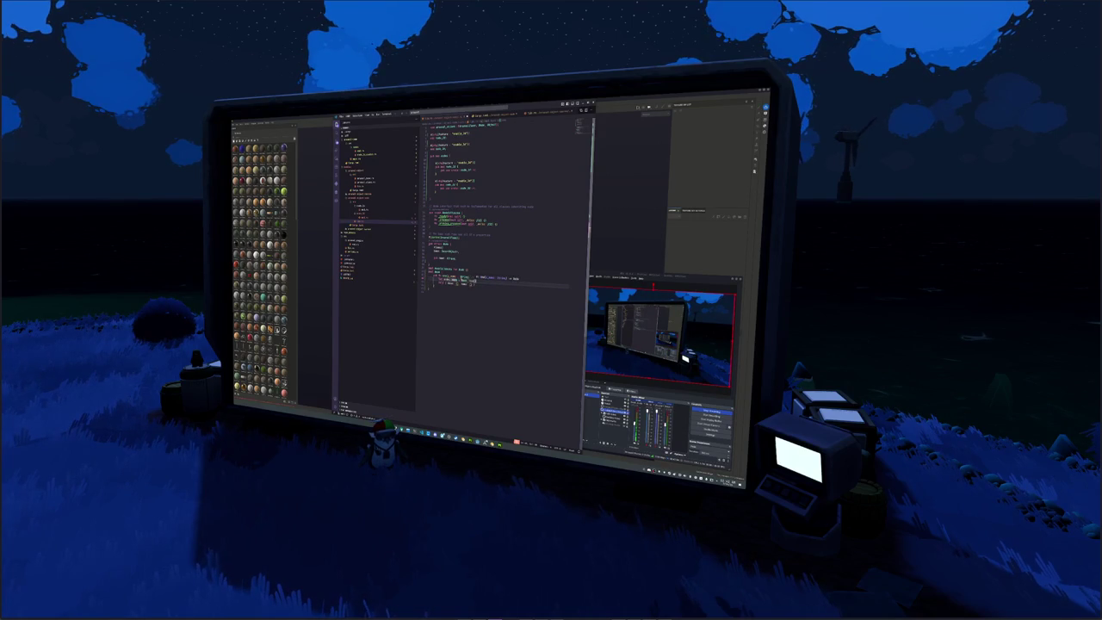
type("valval")
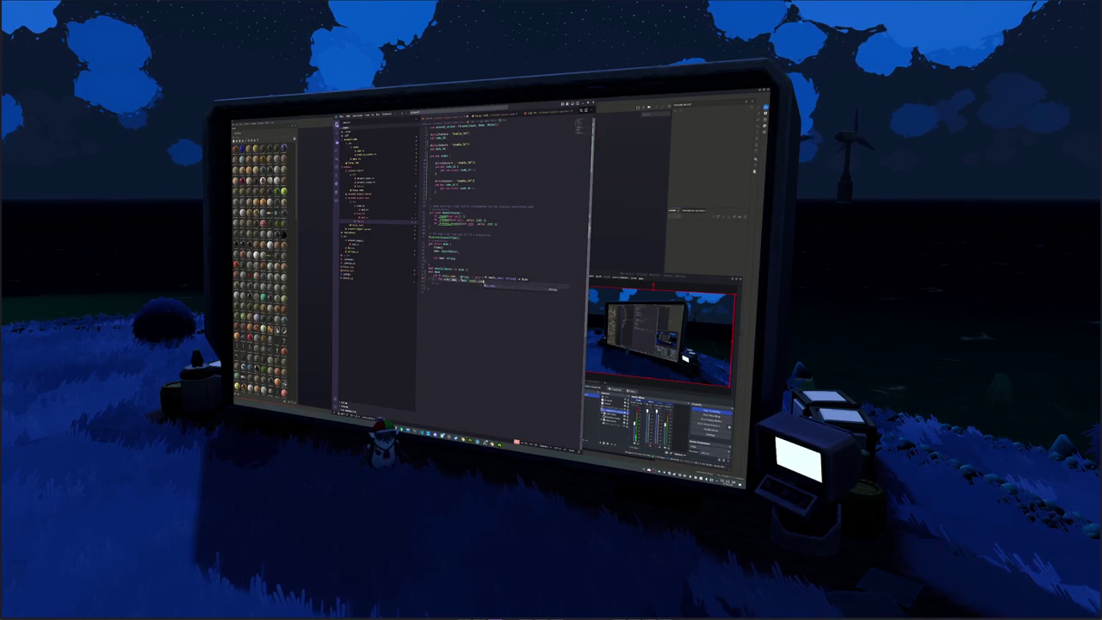
type(");")
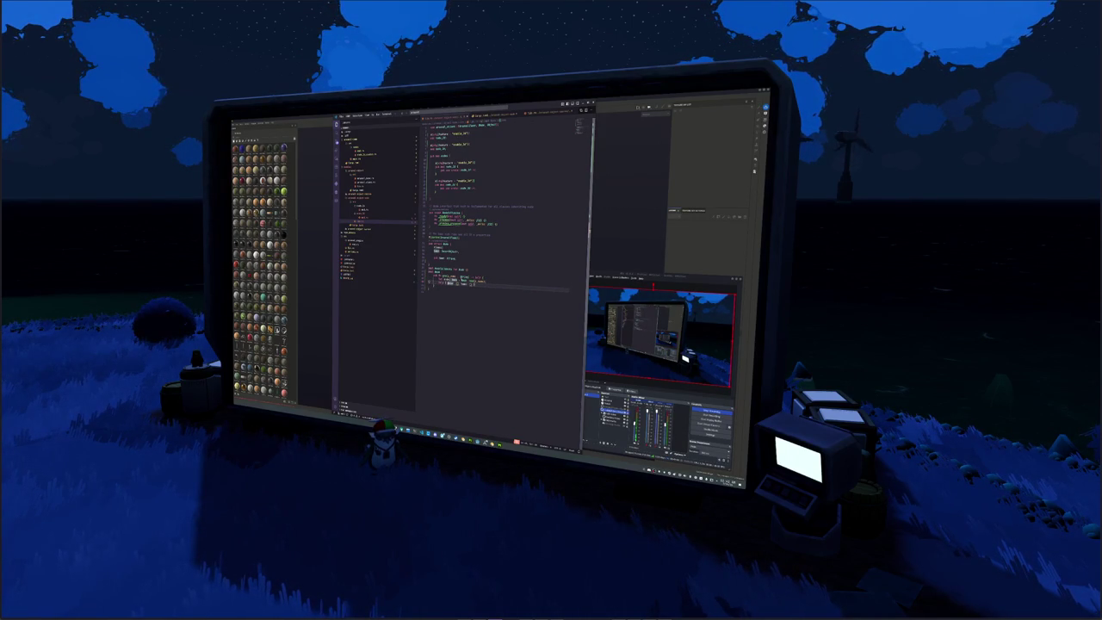
type("Vec")
key("Return")
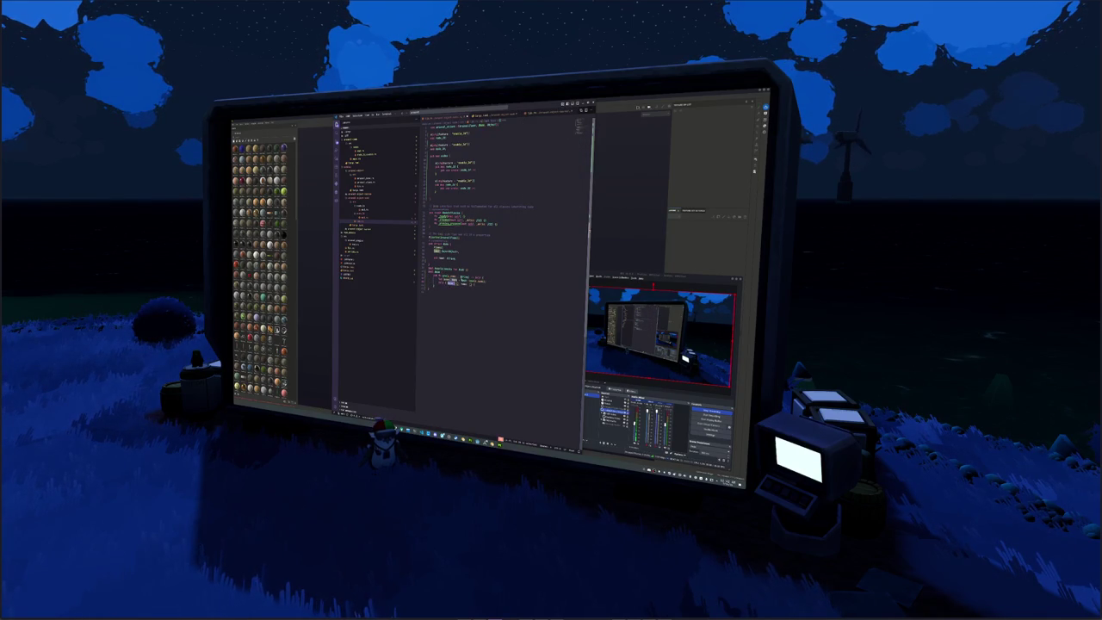
type("name")
key("Return")
key("Return")
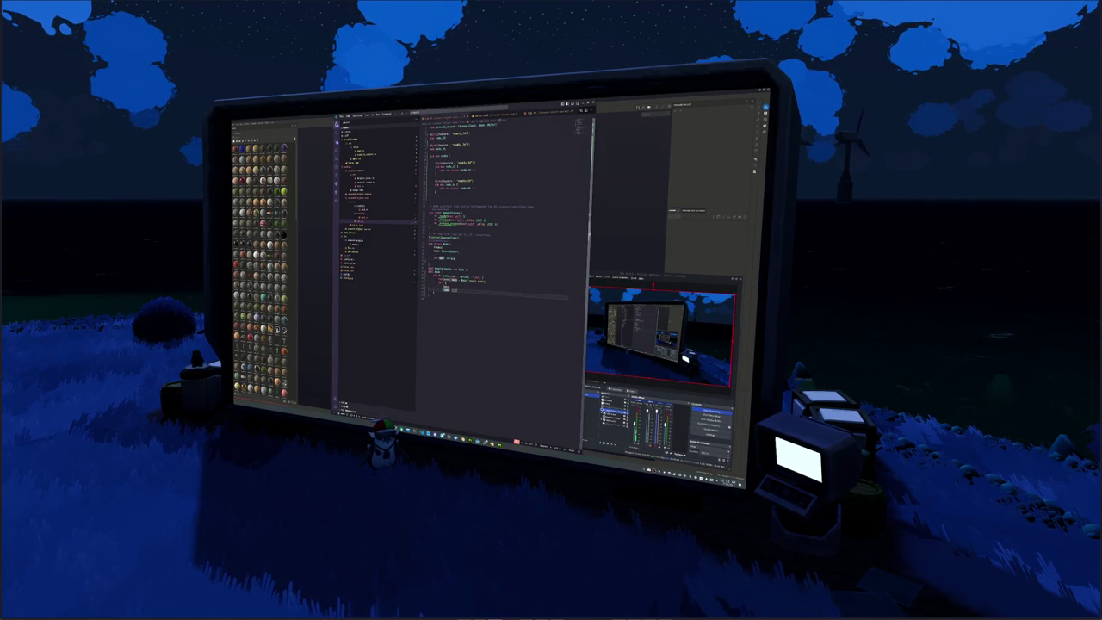
type("s")
key("Return")
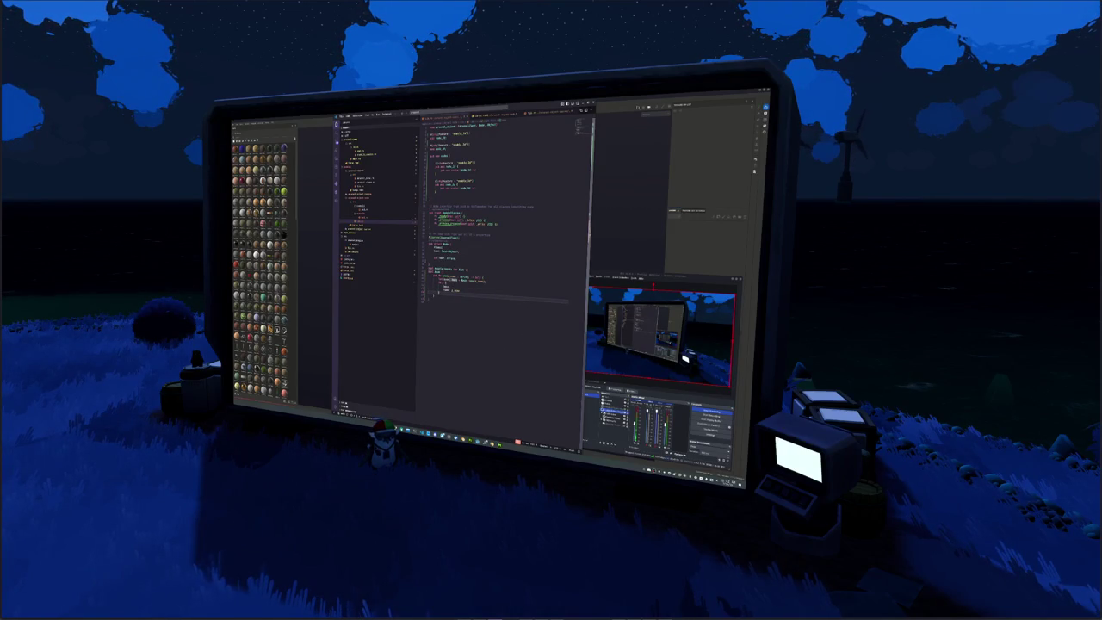
key("Up")
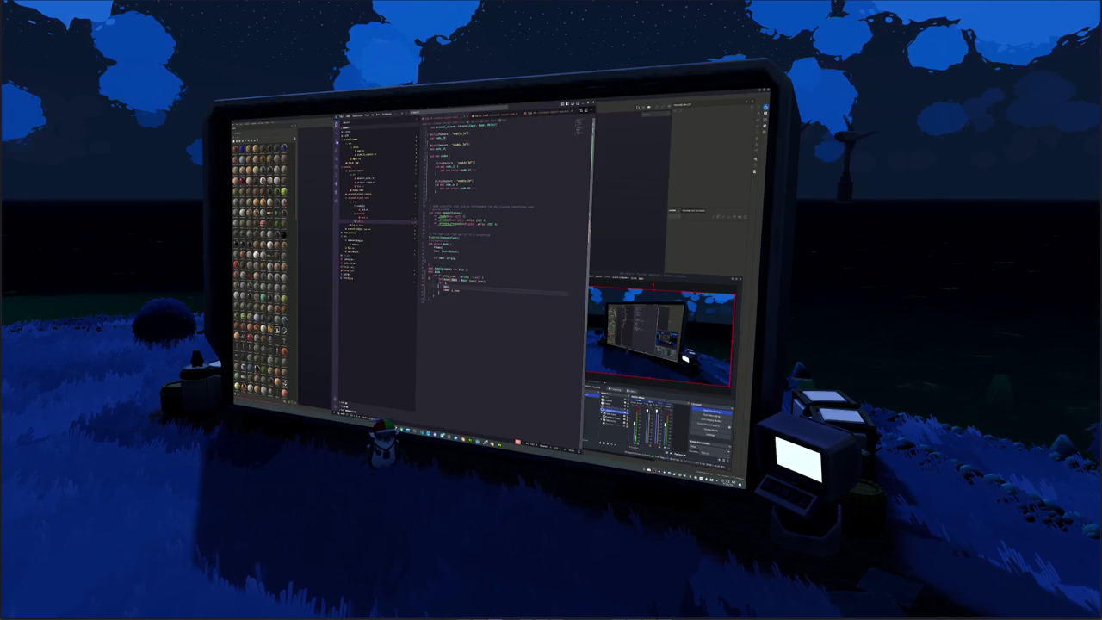
type("e")
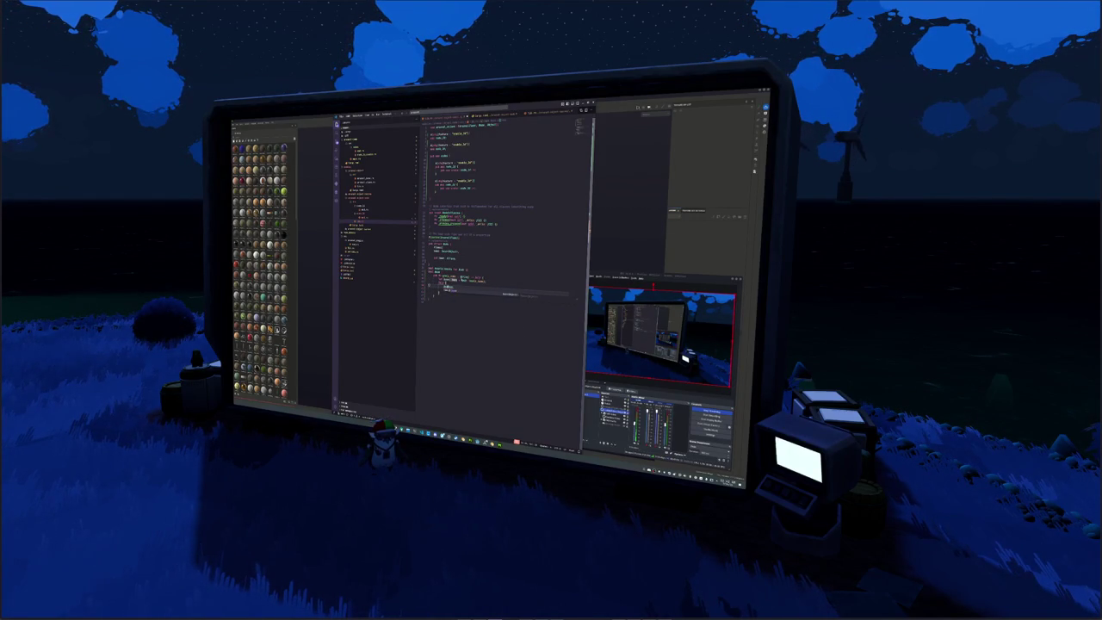
key("Tab")
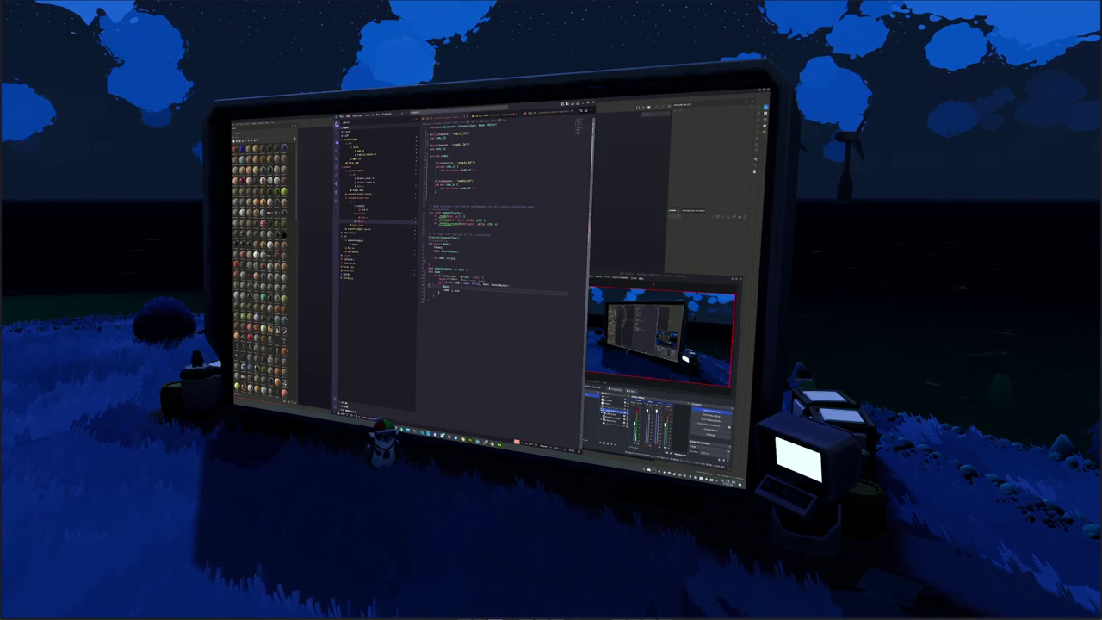
Build a chained method call on data from autocomplete suggestions and close it with '),'.
type("data.")
key("Tab")
type(".")
key("Tab")
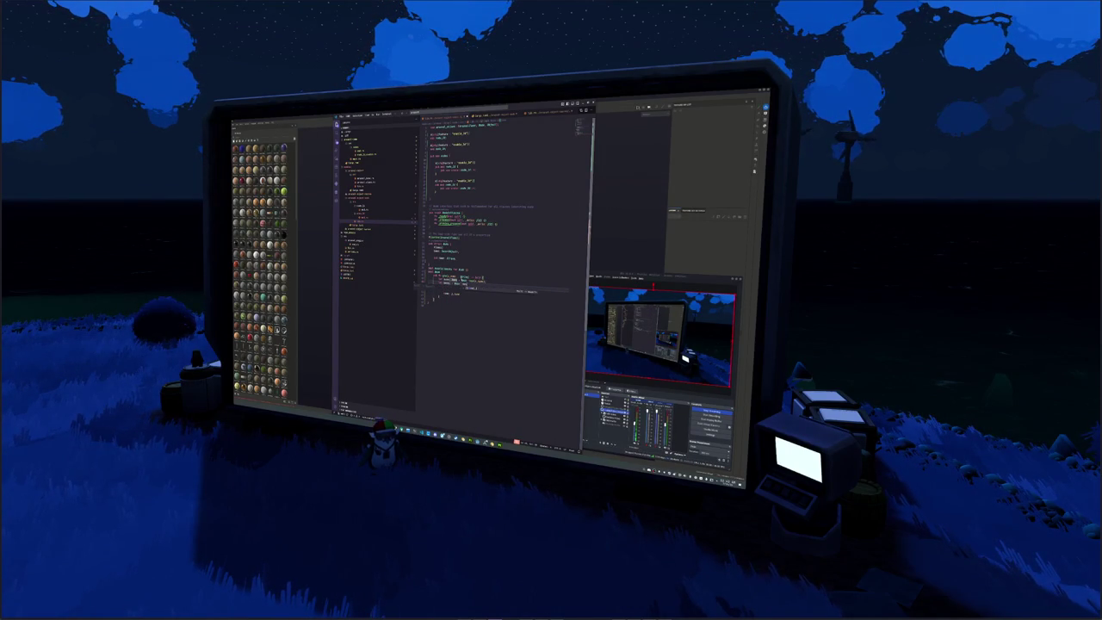
key("Tab")
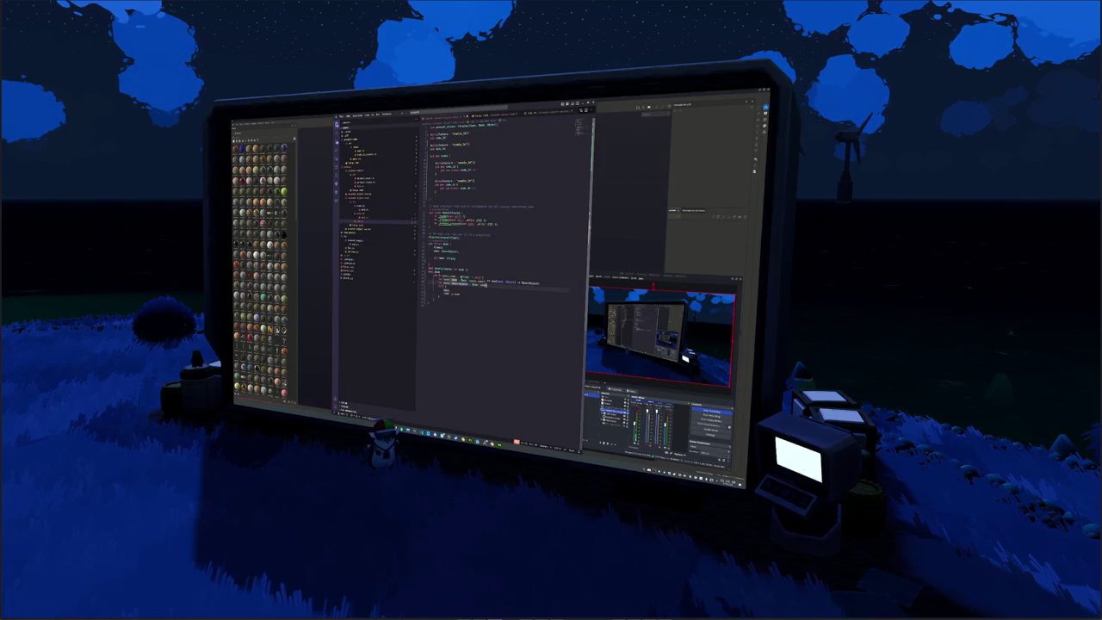
type(".")
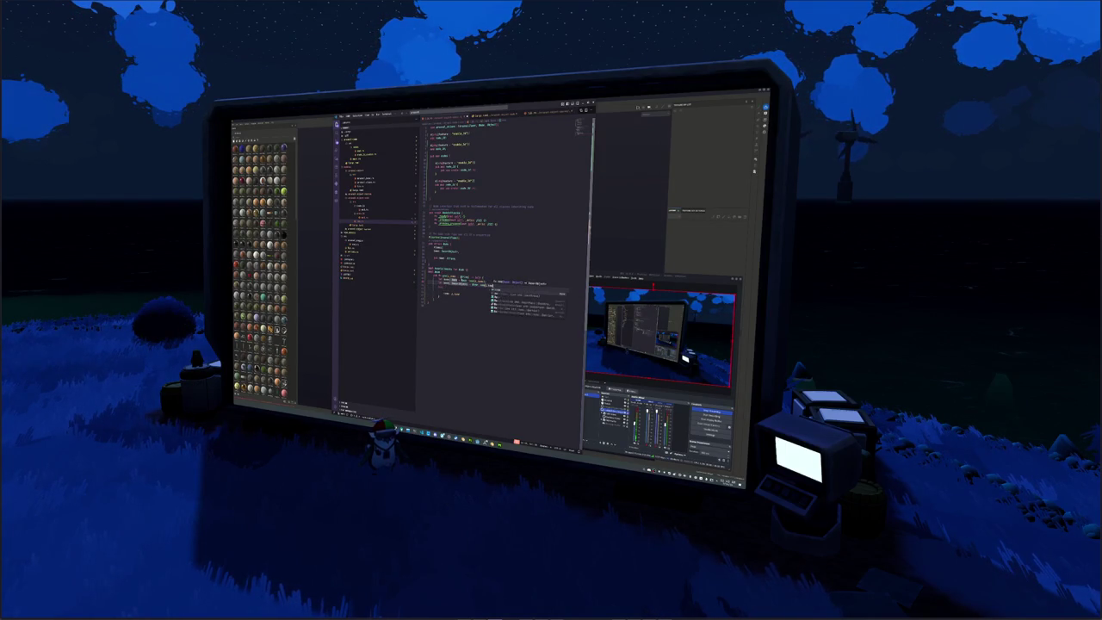
key("Tab")
type(")")
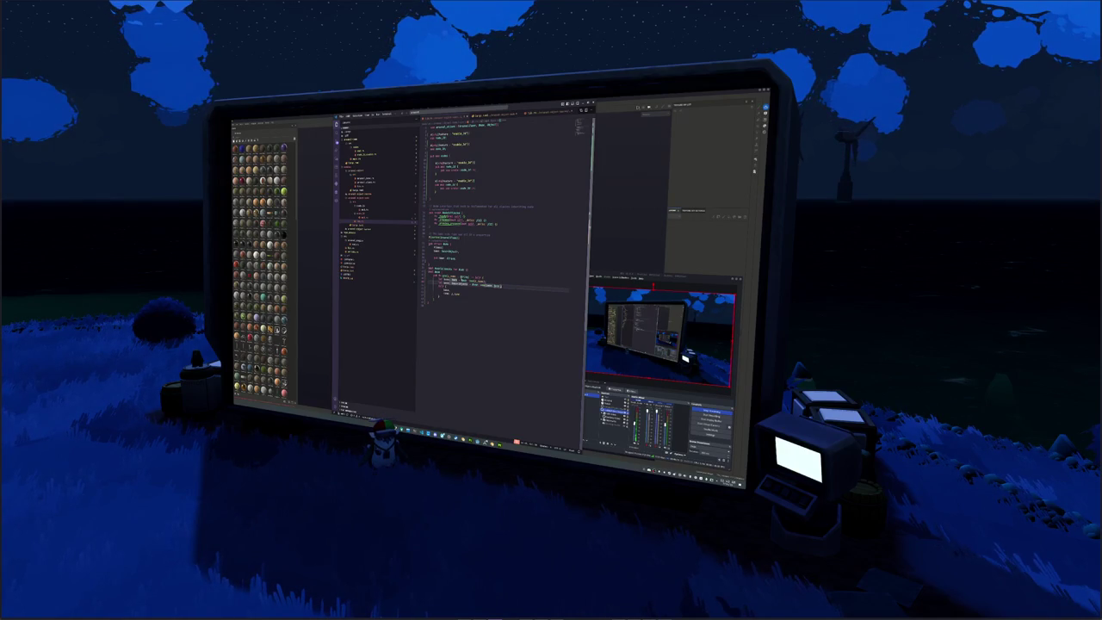
type(",")
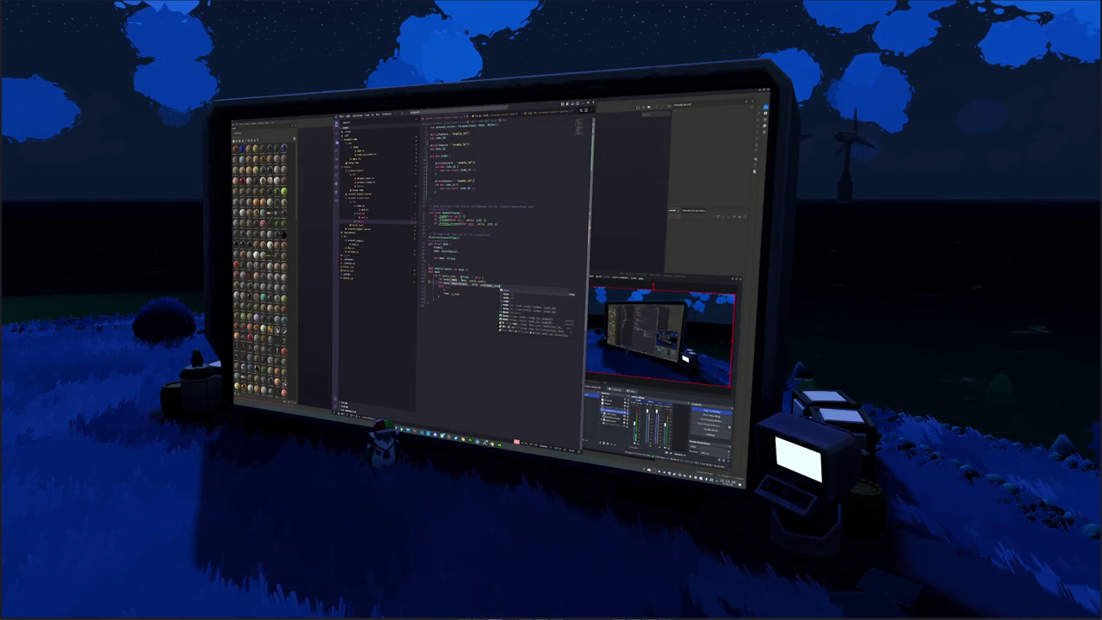
key("Return")
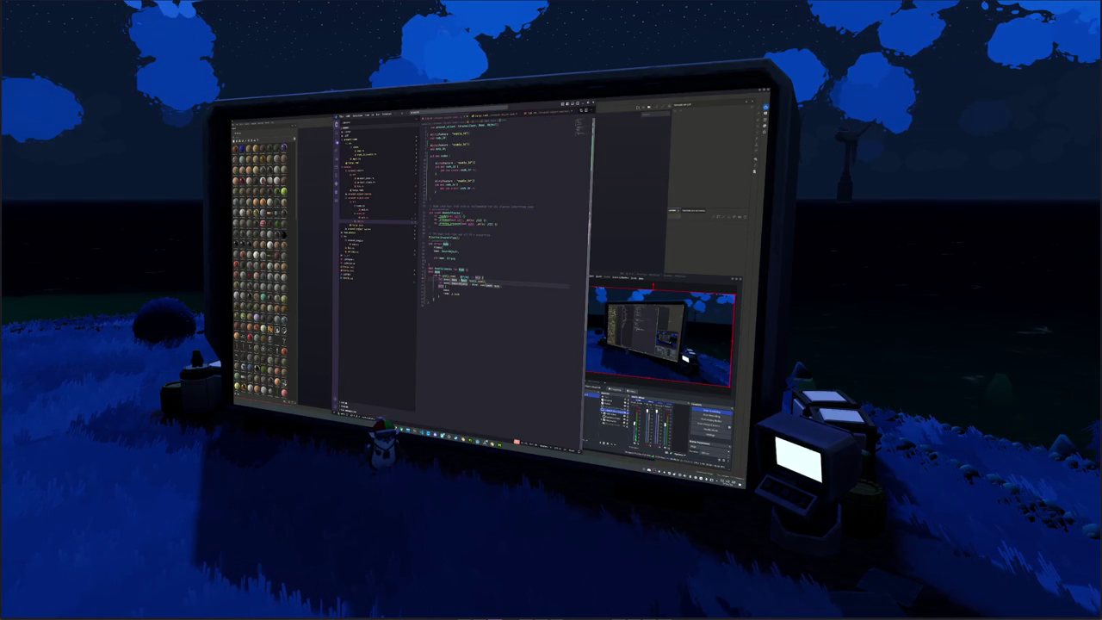
Write the next body line and close the function call's arguments with ', )'.
type("break")
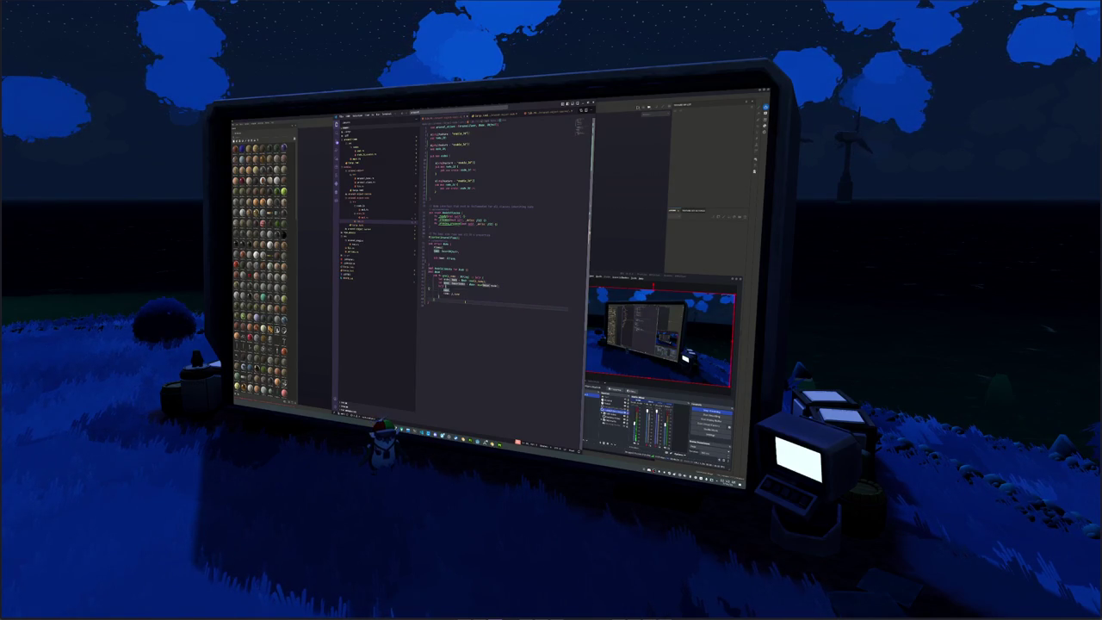
type("hand")
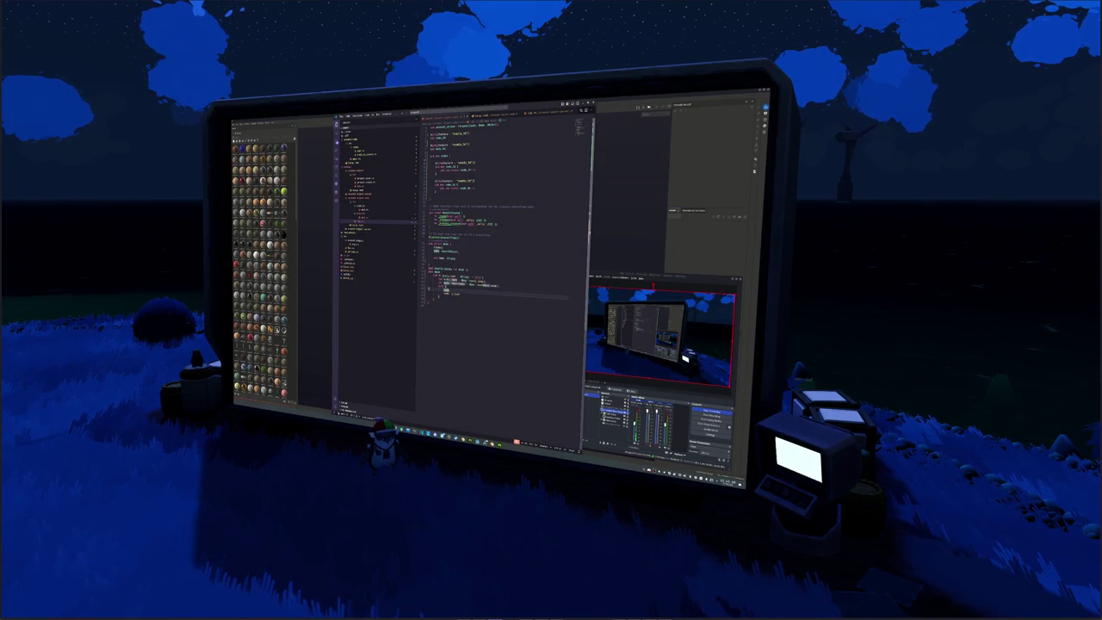
type(".")
key("Return")
key("Return")
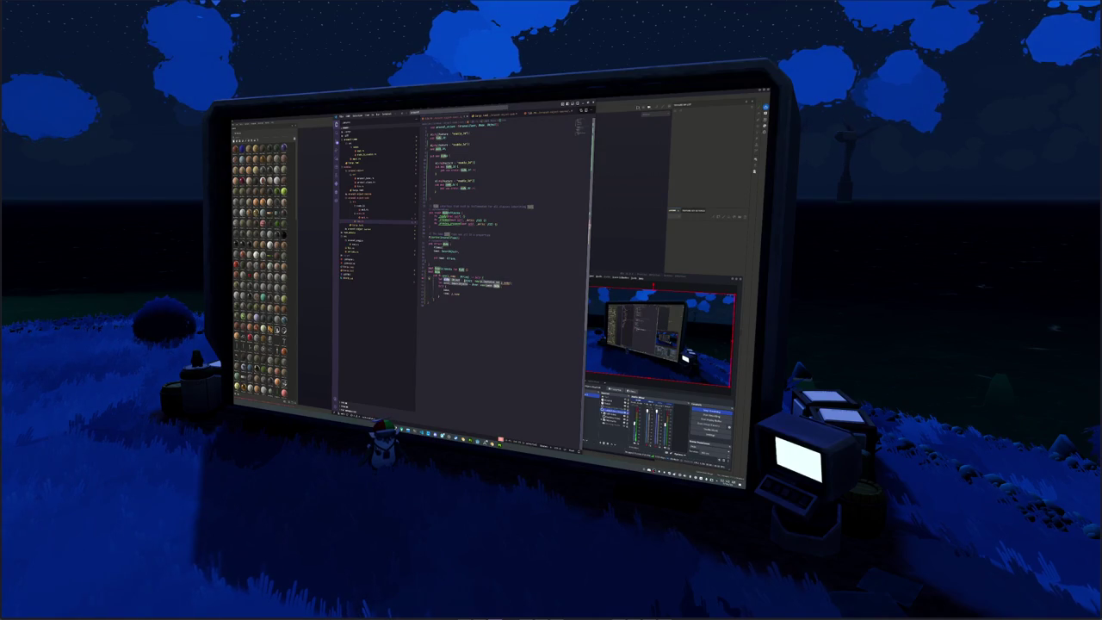
type("s")
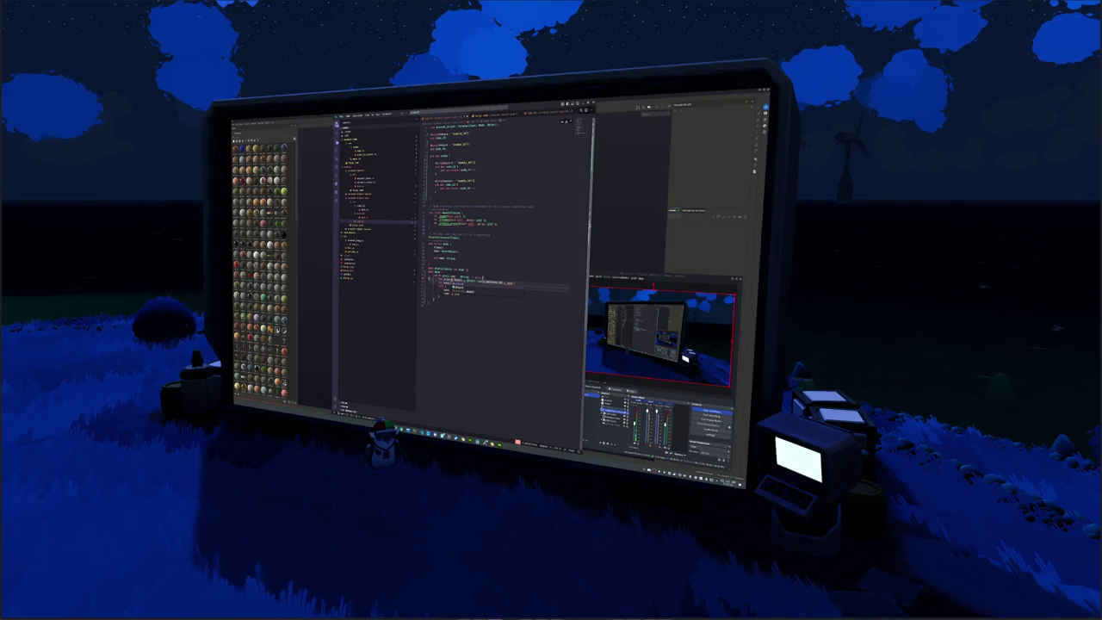
type("ek")
key("Tab")
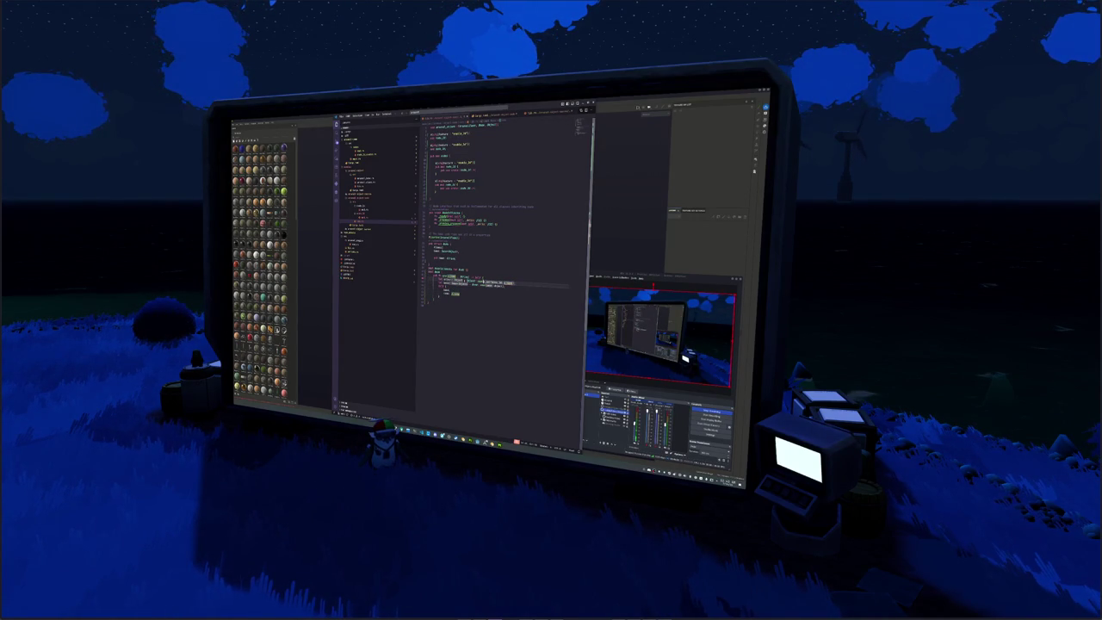
key("BackSpace")
type("w")
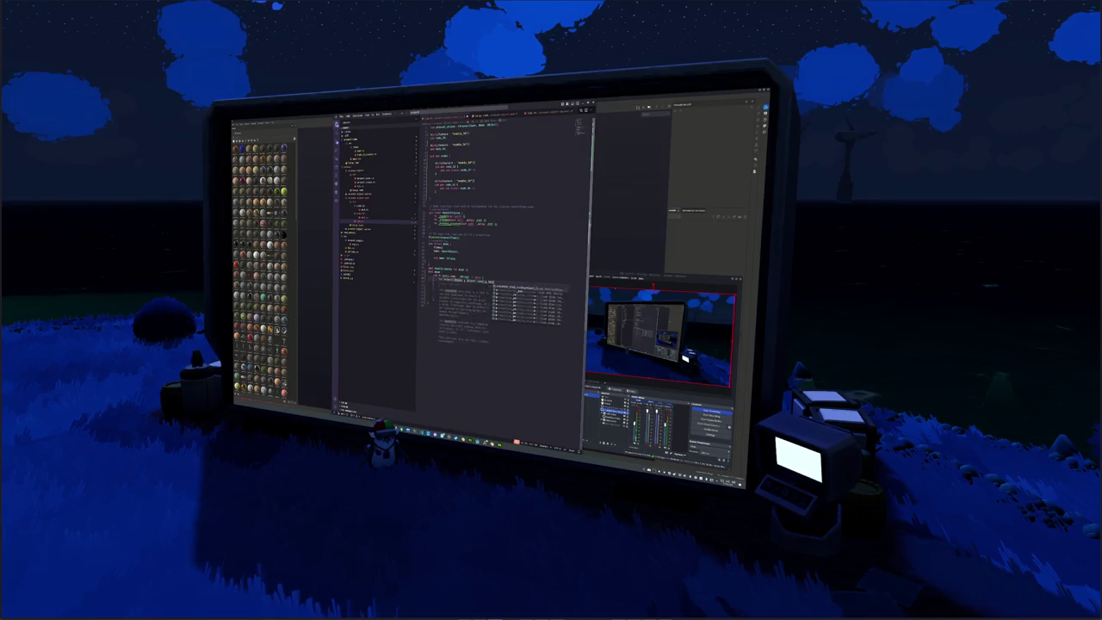
type("o")
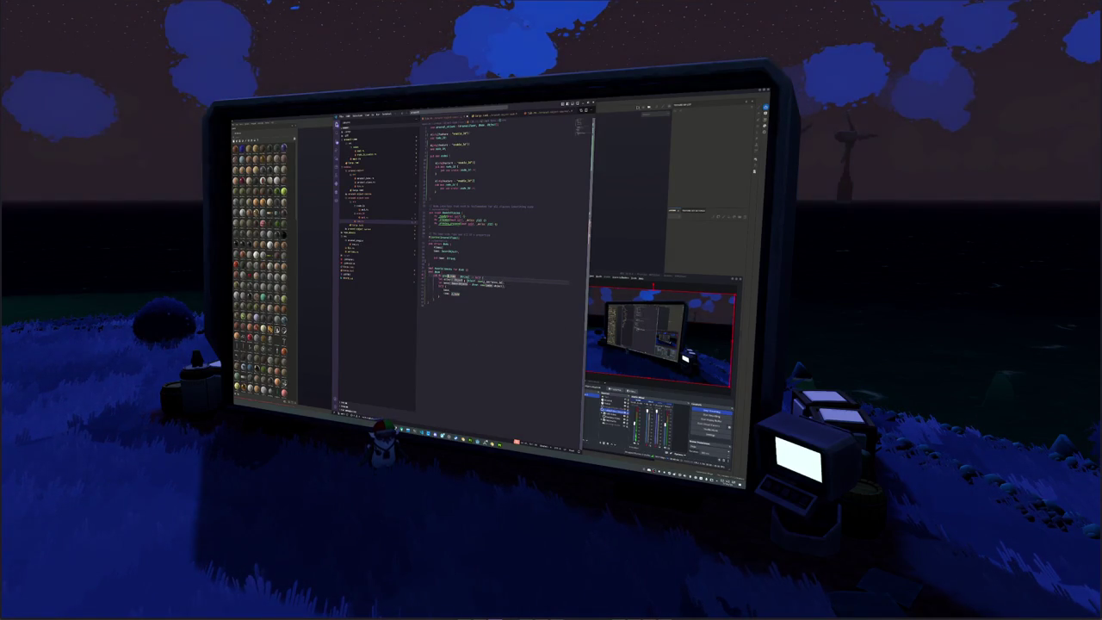
type("_t")
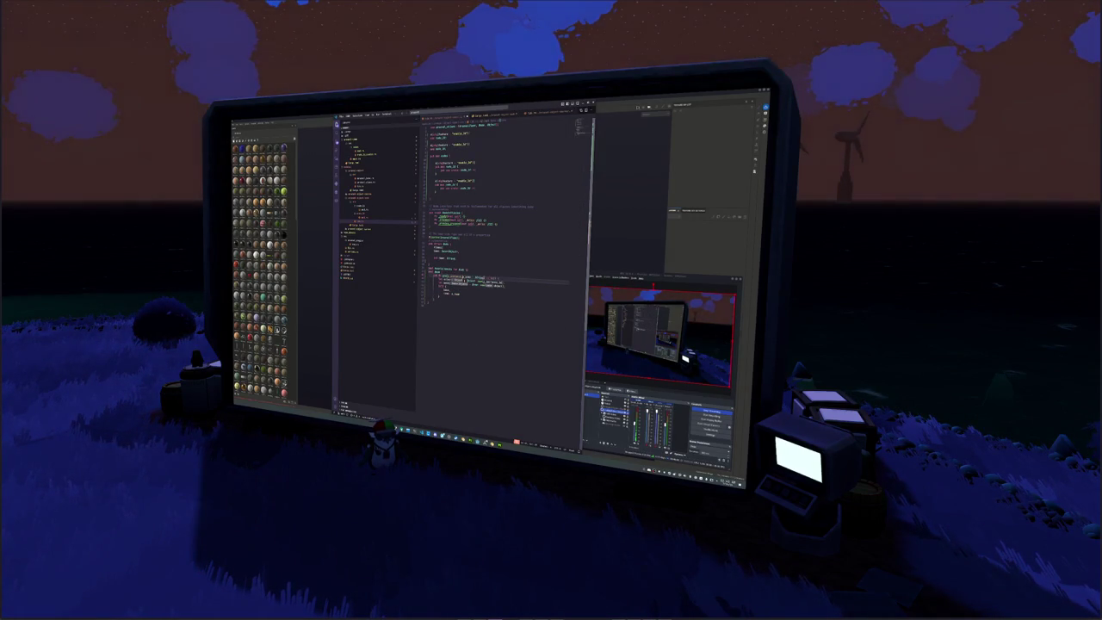
type("String")
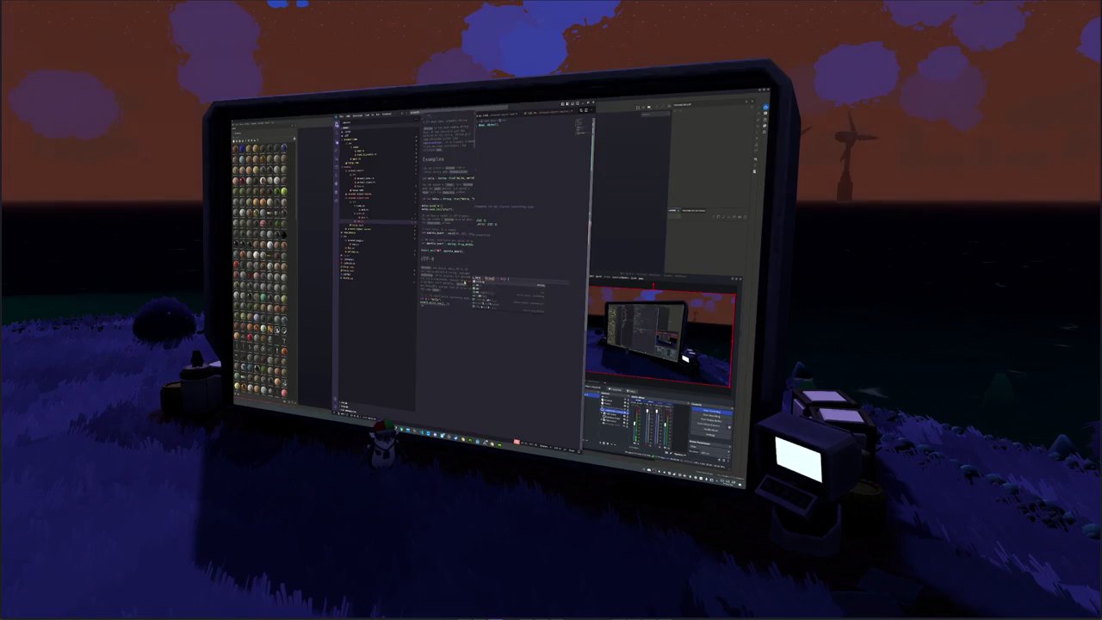
type(")")
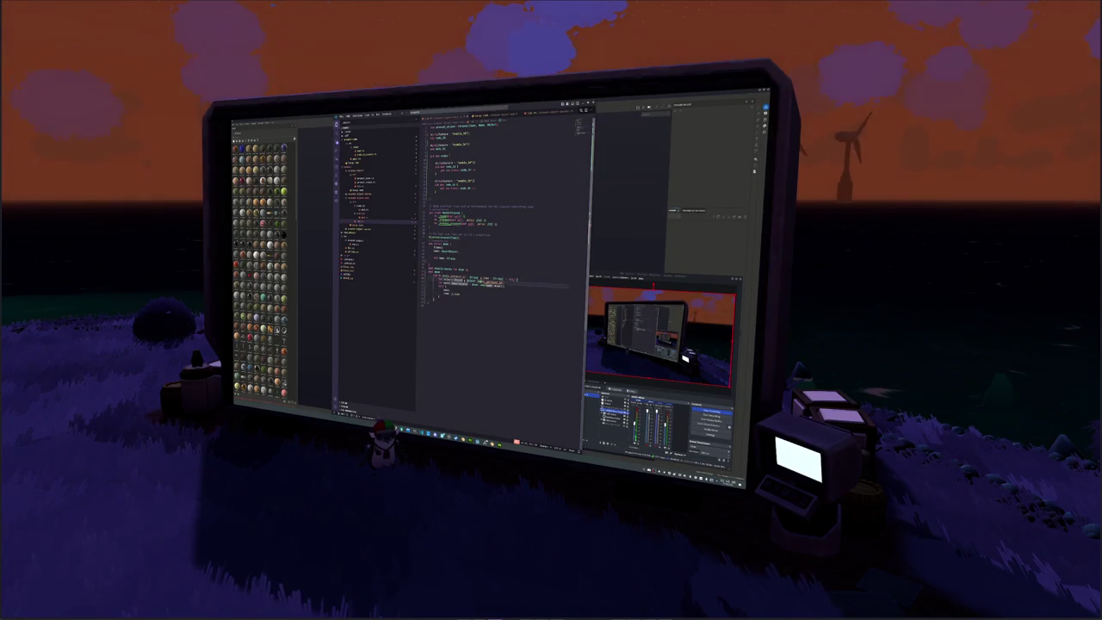
type("s")
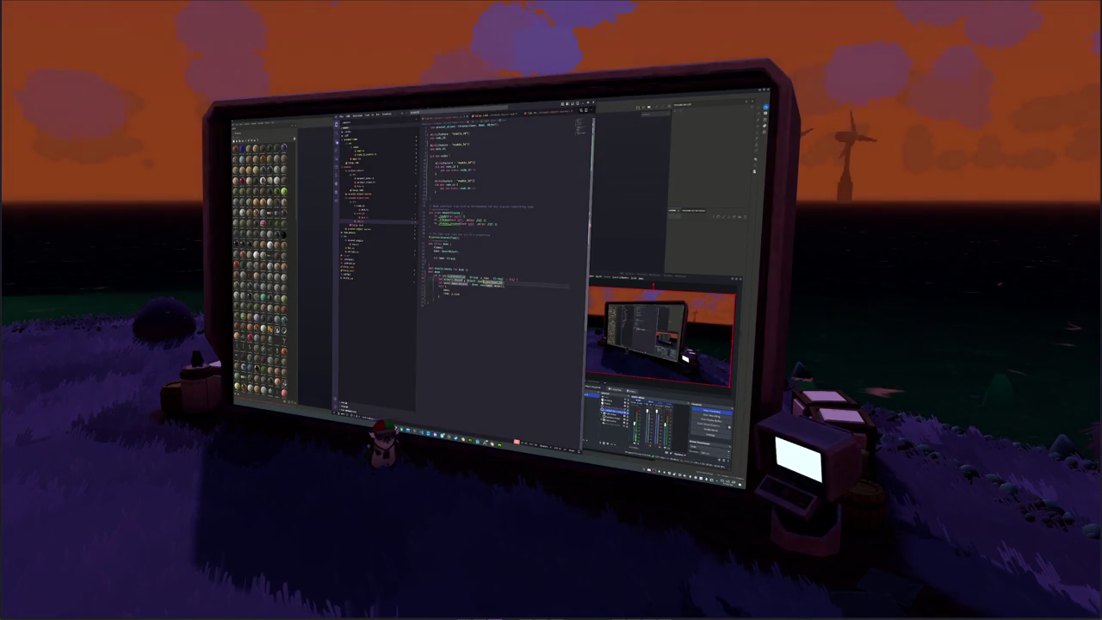
type("e")
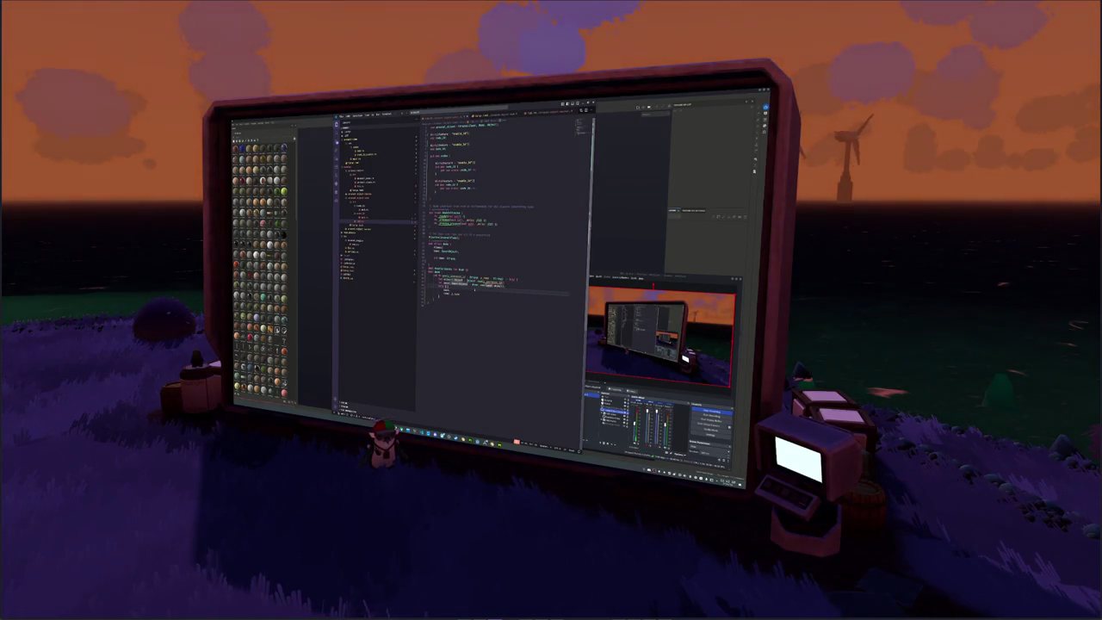
type("d")
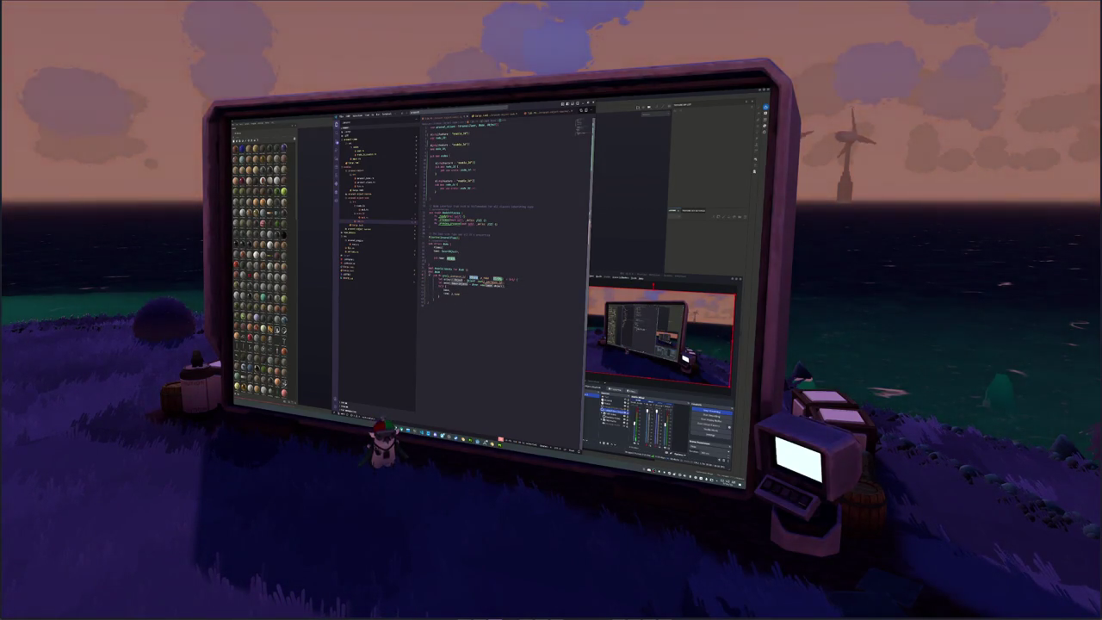
type("dam")
key("Tab")
type(", )")
key("Return")
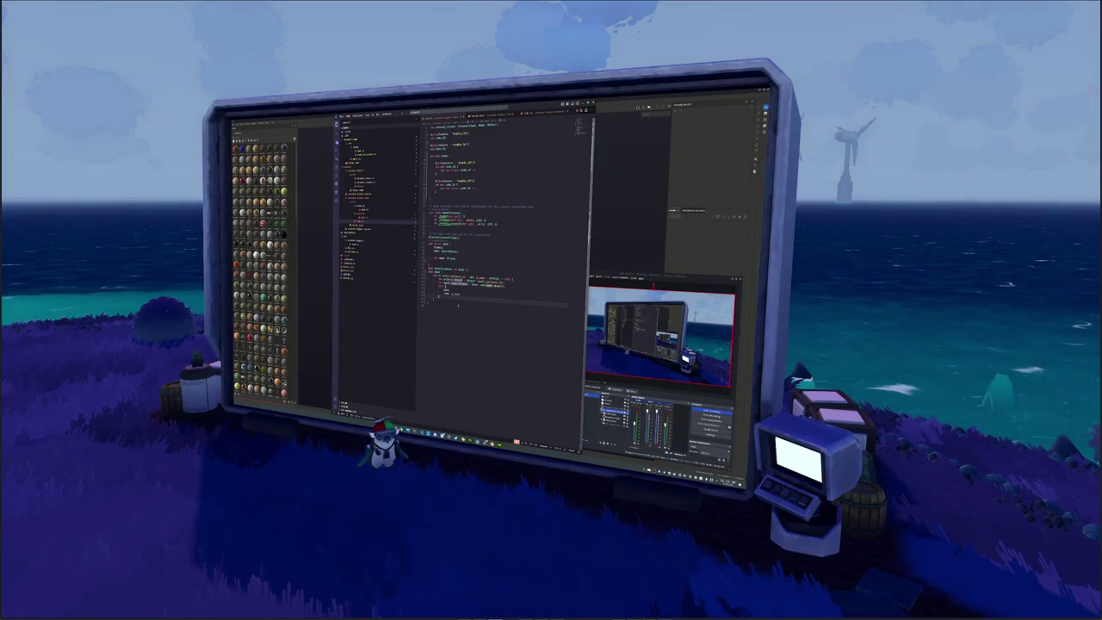
In the neighbouring file, paste the full parameter list and add let temp = Rect2(position, size).
left_click(378, 217)
left_click(464, 232)
left_click(469, 188)
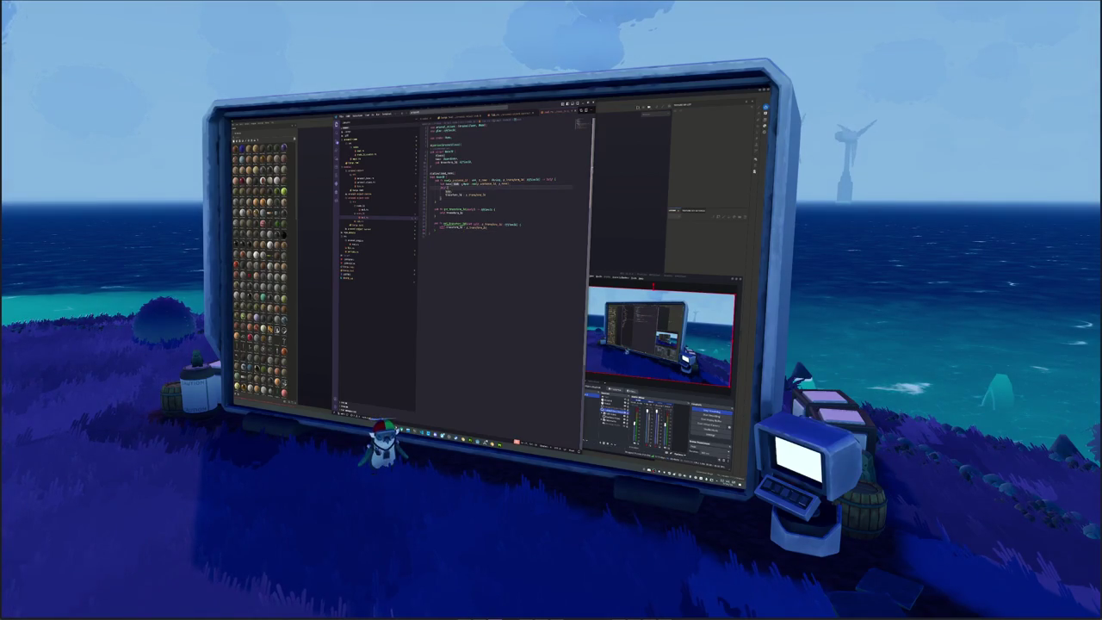
key("ctrl+v")
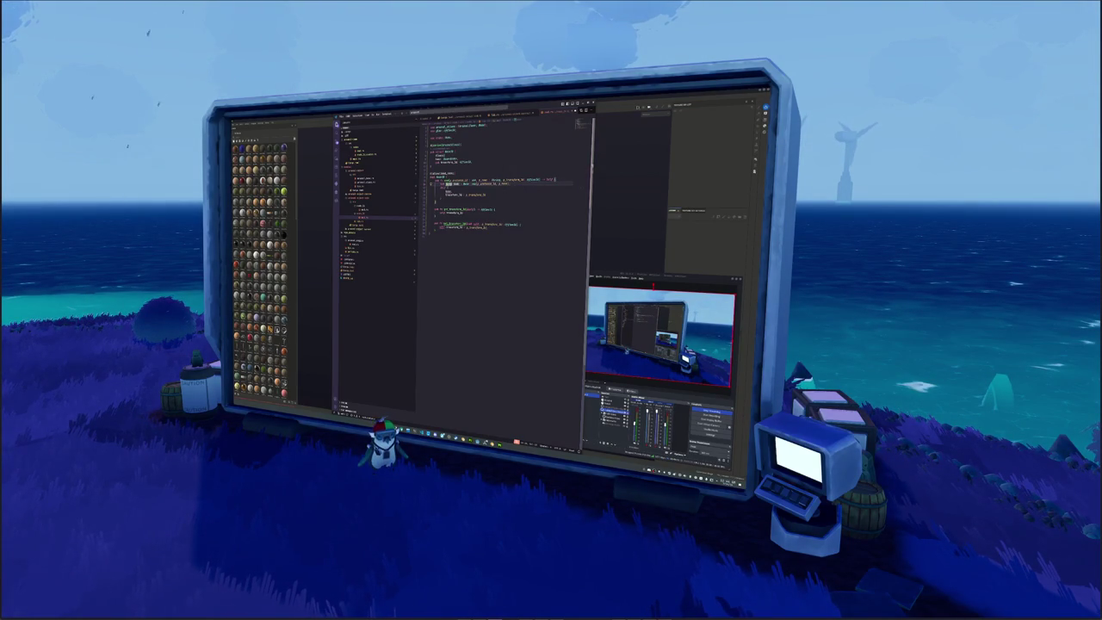
key("Return")
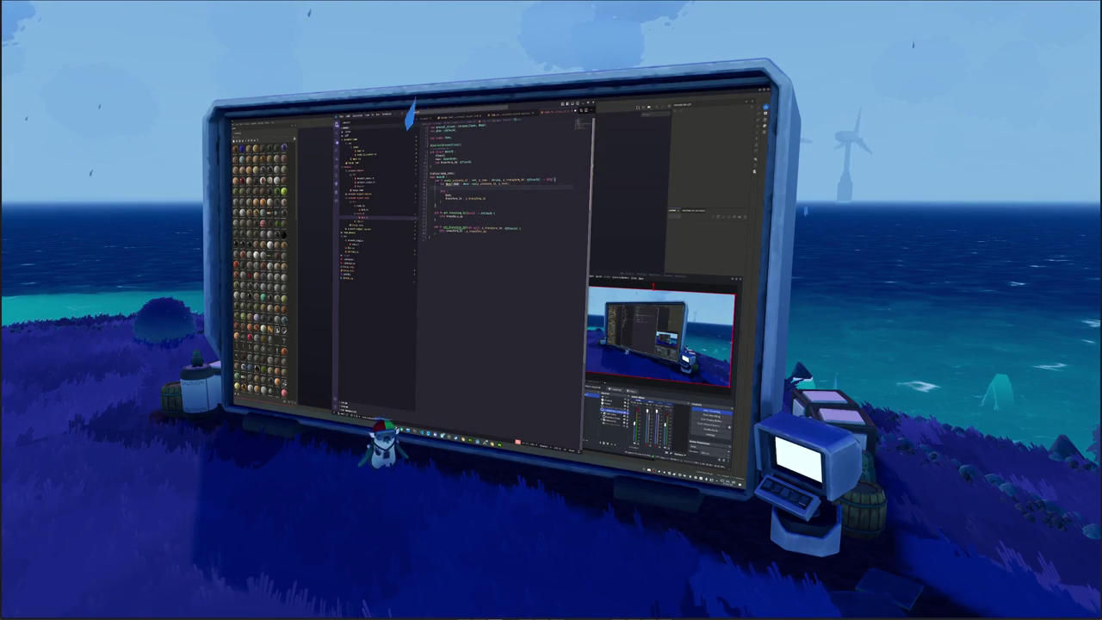
key("BackSpace")
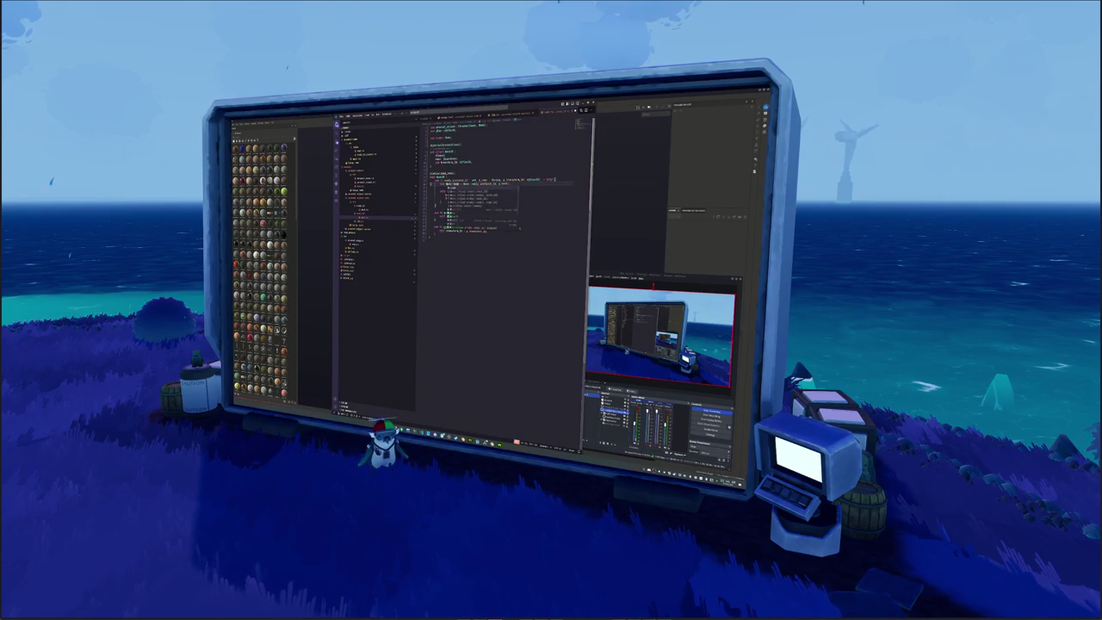
type("Rect")
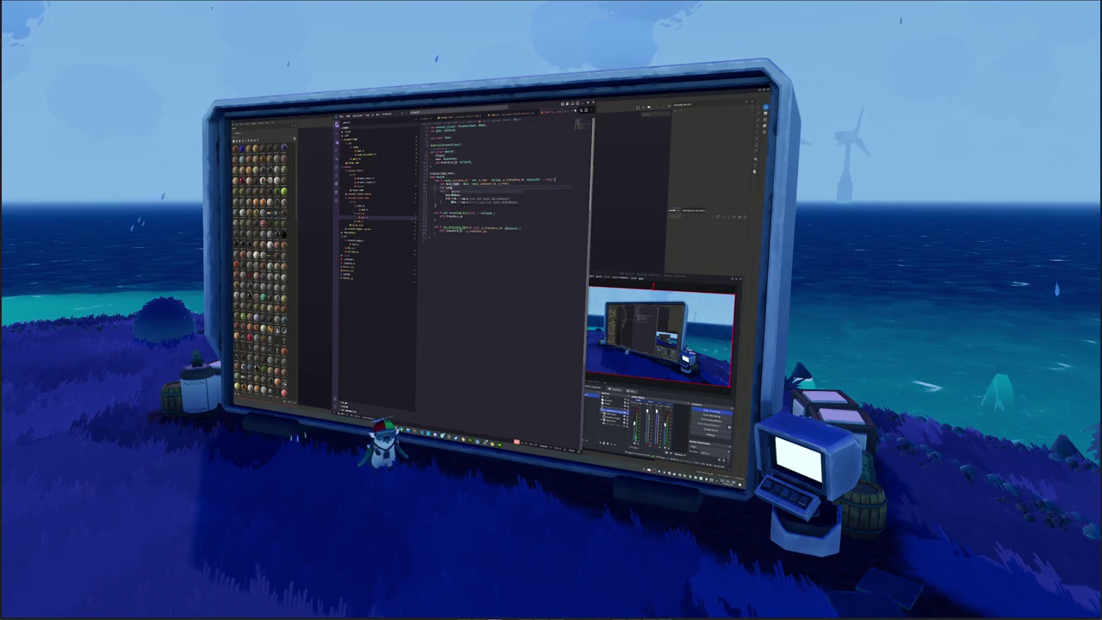
type("let temp = Rect2(")
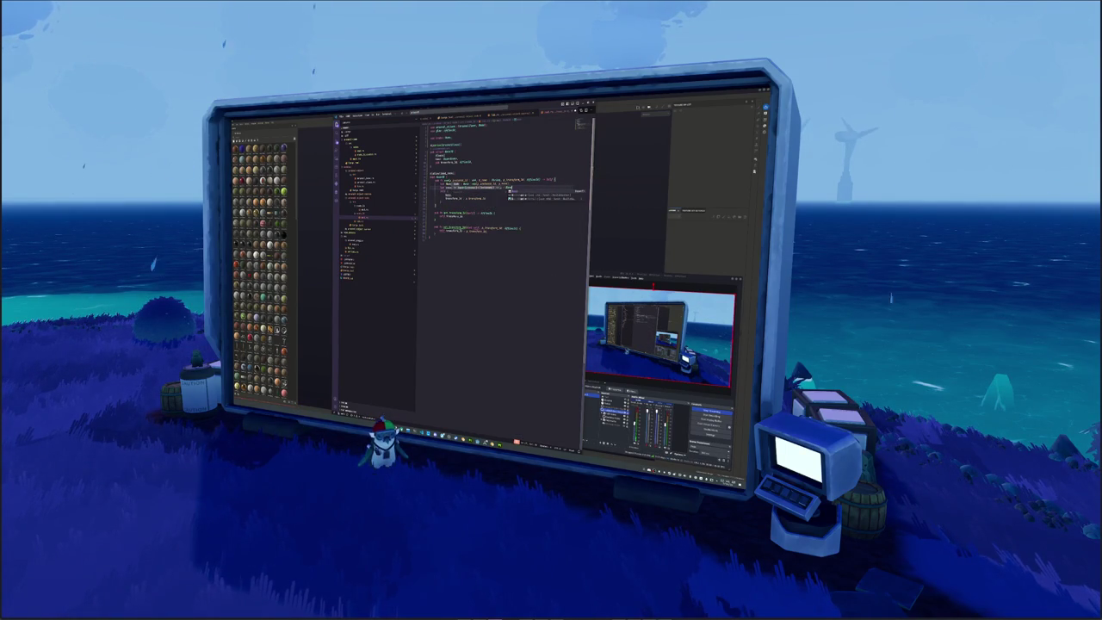
type("position, size)")
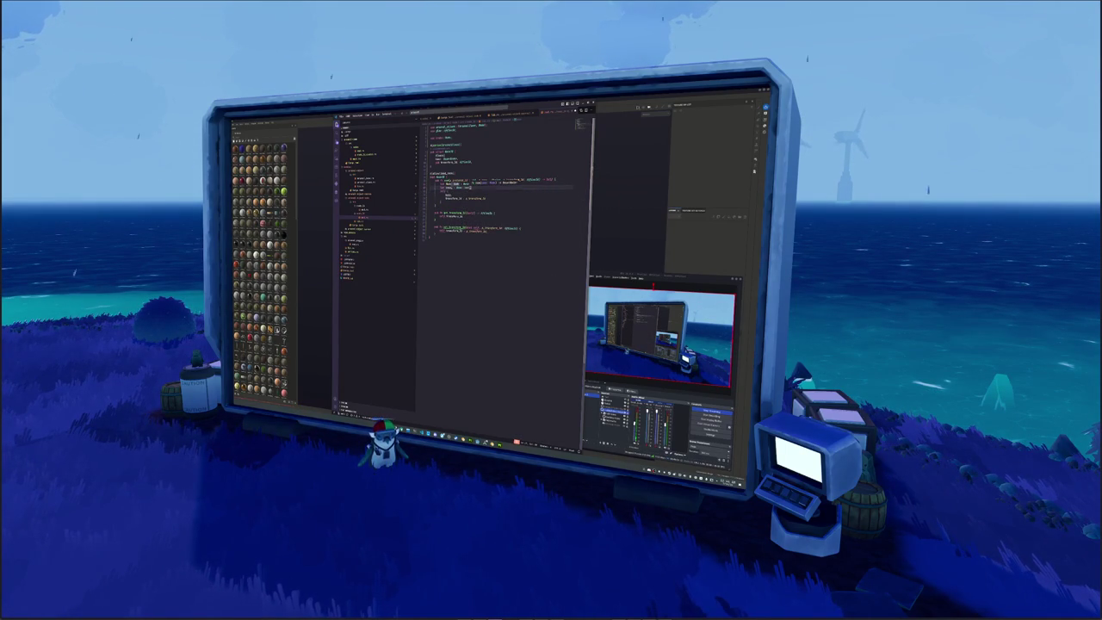
type("transform")
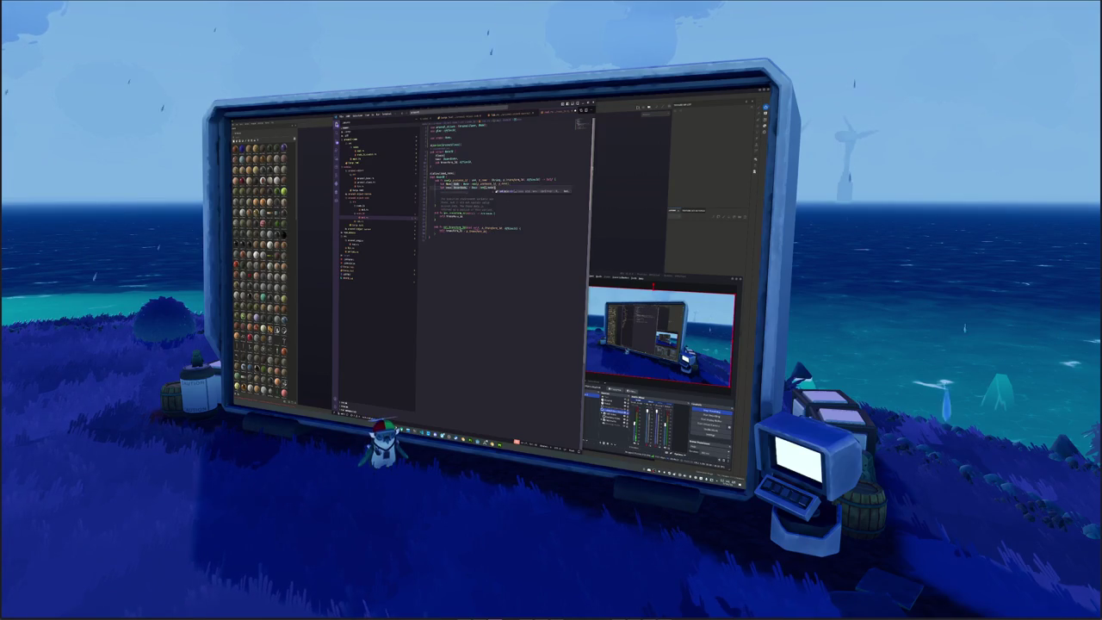
key("Return")
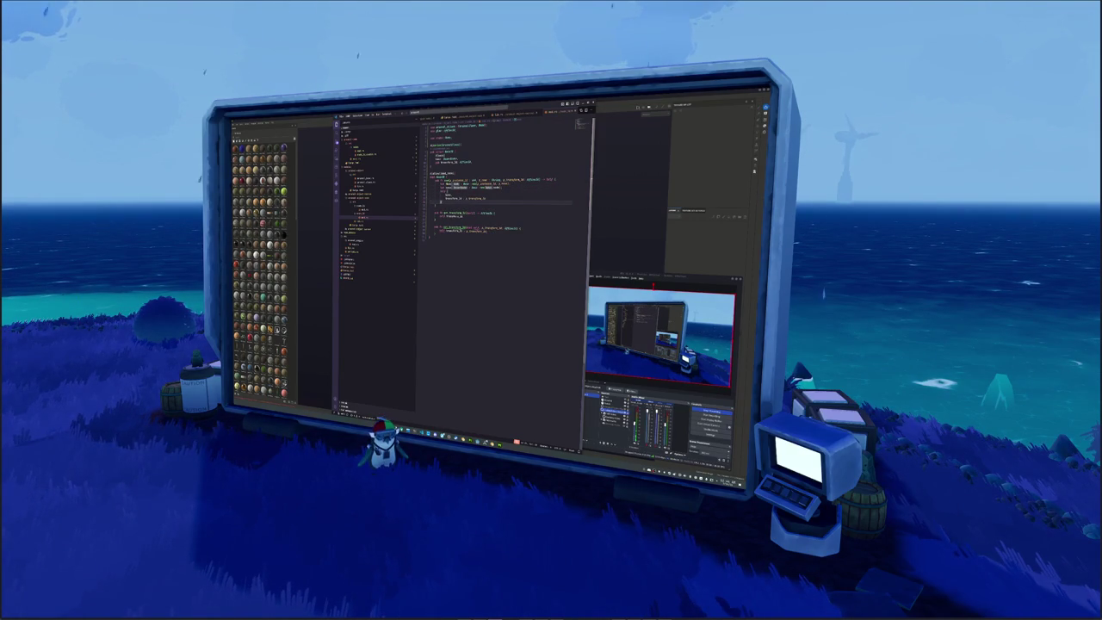
Restore the deleted five-line block and rename transform_id in the signature via autocomplete.
left_click(439, 245)
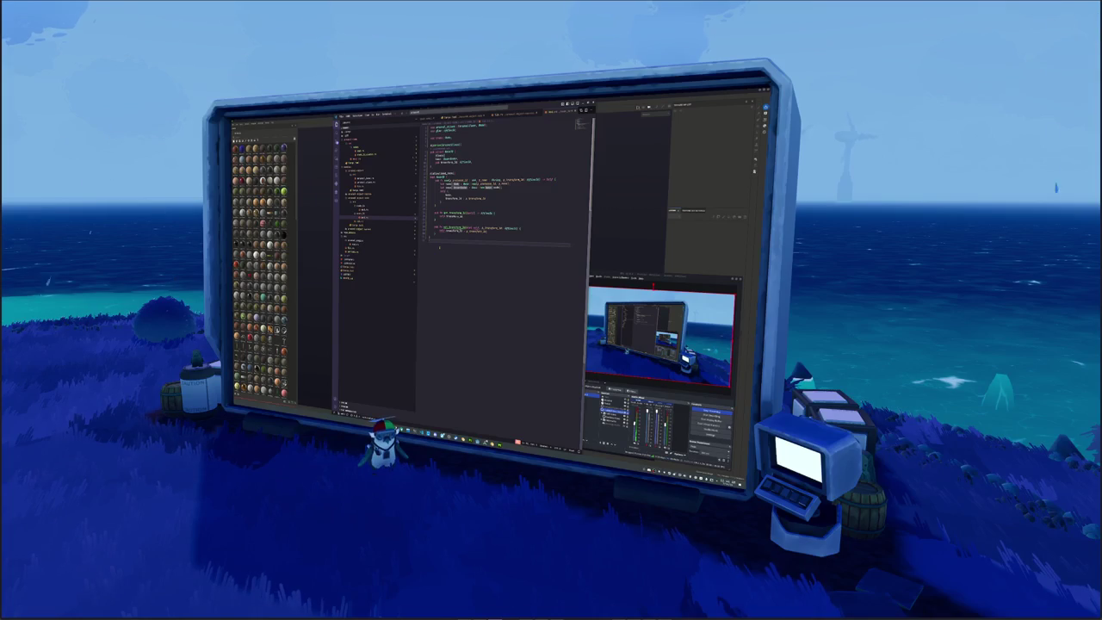
left_click_drag(430, 179, 487, 200)
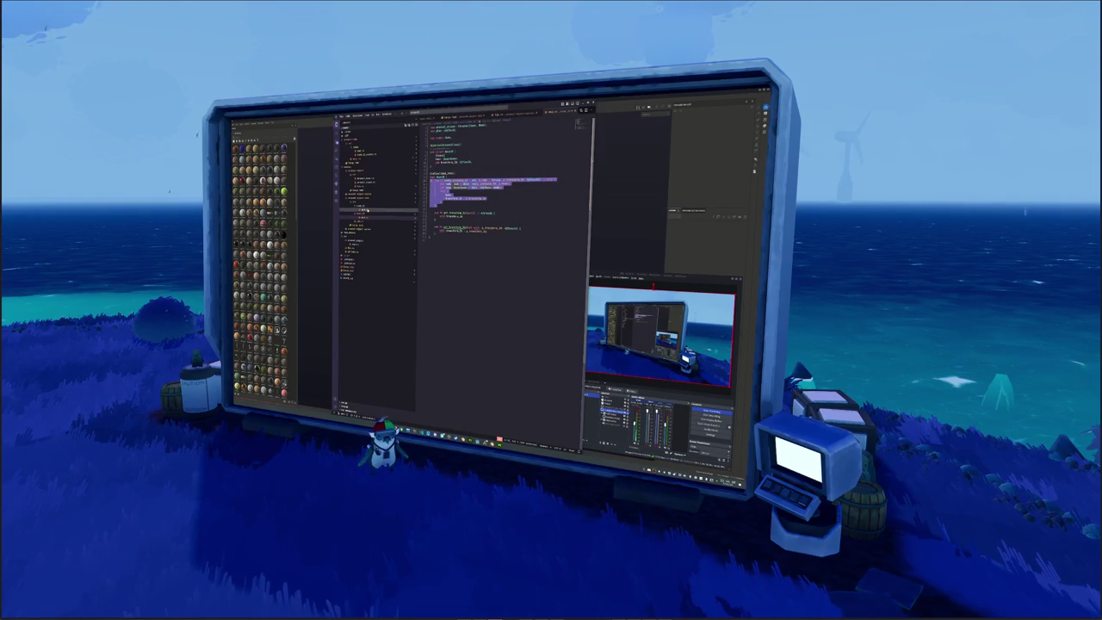
key("Delete")
key("ctrl+z")
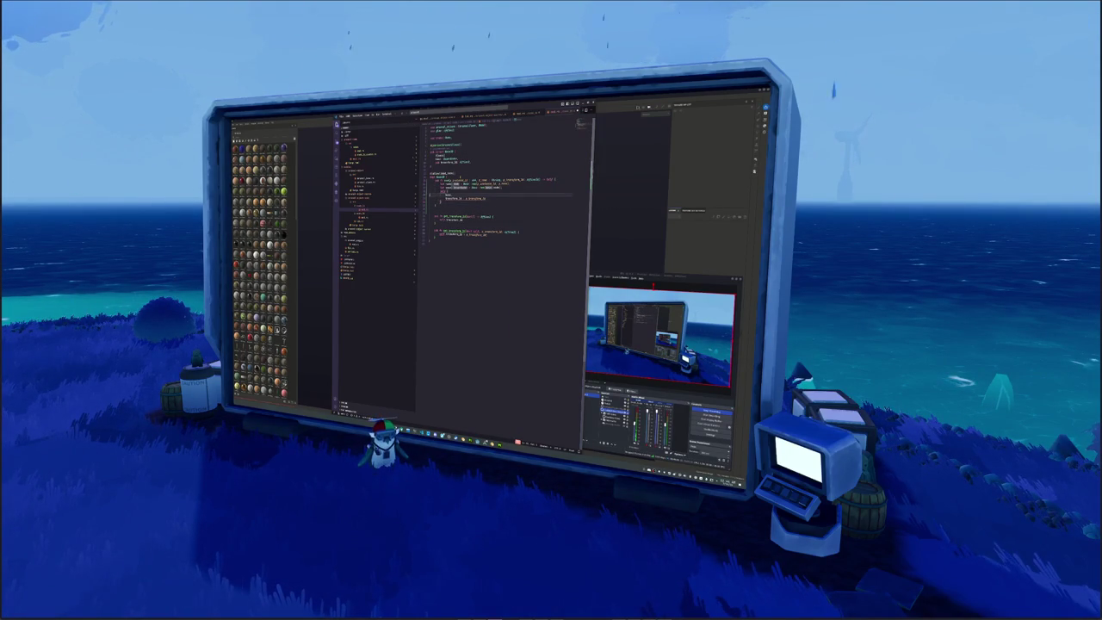
double_click(476, 198)
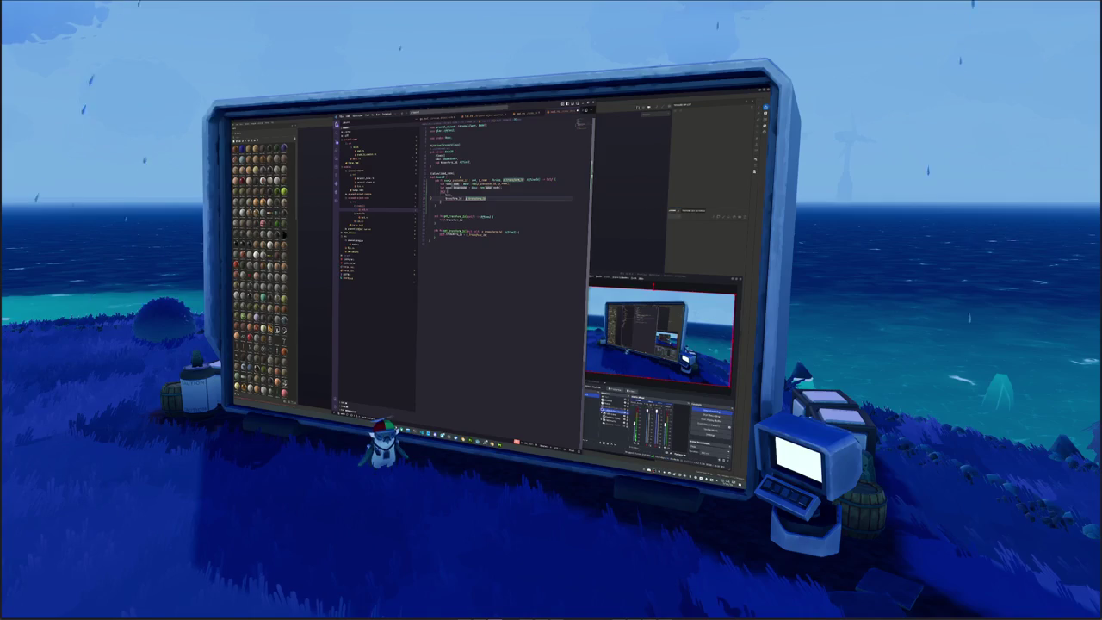
left_click(452, 198)
left_click(517, 179)
left_click(456, 198)
left_click(517, 180)
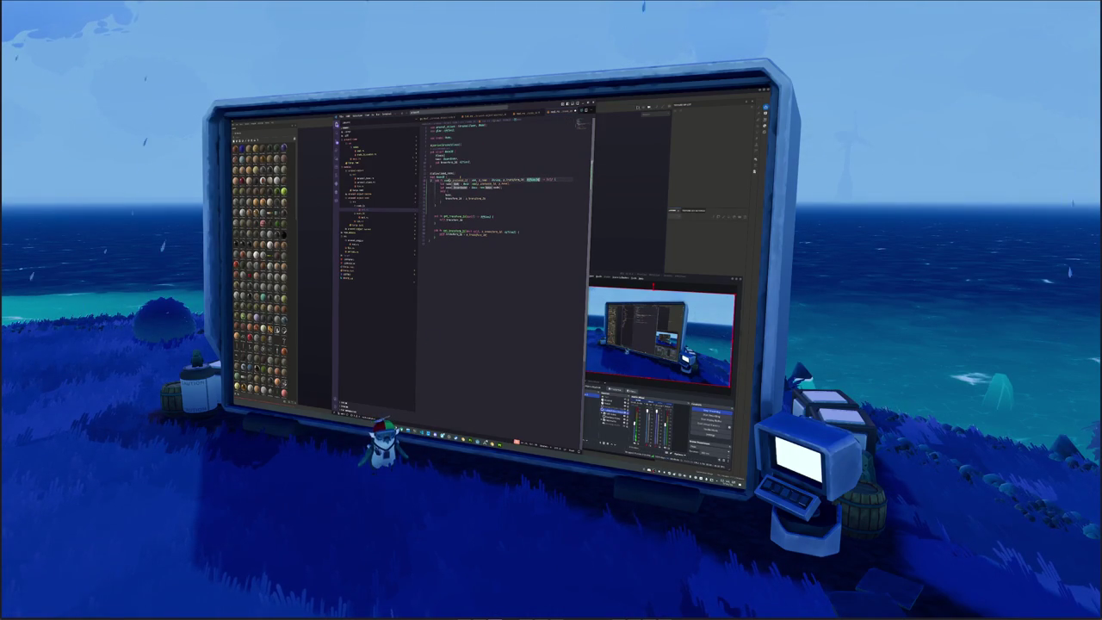
type("t")
key("Return")
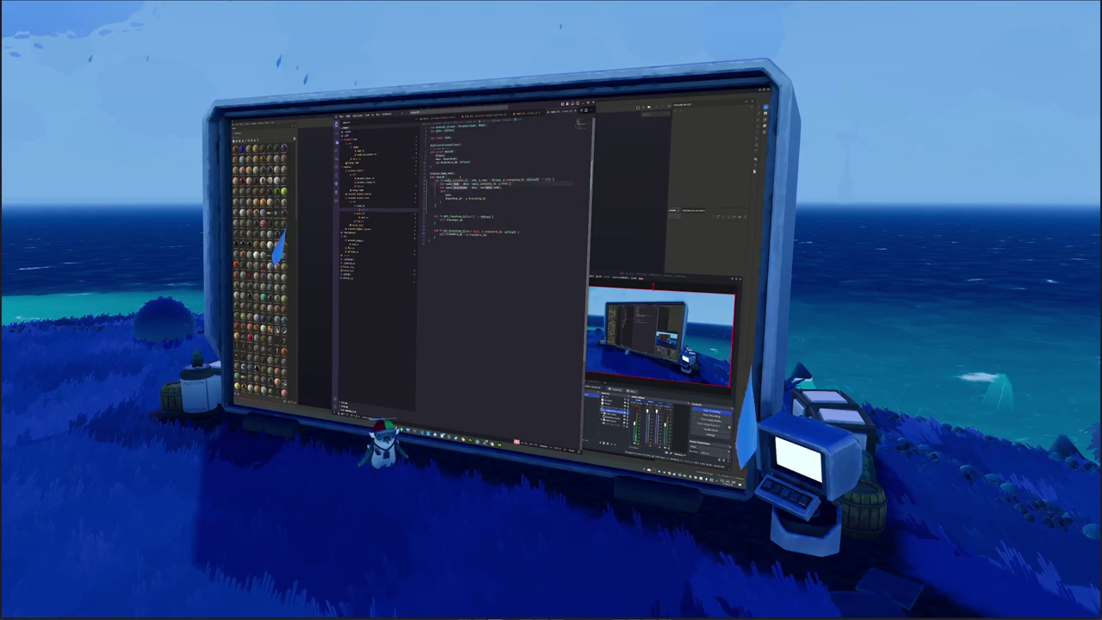
key("Down")
key("Down")
key("Down")
key("Down")
key("Down")
key("Down")
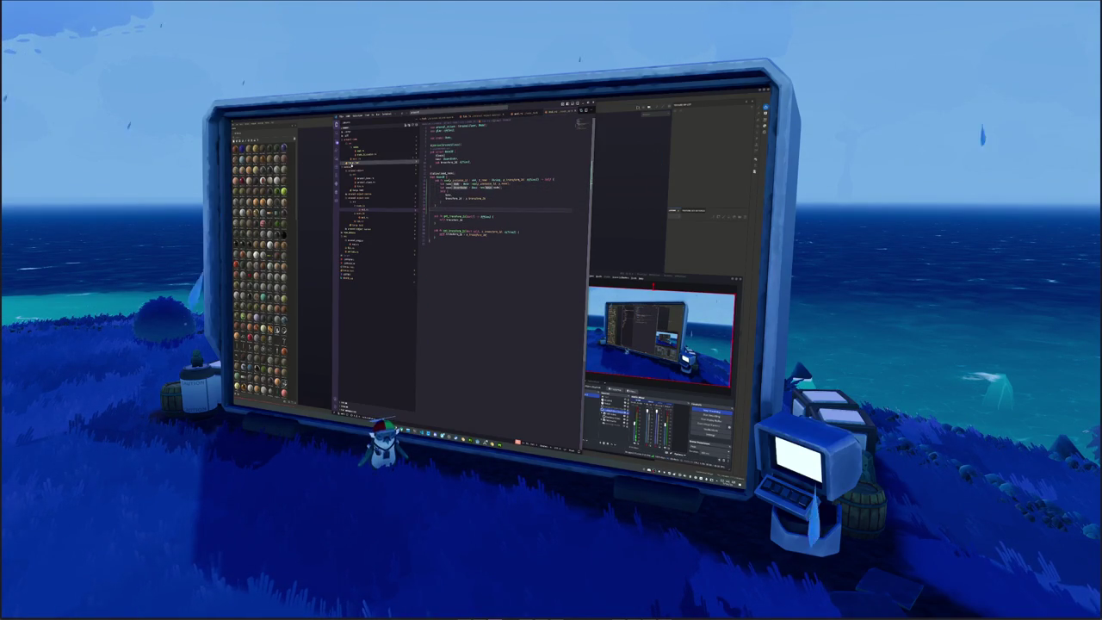
Type '(ind' beside the bracket in the erroring file, then switch to the longer source file.
left_click(361, 156)
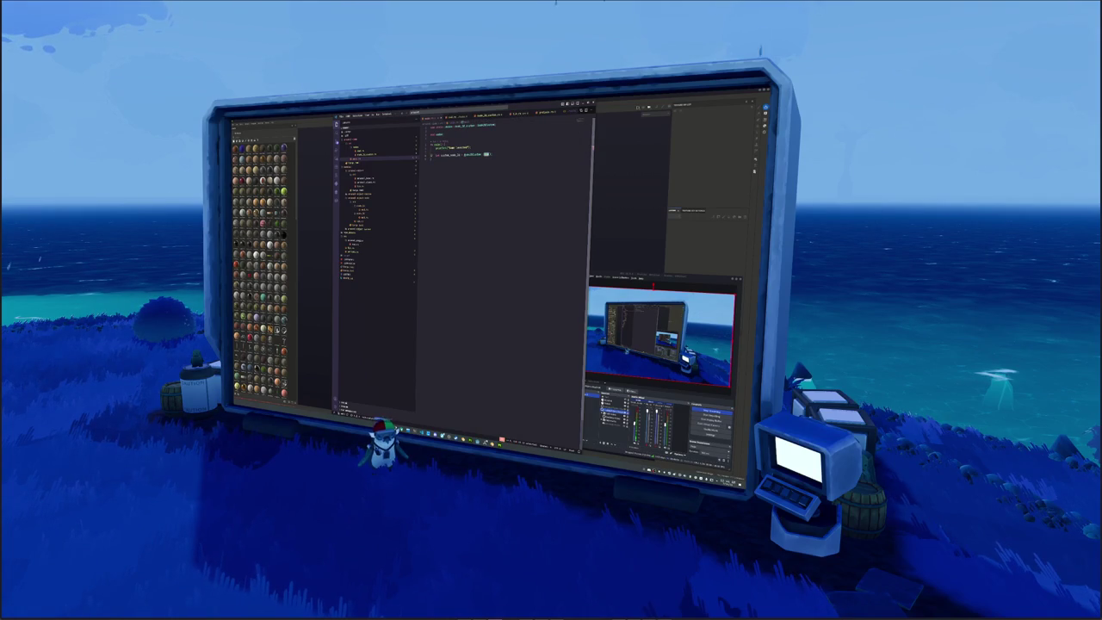
left_click(489, 154)
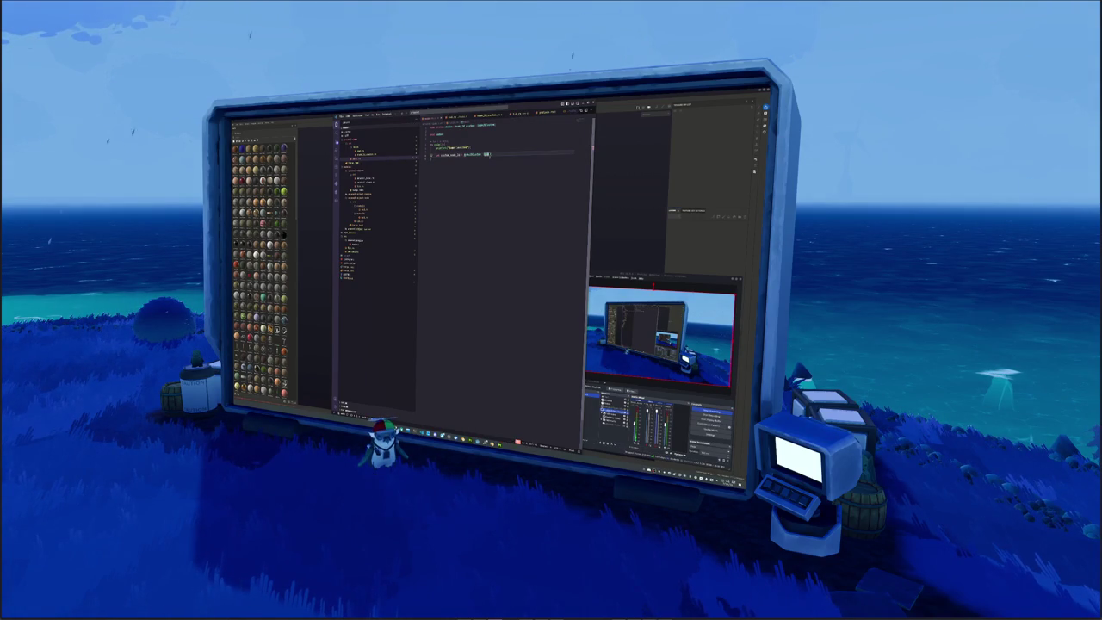
type("(ind")
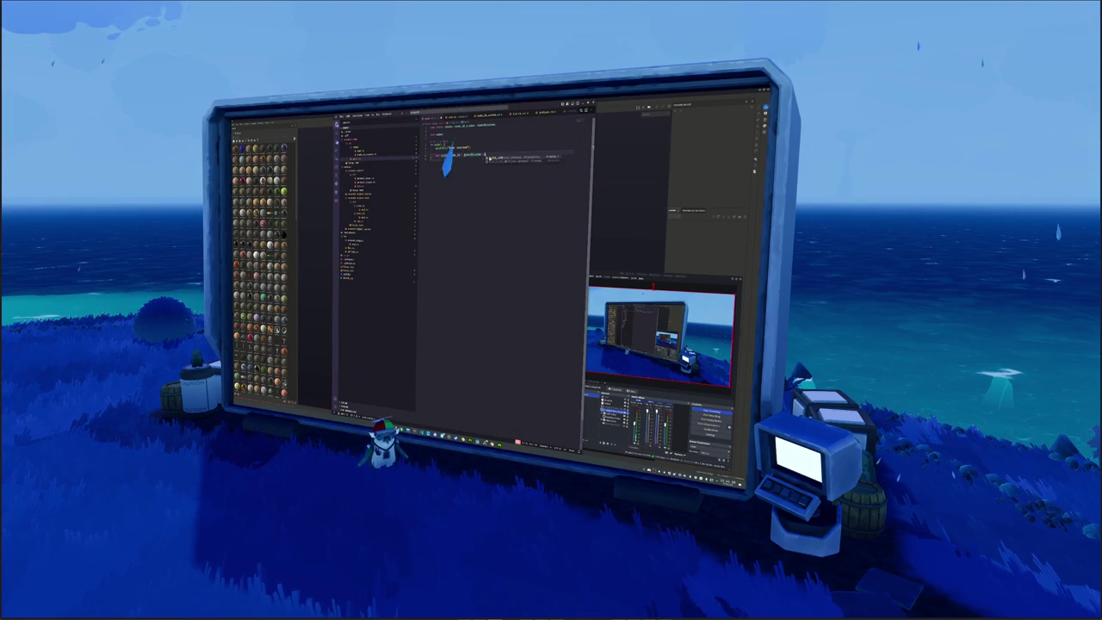
left_click(361, 154)
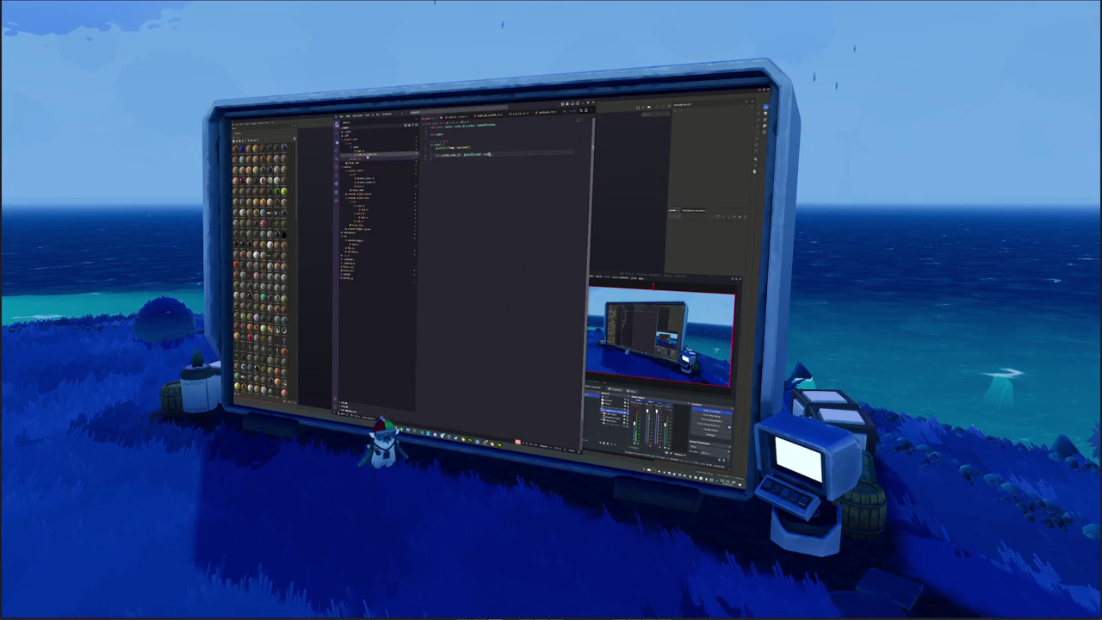
left_click(457, 213)
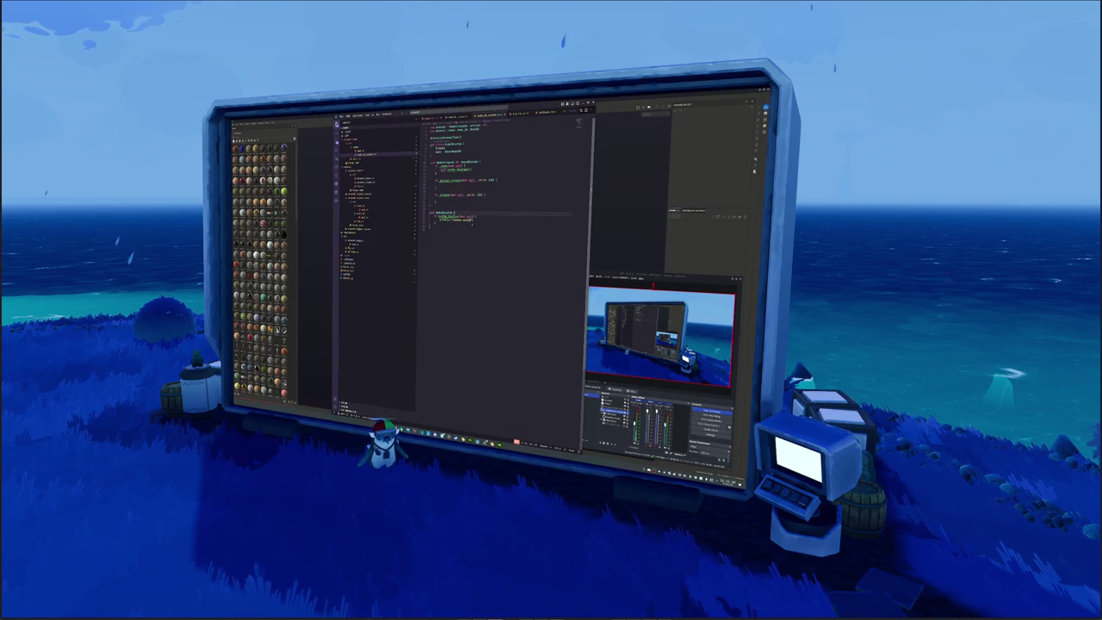
Add a self.log('hit') call below the update function's definition.
key("Return")
key("Return")
type("self.log")
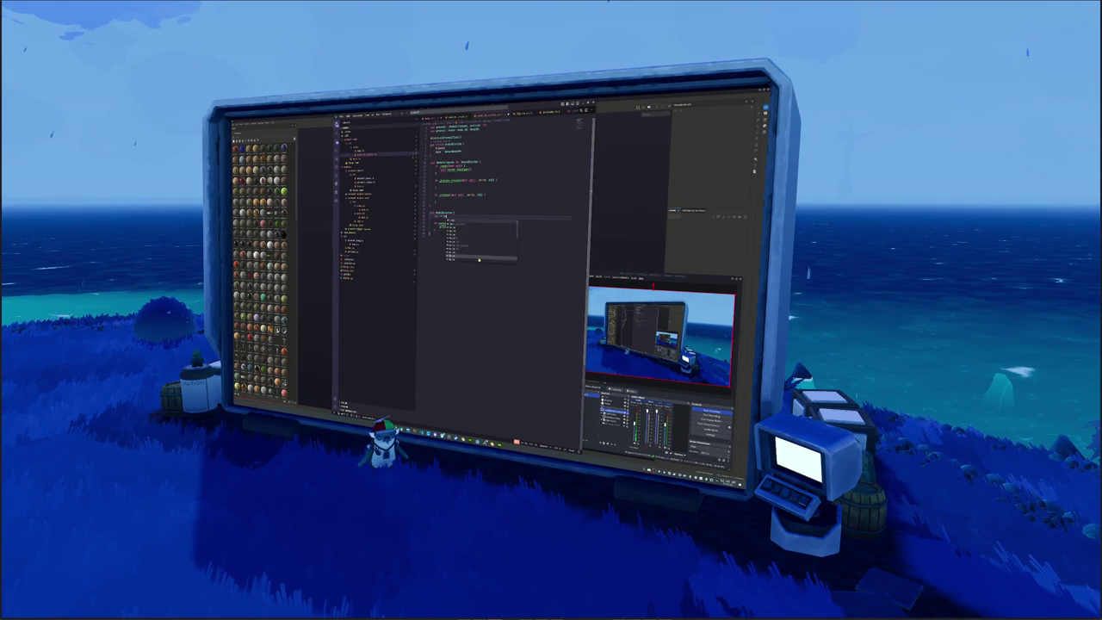
key("Return")
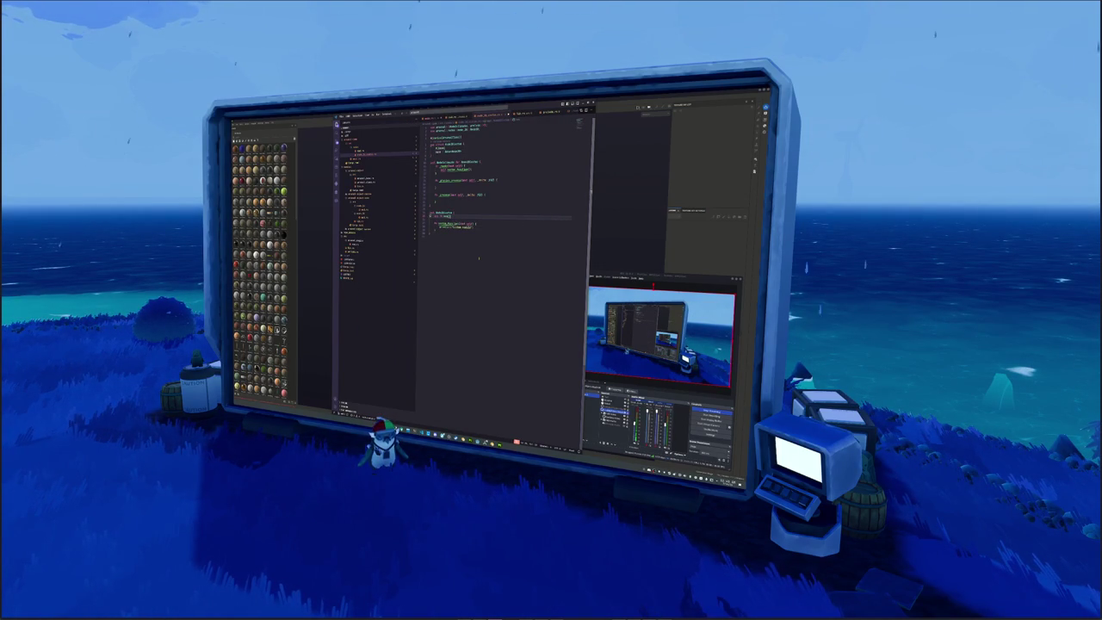
key("Return")
key("Up")
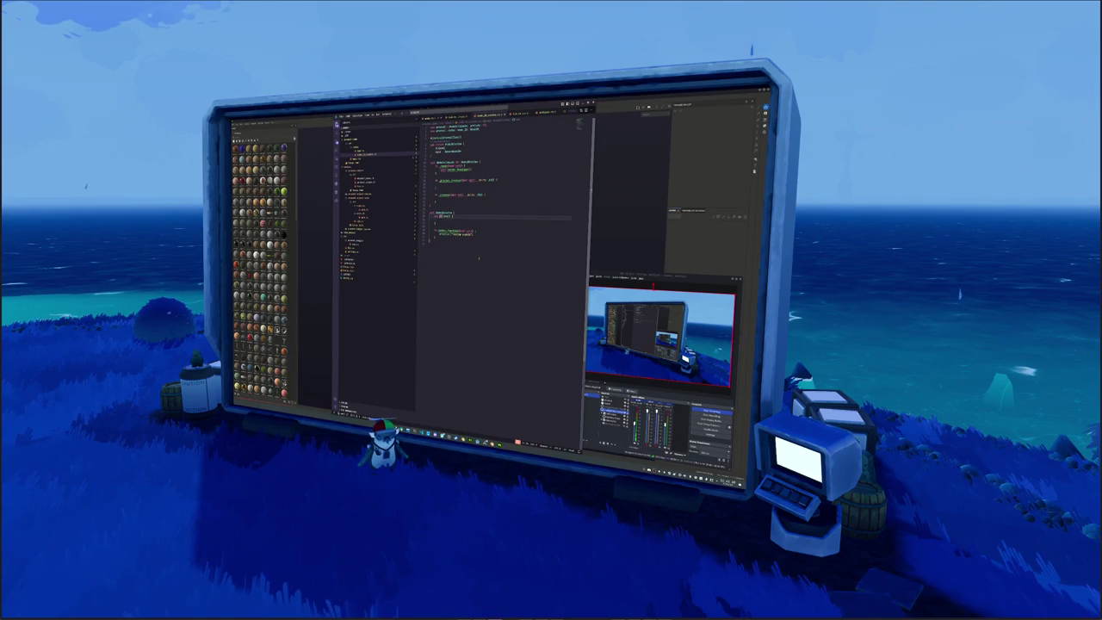
type("'hit'")
key("Return")
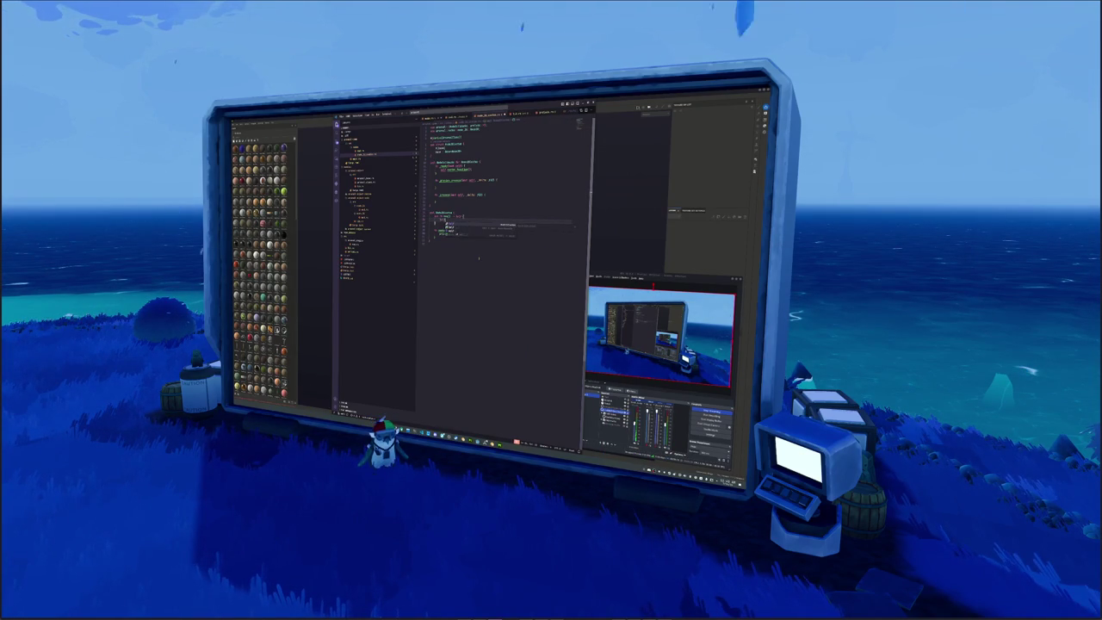
Add a self method call with () and a statement assigning dashSpeed, then begin another self line.
type("self.")
key("Return")
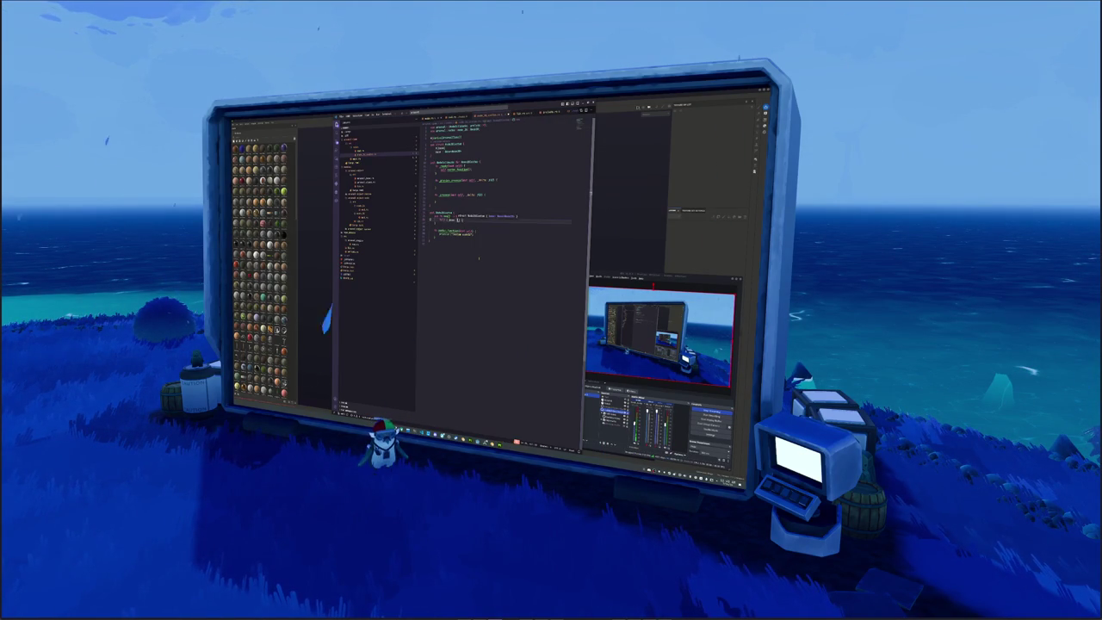
type("()")
type("sta")
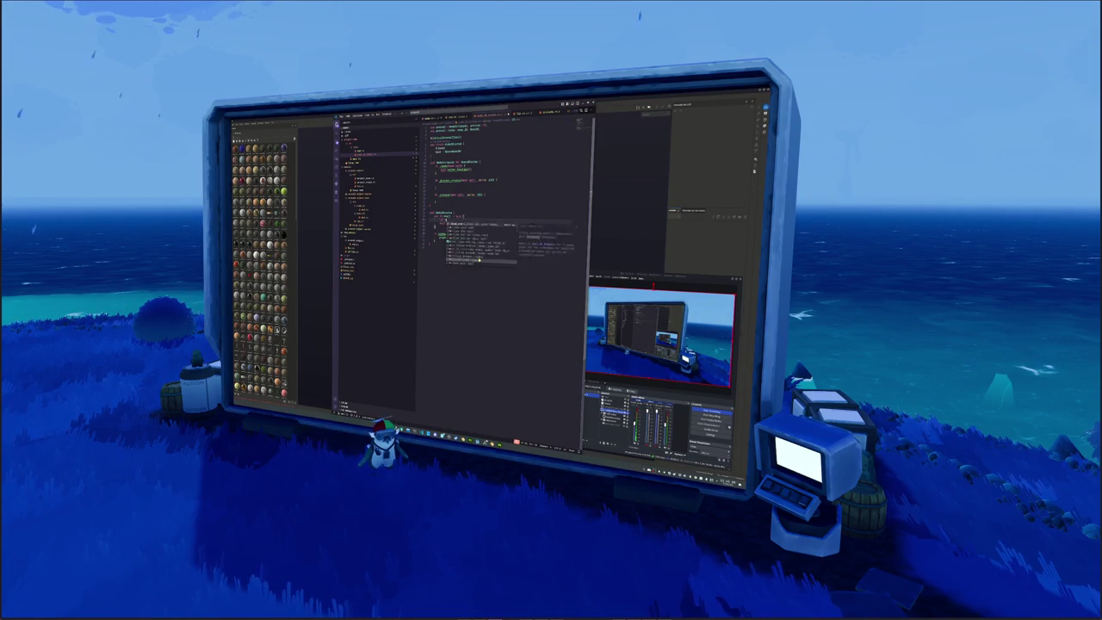
key("Return")
type("= dashSpeed;")
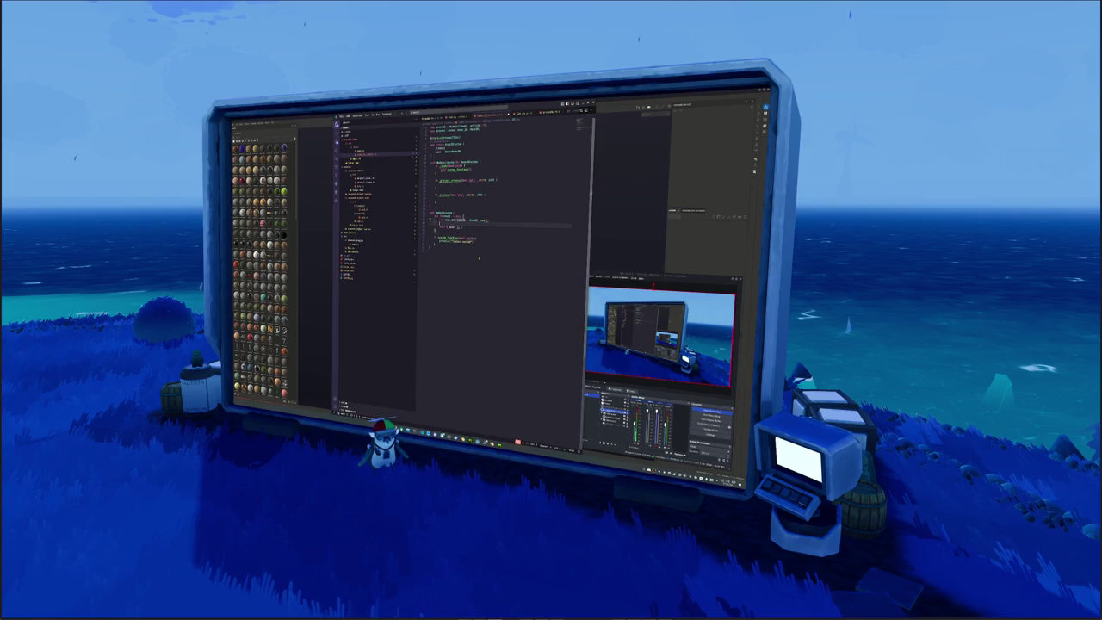
key("Return")
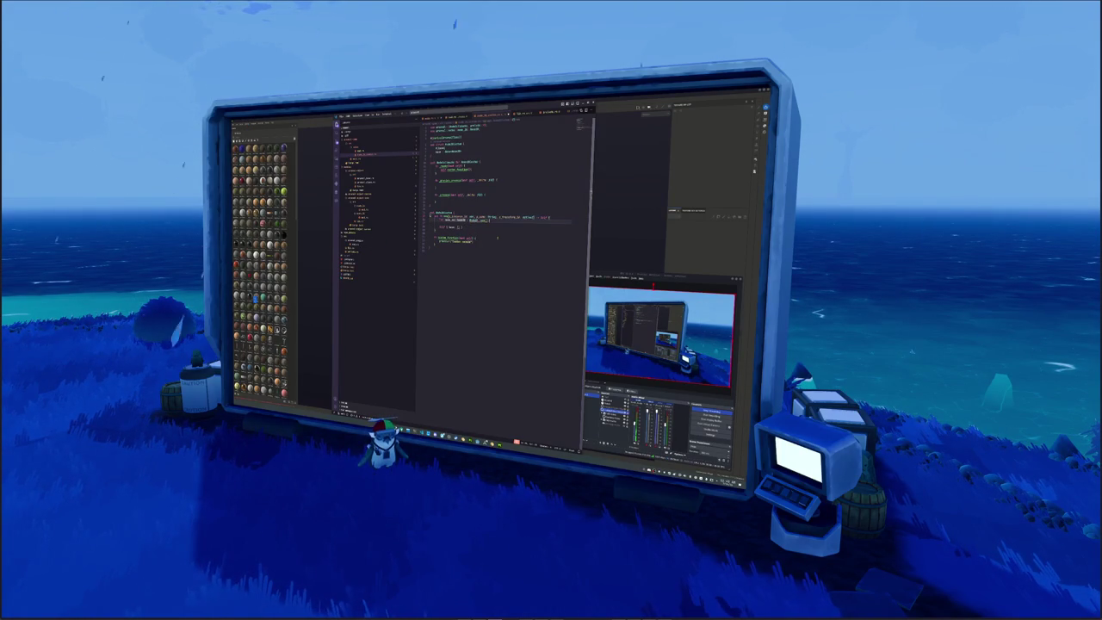
type("self")
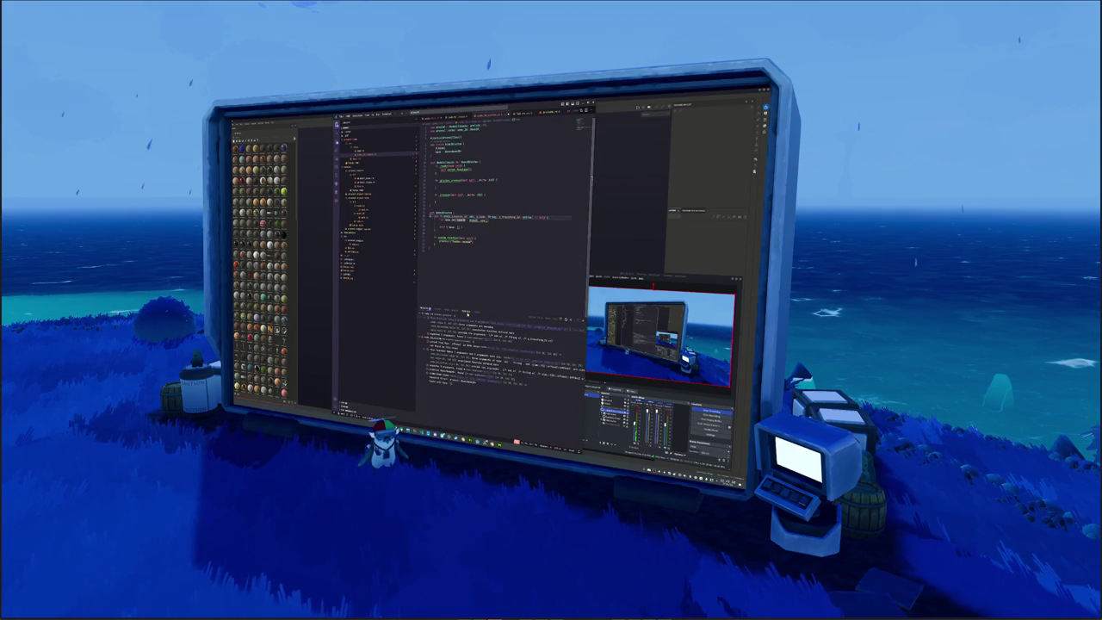
Run the terminal command and insert 'use glam' at the top of another source file.
key("ctrl+v")
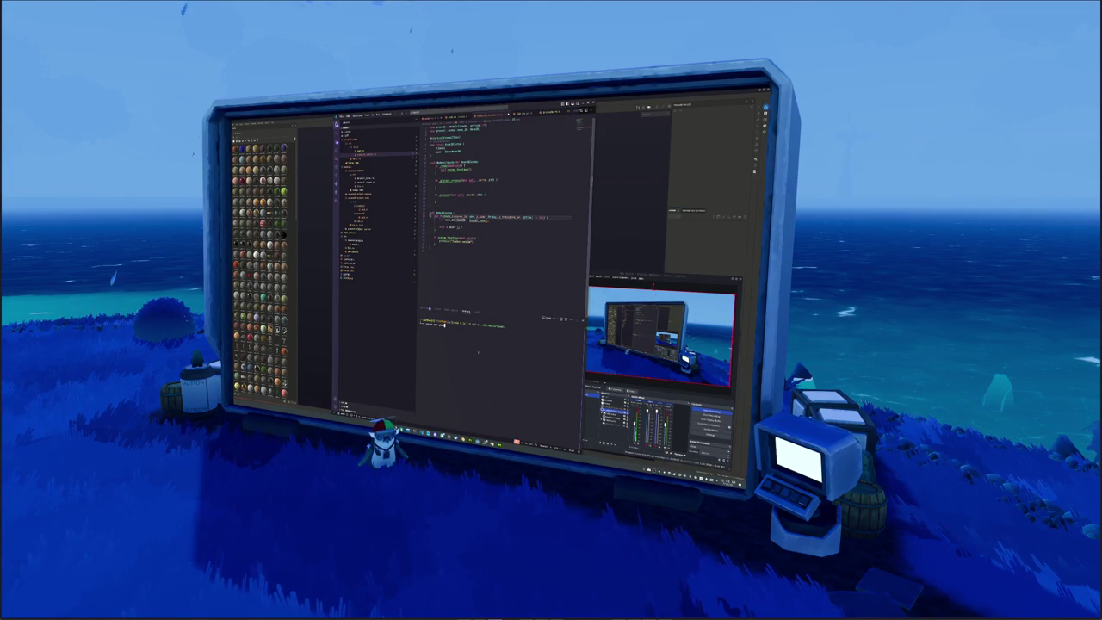
left_click(359, 249)
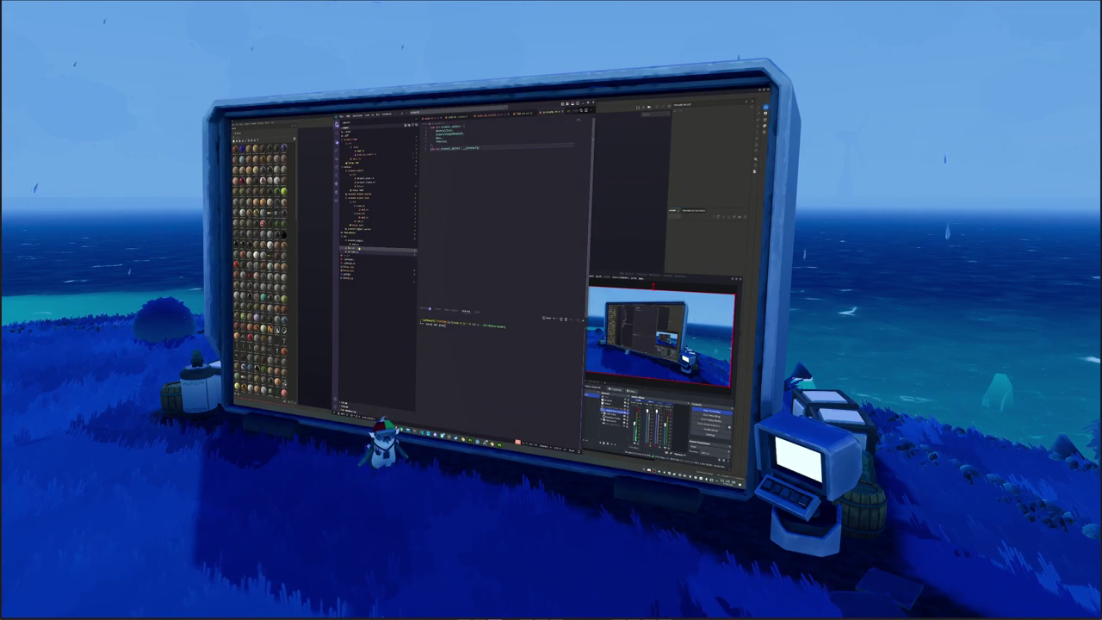
left_click(450, 214)
key("Up")
key("Up")
key("Up")
key("Up")
key("Up")
key("Up")
key("Up")
key("Return")
type("use glam")
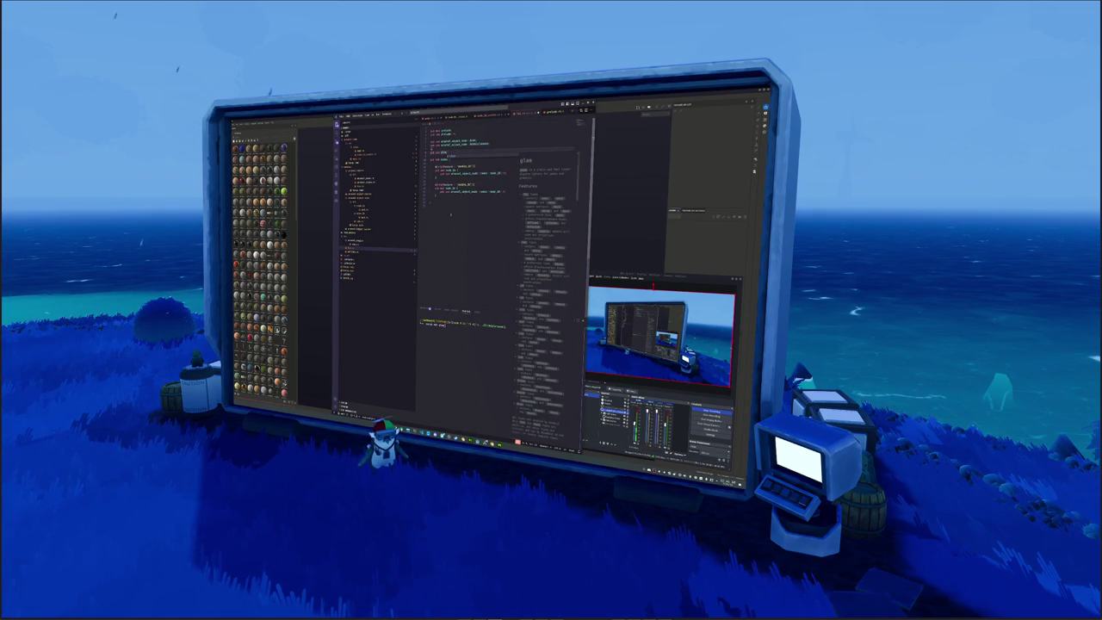
left_click(366, 156)
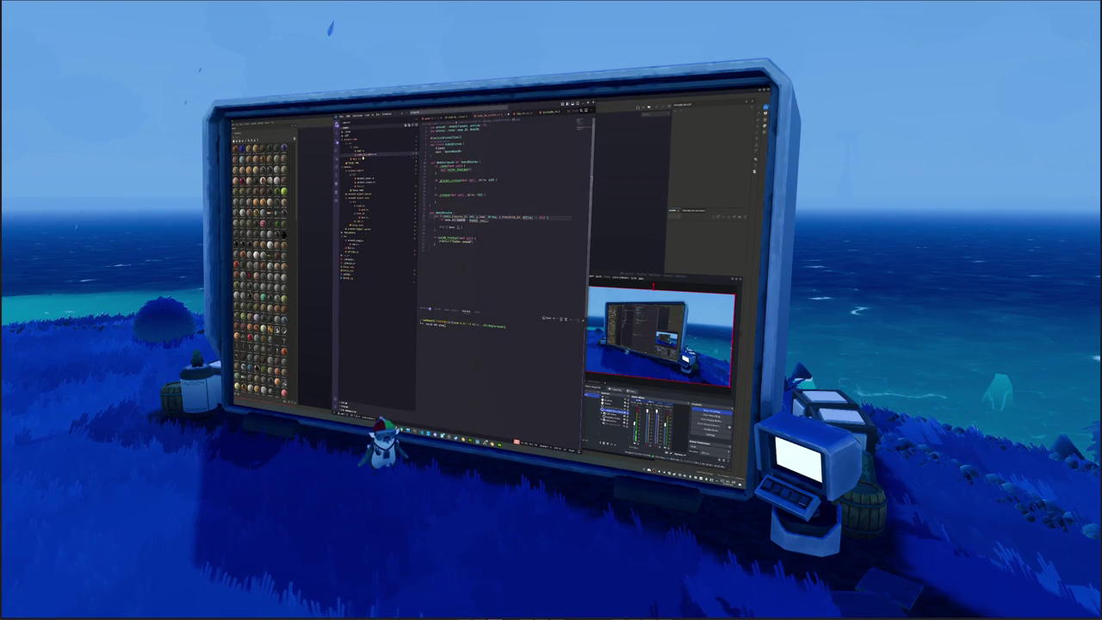
Auto-import Vec3 and reset self.position to Vec3::new(0.0, 0.0, 0.0).
type("Vec3")
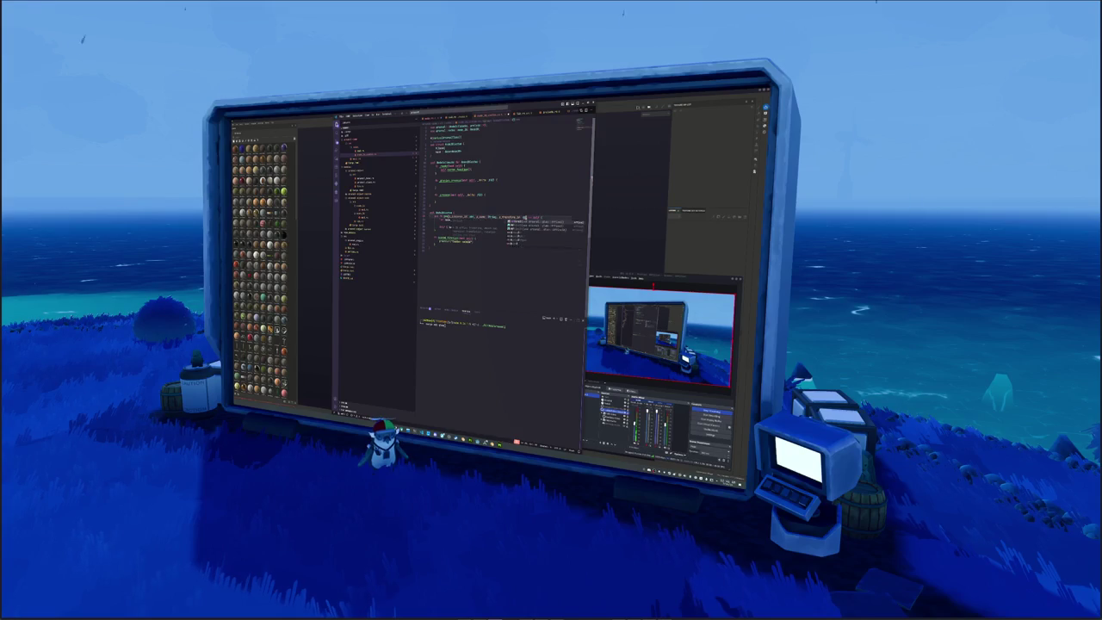
key("Return")
left_click(519, 240)
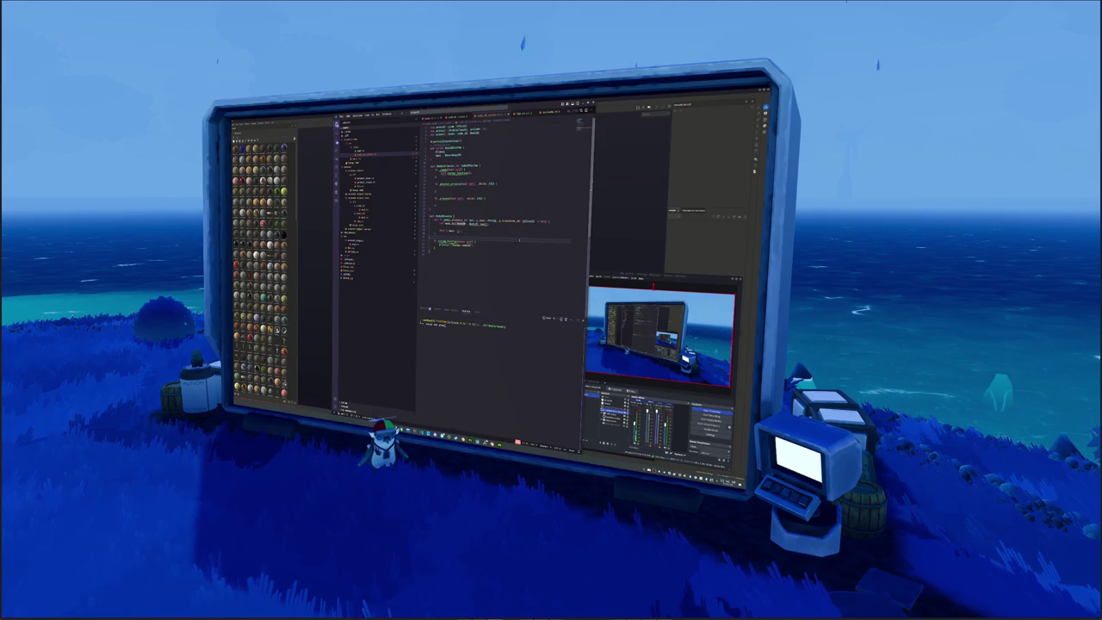
left_click(501, 223)
key("Return")
type("self.position")
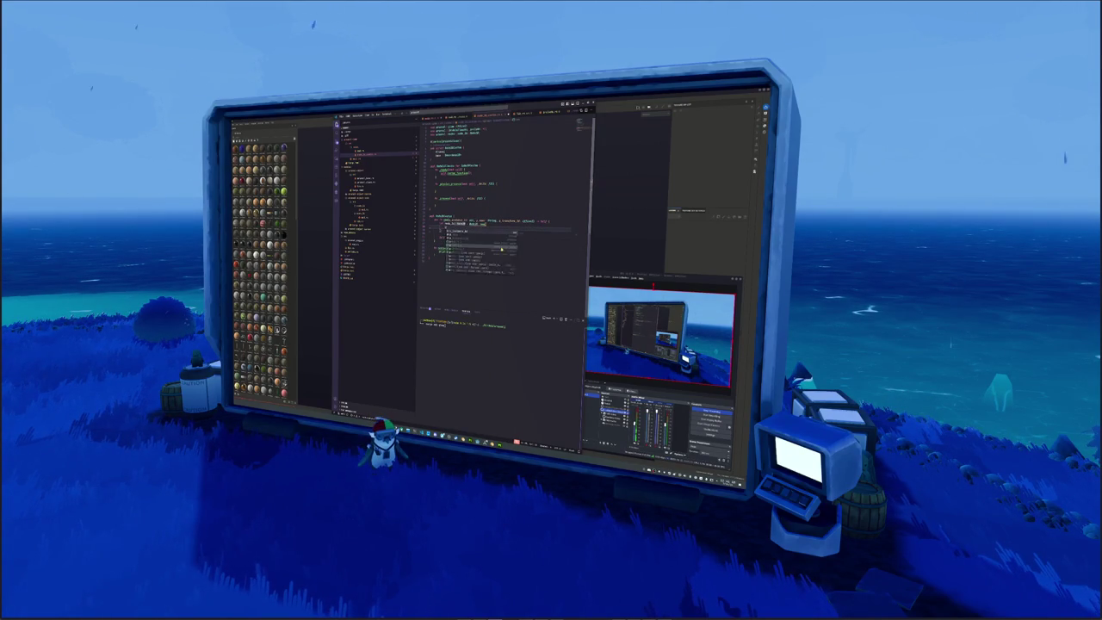
type(" = Vec3::new(0.0, 0.0, 0.0);")
key("Return")
Add an else branch updating self.get_child(0).text, then switch to the shorter script.
type("self.positionself.transform")
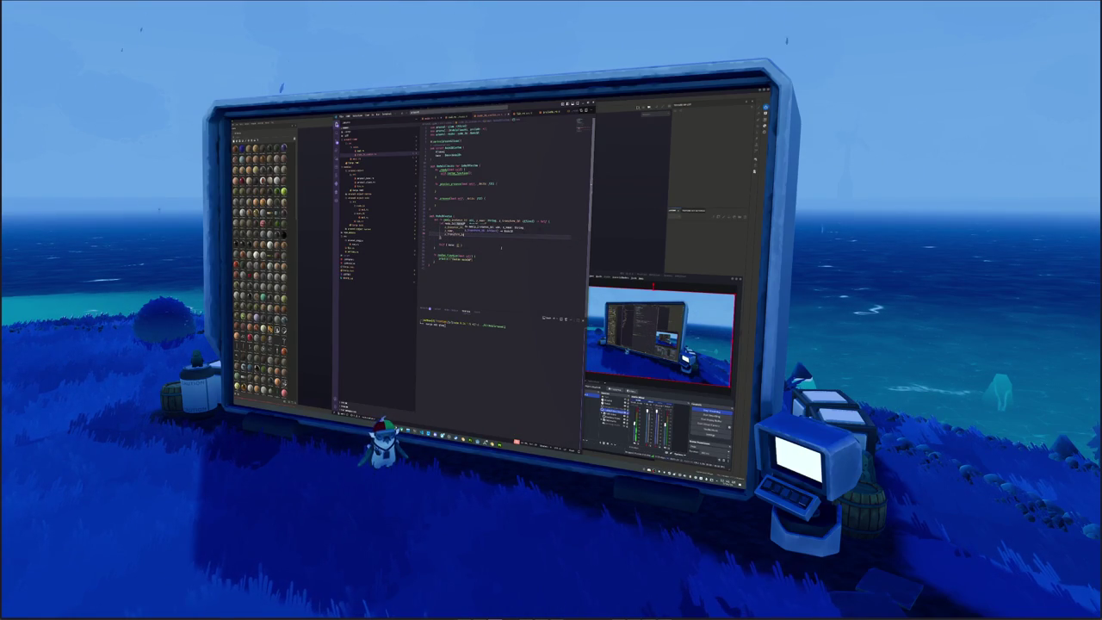
key("BackSpace")
key("BackSpace")
key("BackSpace")
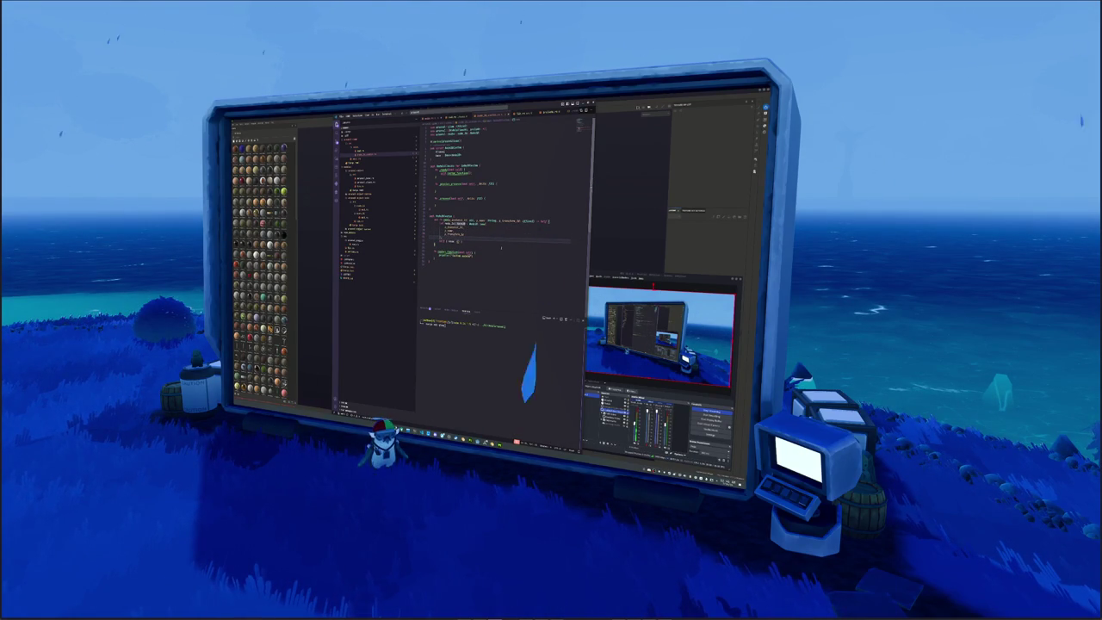
type("{")
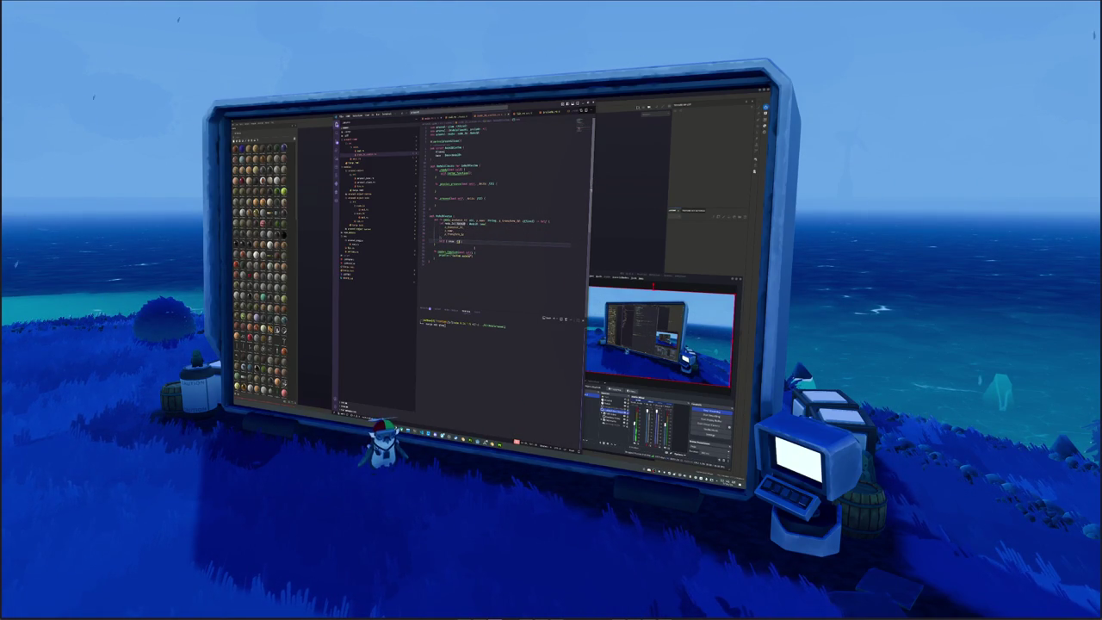
key("Return")
type("self.")
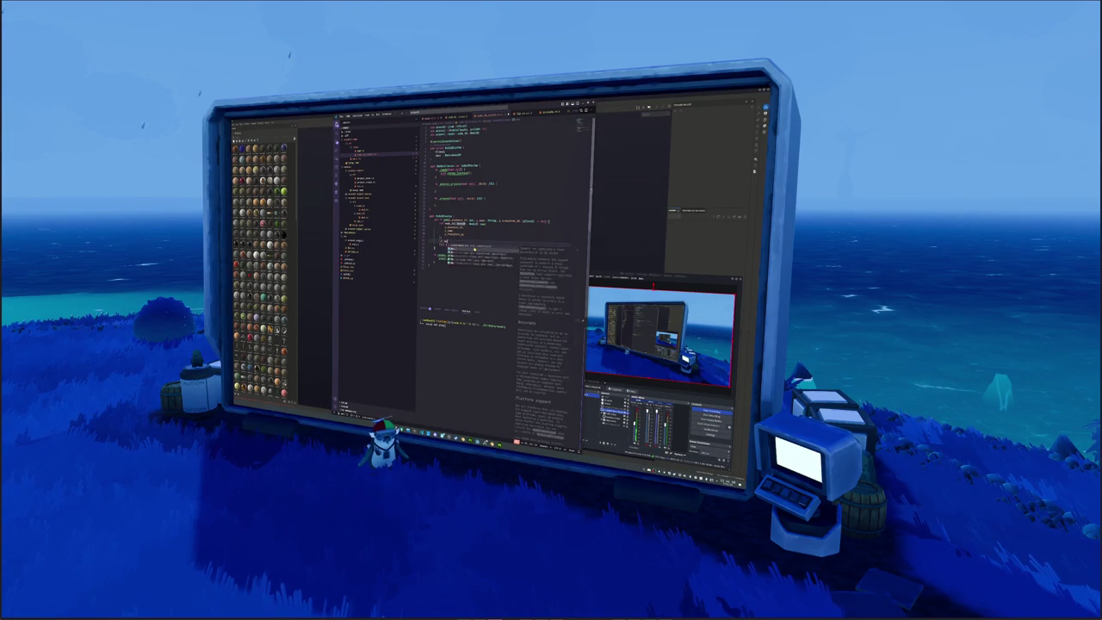
type("get")
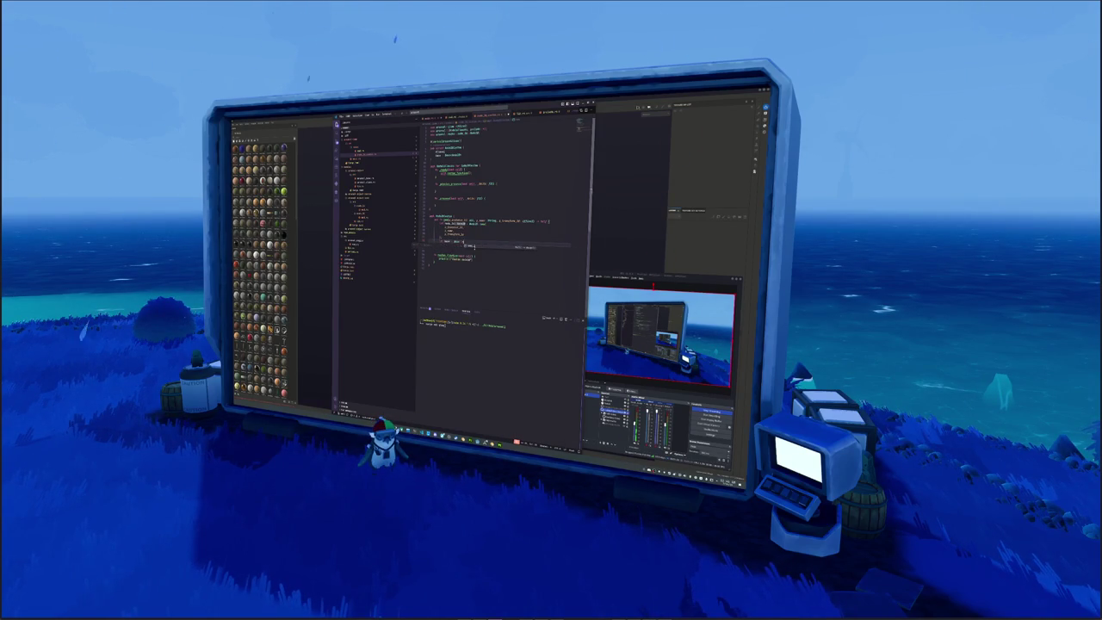
type("_child")
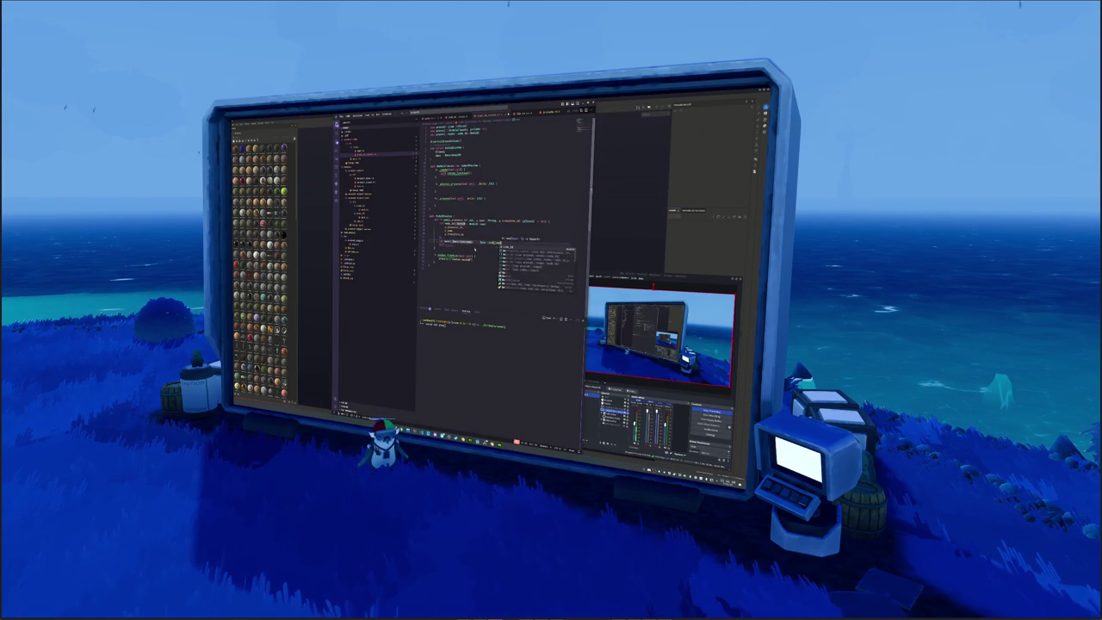
type("(0)")
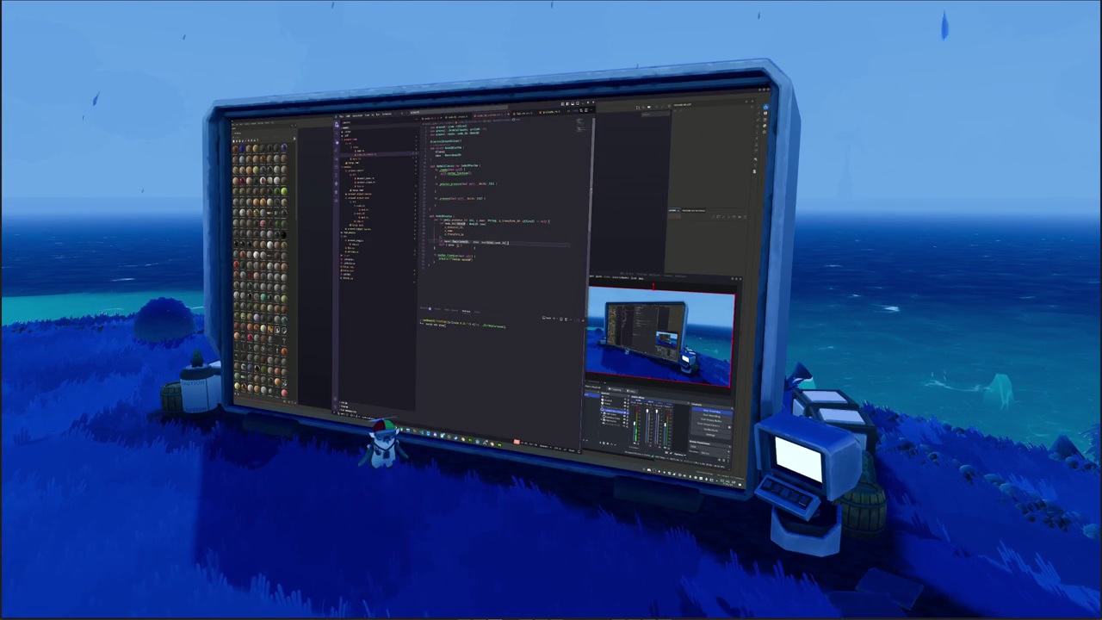
type(".")
key("Return")
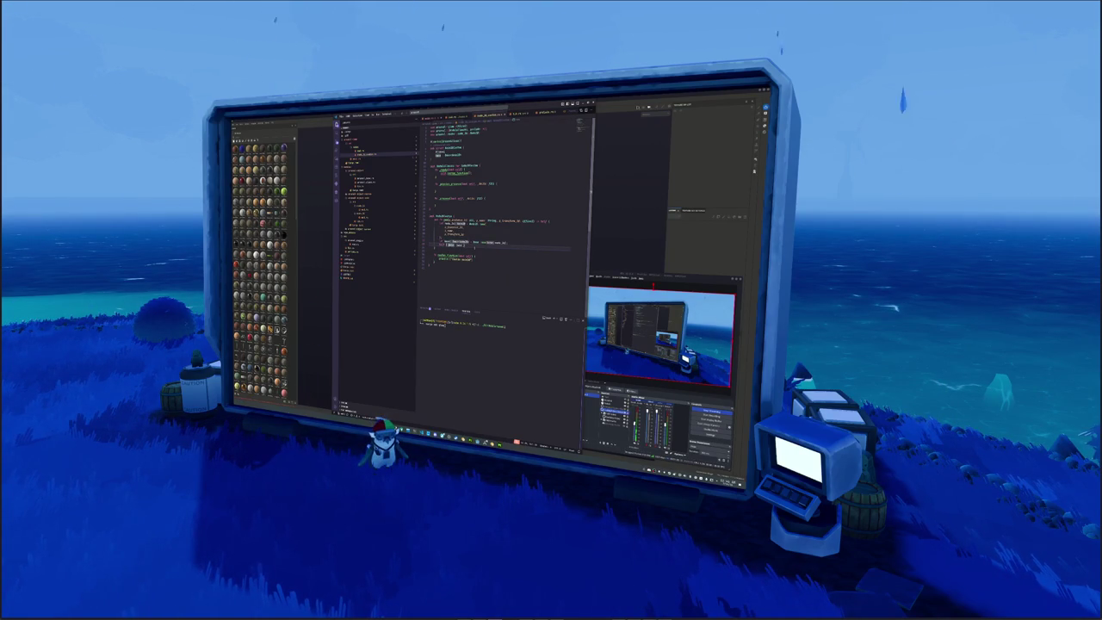
type("text")
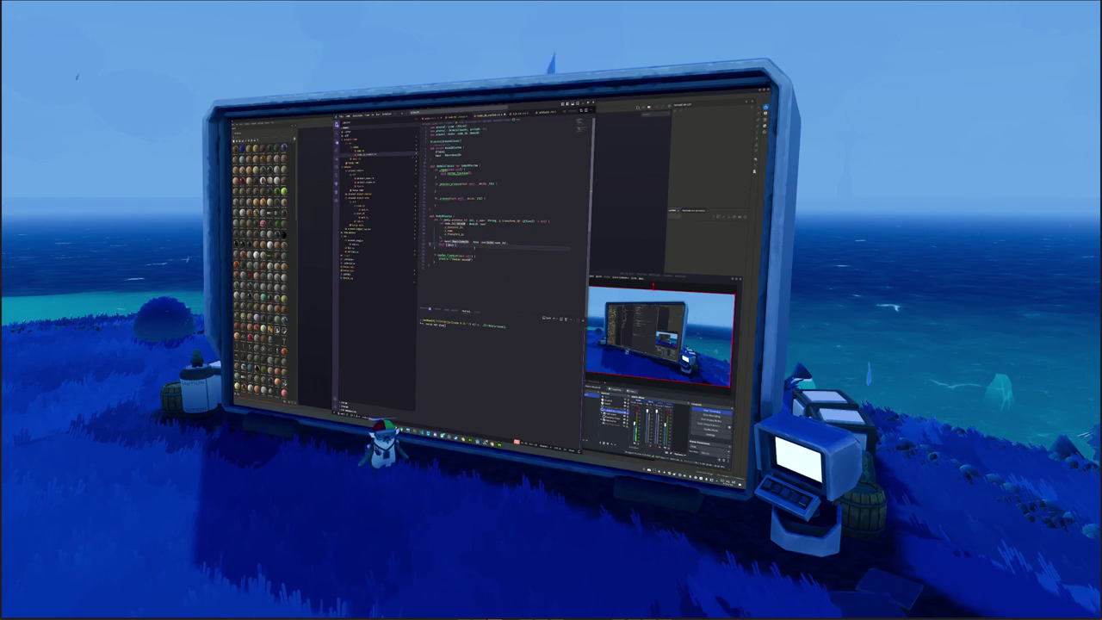
key("Return")
key("Return")
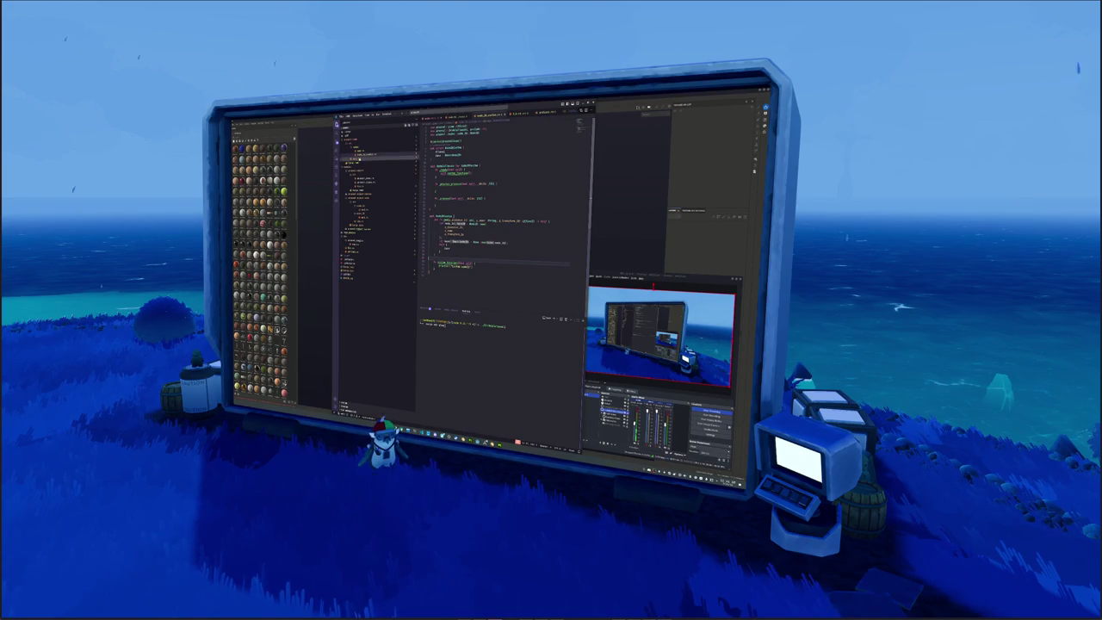
left_click(361, 159)
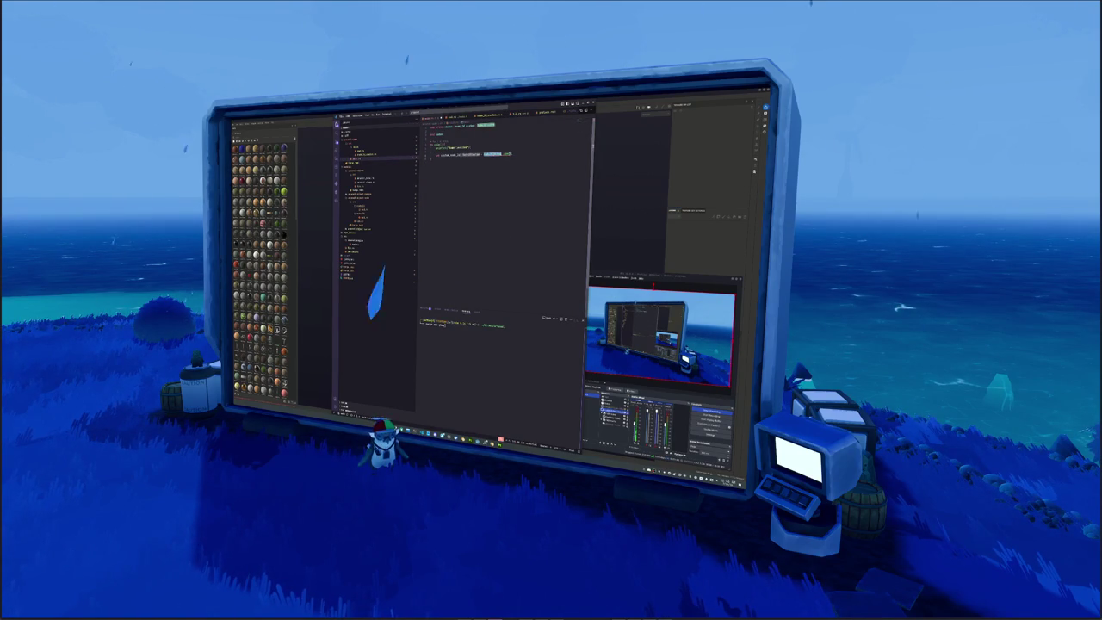
left_click(520, 175)
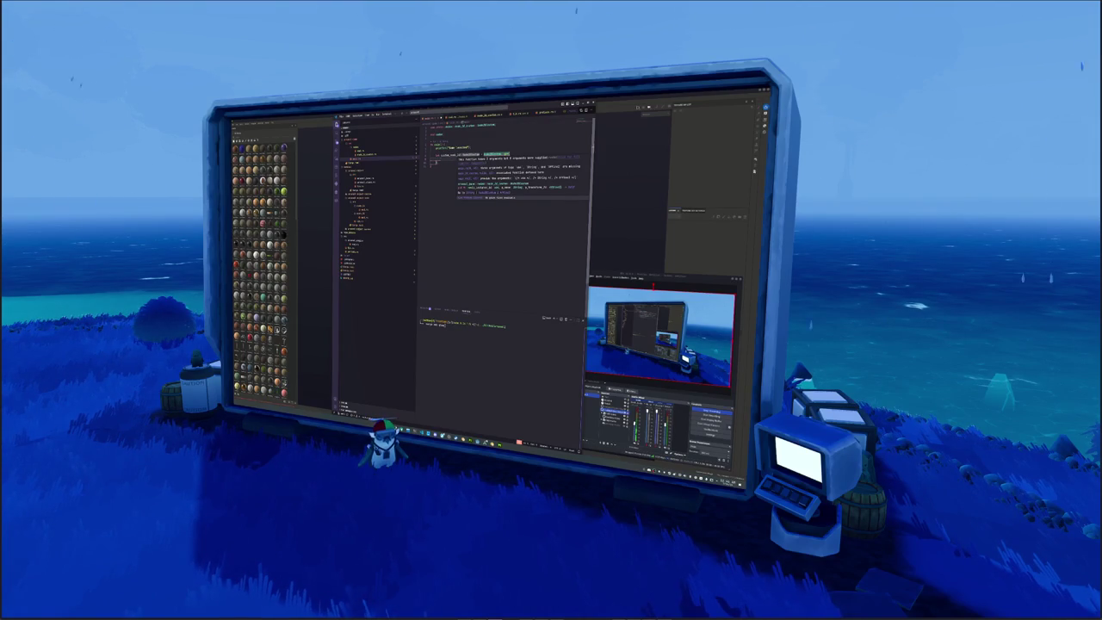
Write the sunDirection line with a Rotate call using transform.up and Input.GetAxis, completed from suggestions.
type("sunDirection")
key("Return")
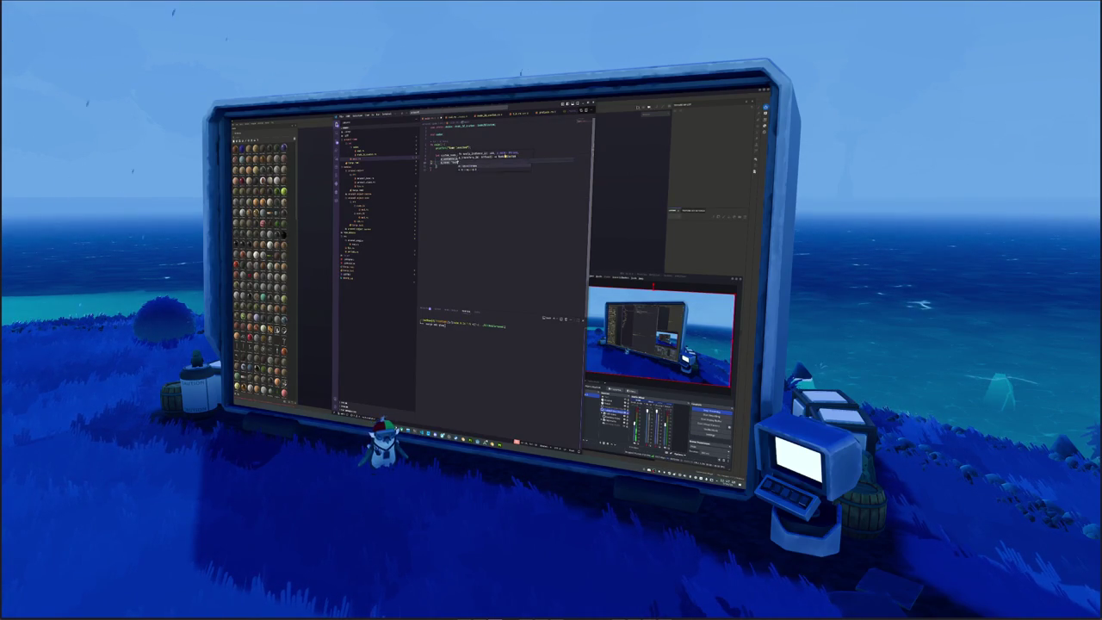
type("1.0freturn")
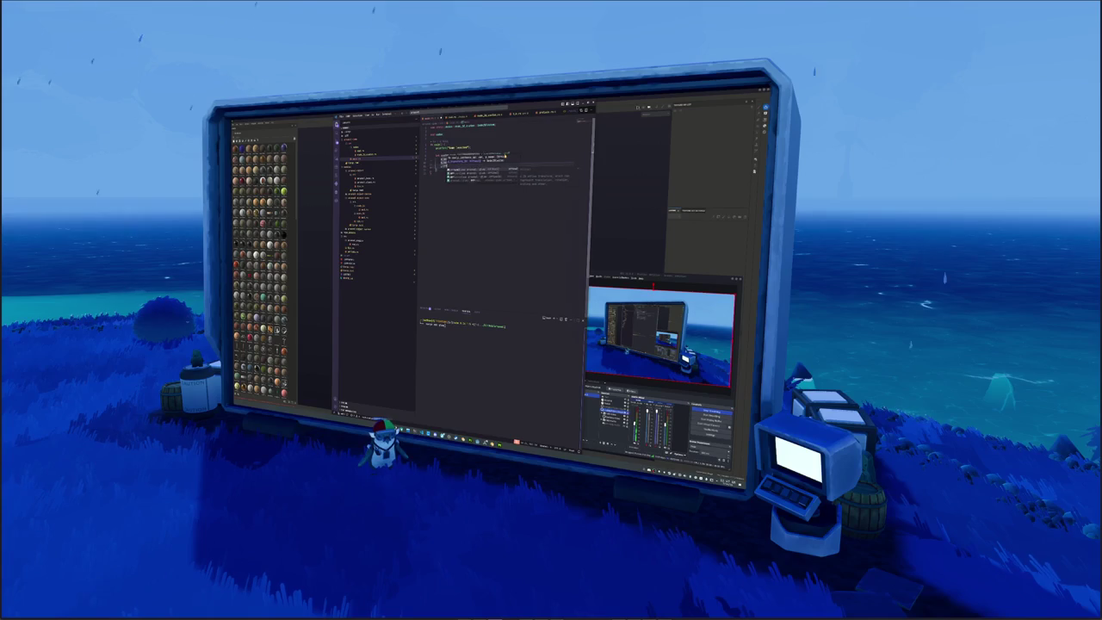
type(".")
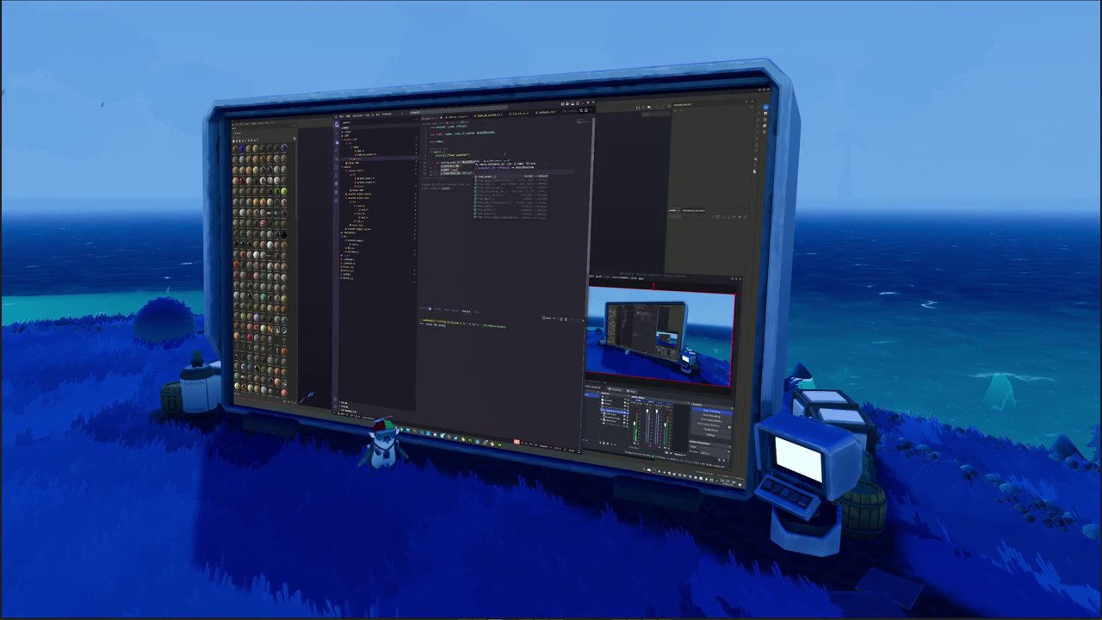
type("Rotate(")
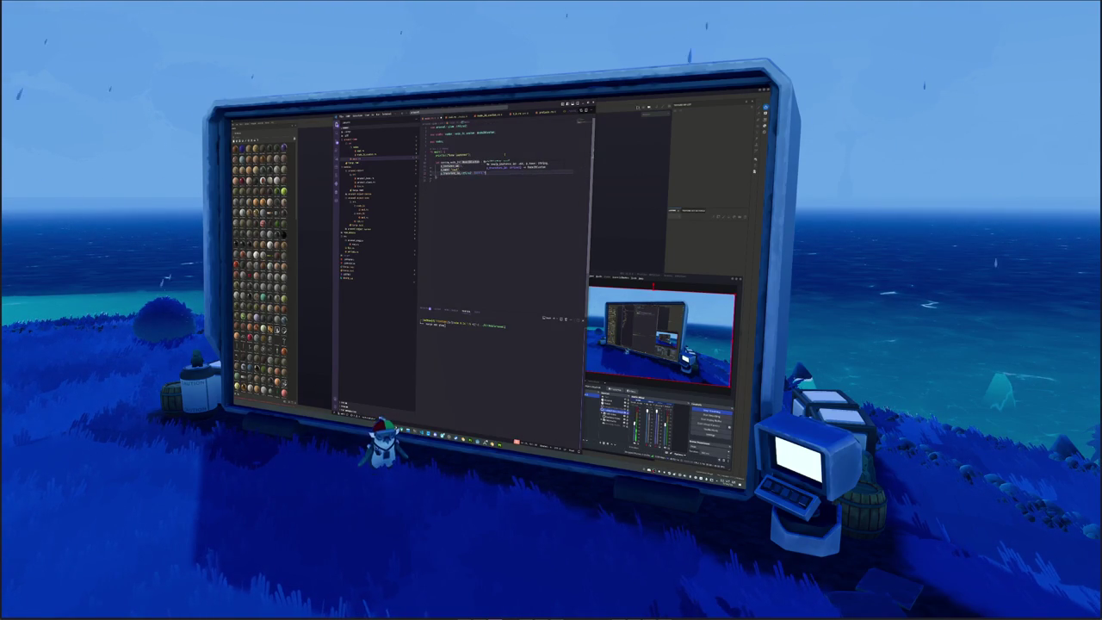
type("Quaternion")
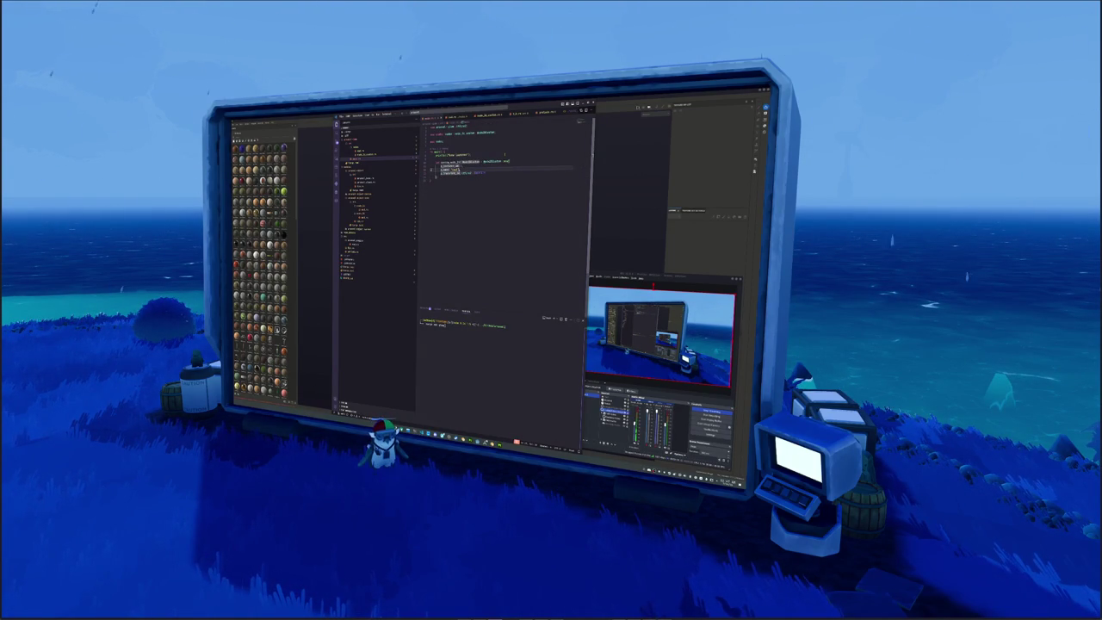
type("transform.up, ")
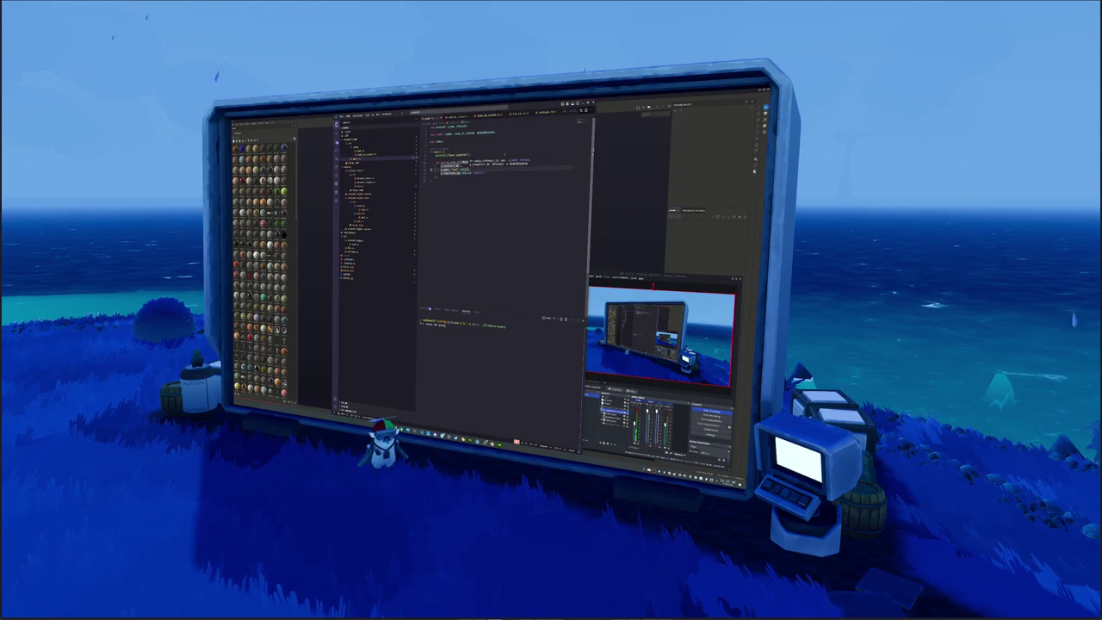
type("Input.GetAxisrotation")
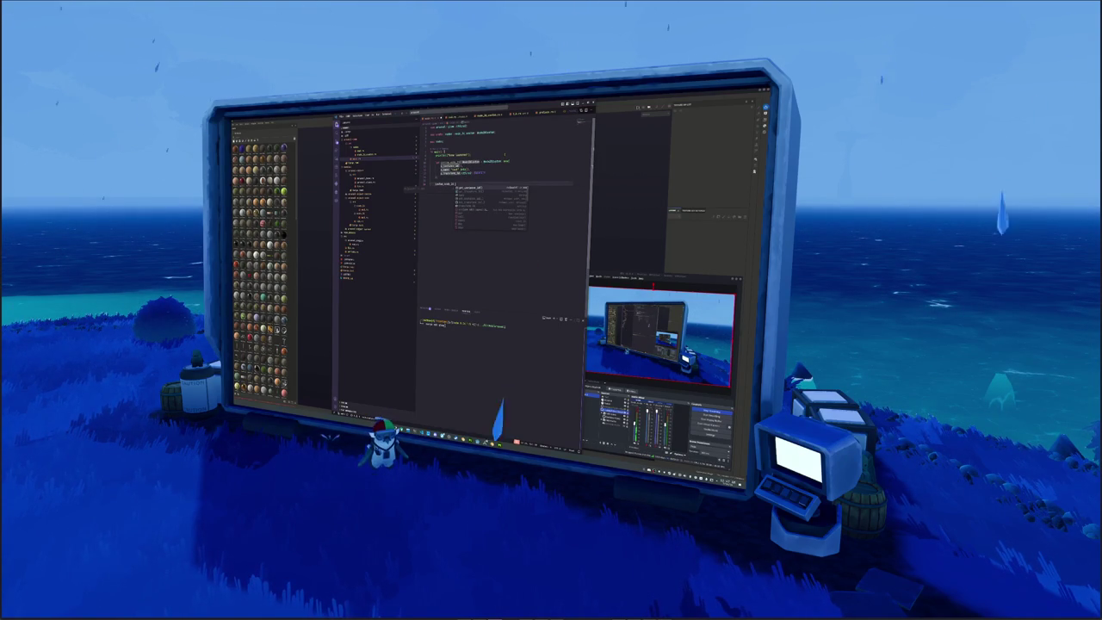
key("Down")
key("Down")
key("Down")
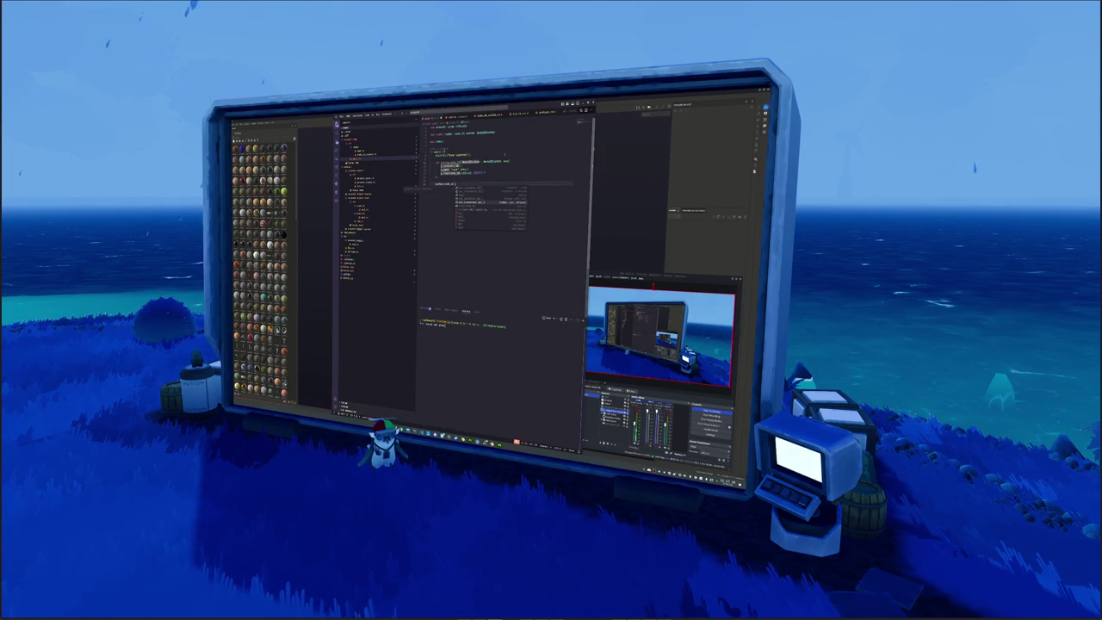
key("Down")
key("Up")
key("Down")
key("Down")
key("Down")
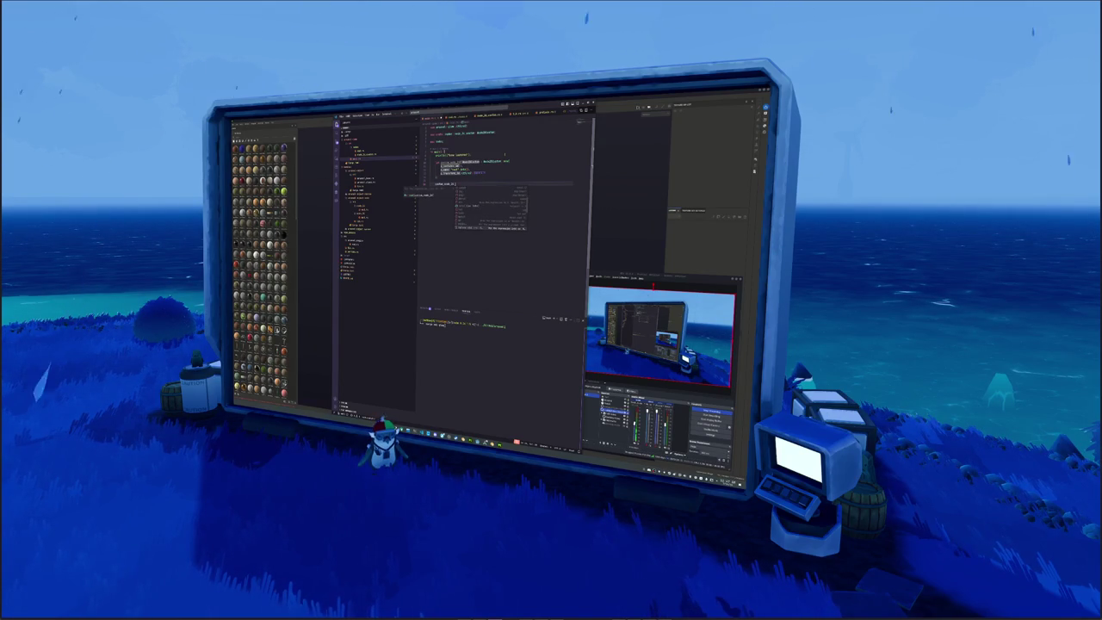
key("Return")
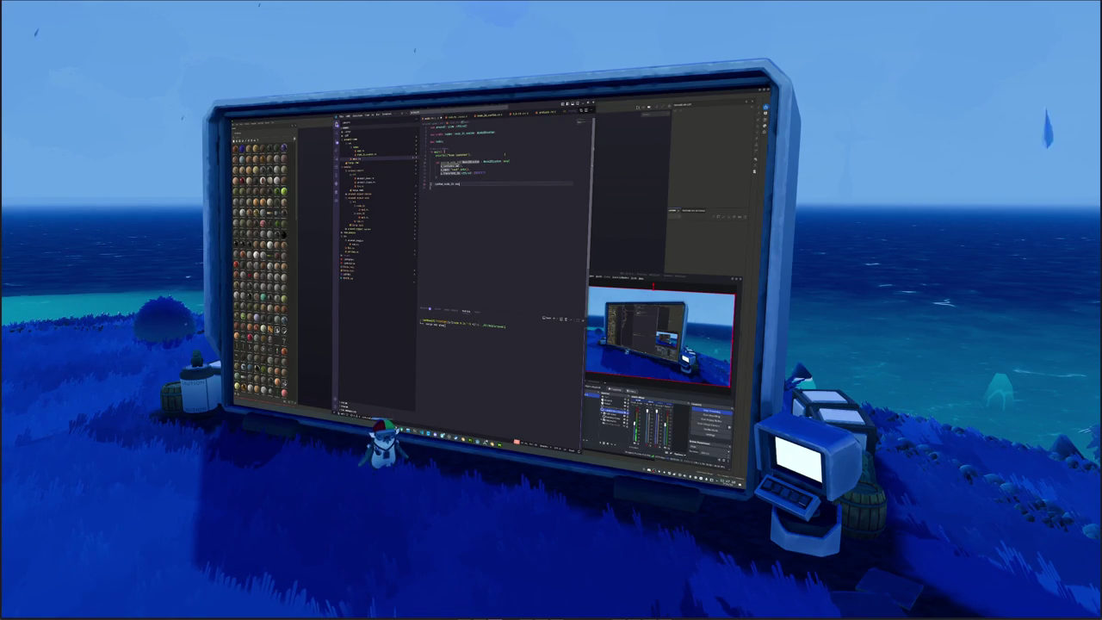
type(".")
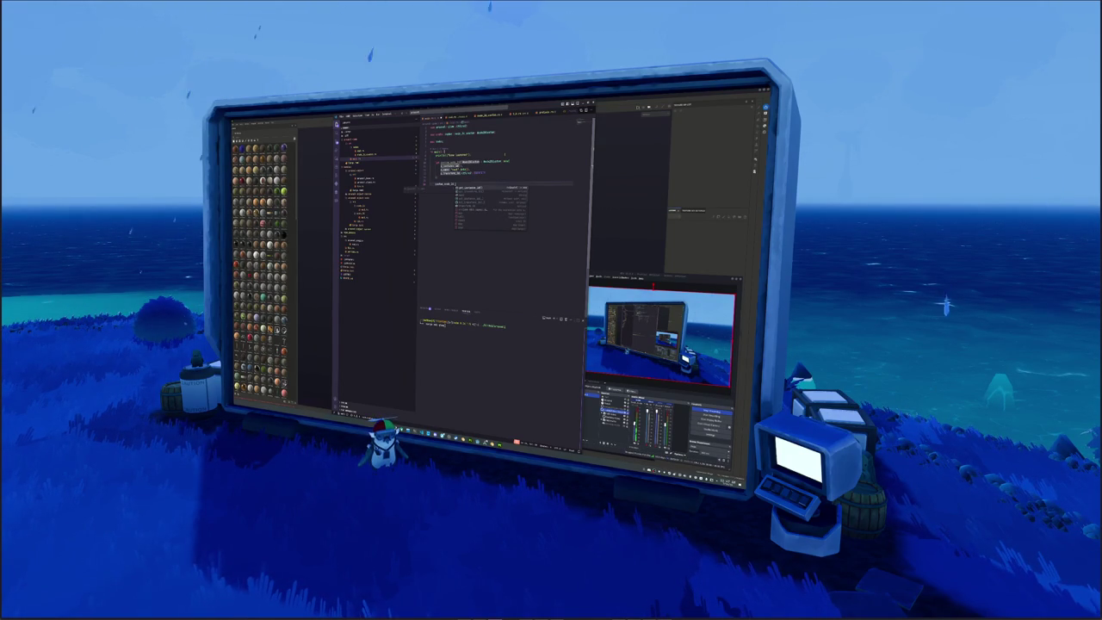
key("Escape")
left_click(370, 154)
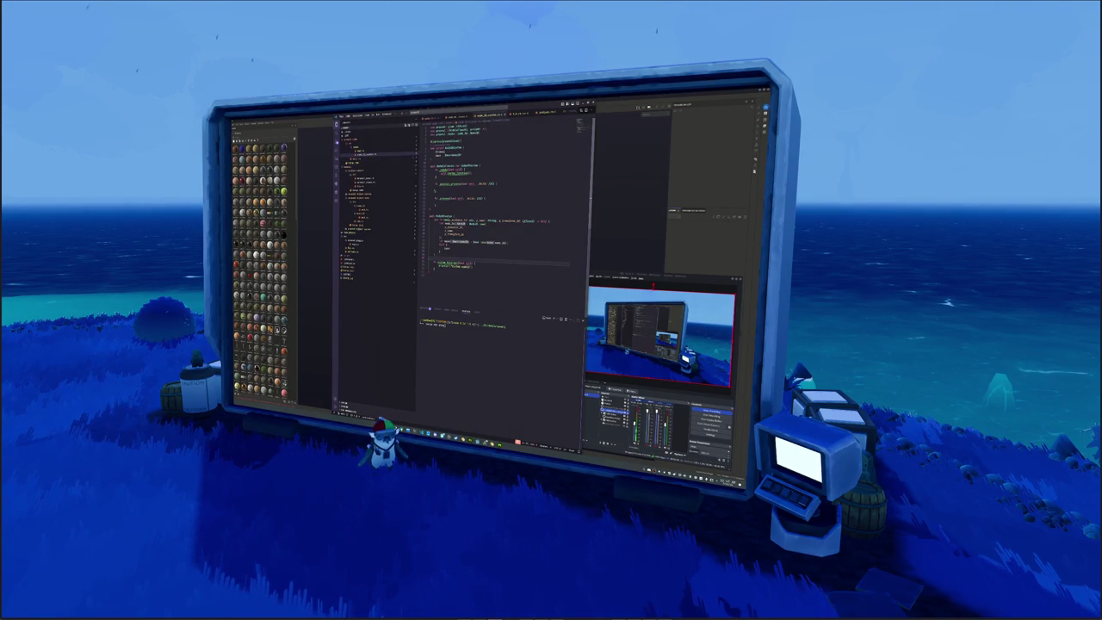
Rename the function to print_text and add a using_function() call.
double_click(446, 262)
type("print_text")
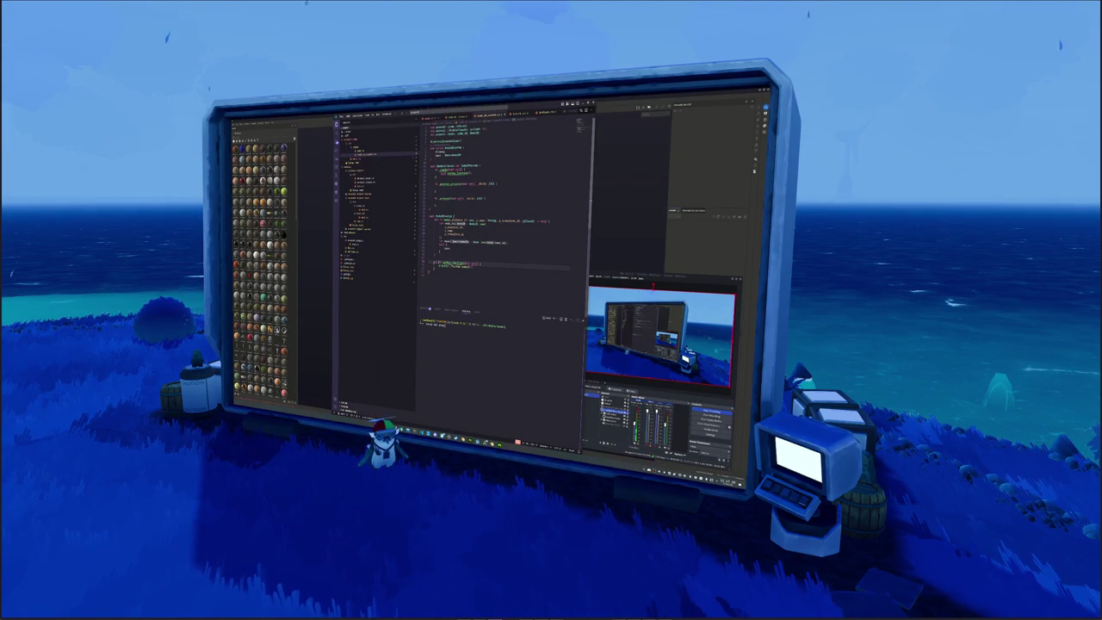
left_click(364, 159)
left_click(362, 161)
type("using_function()")
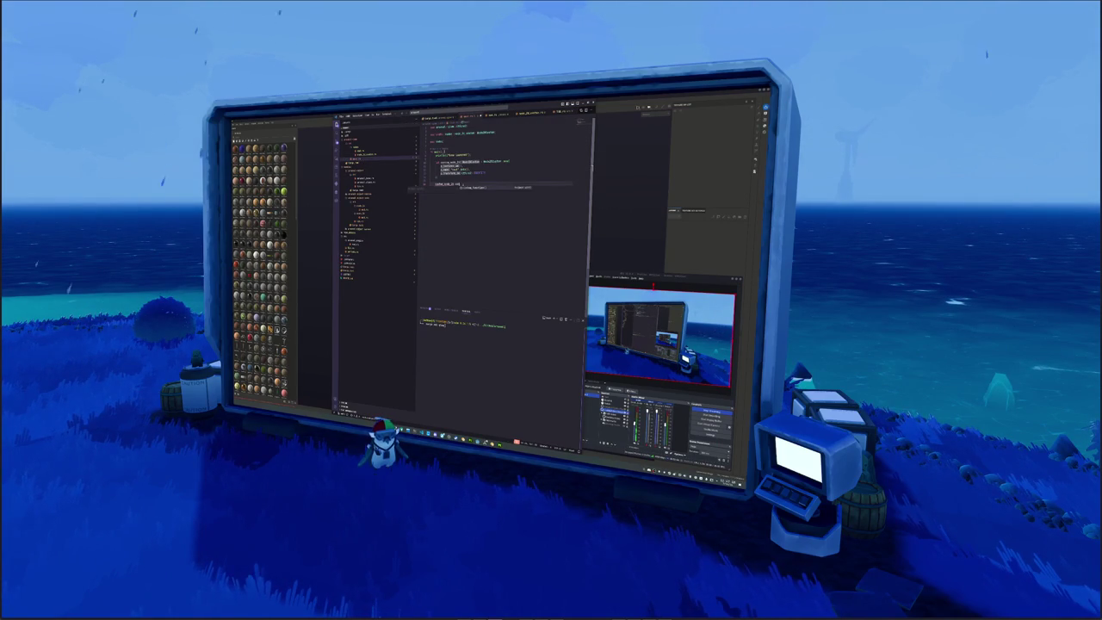
Complete the contol_sub_2 line with autocomplete and delete the blank line before emit_signal.
double_click(445, 183)
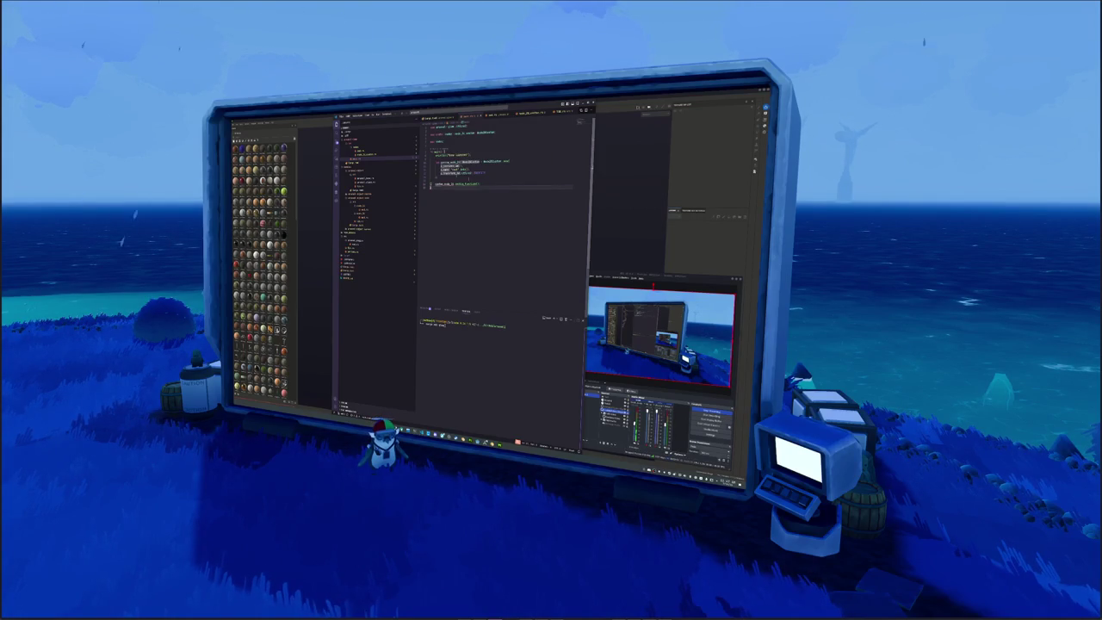
left_click(465, 161)
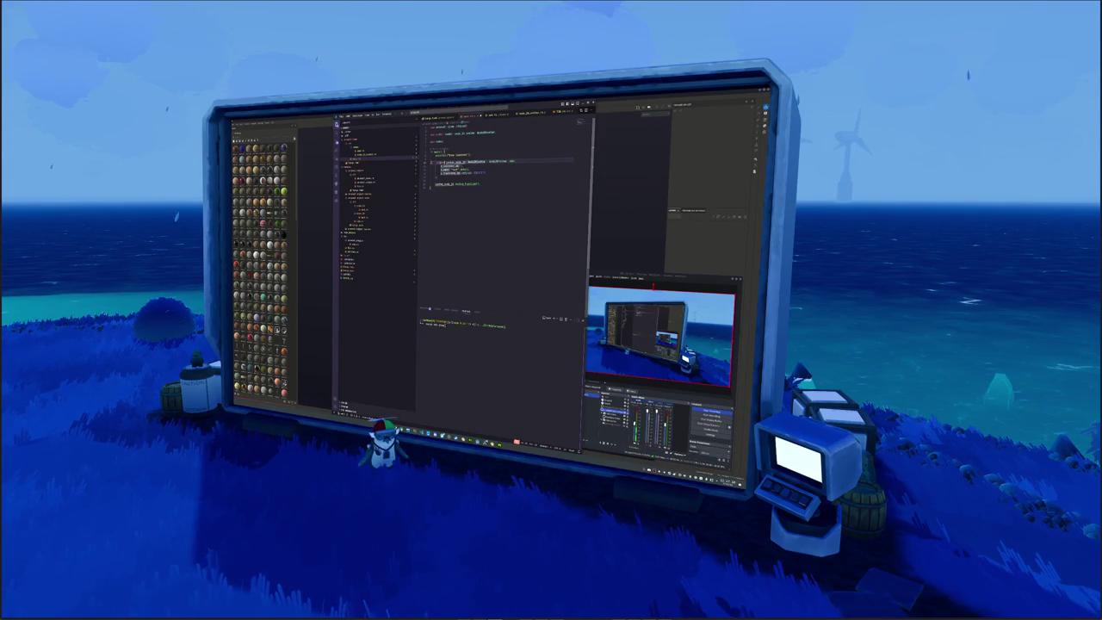
key("Down")
key("Down")
key("Up")
key("Up")
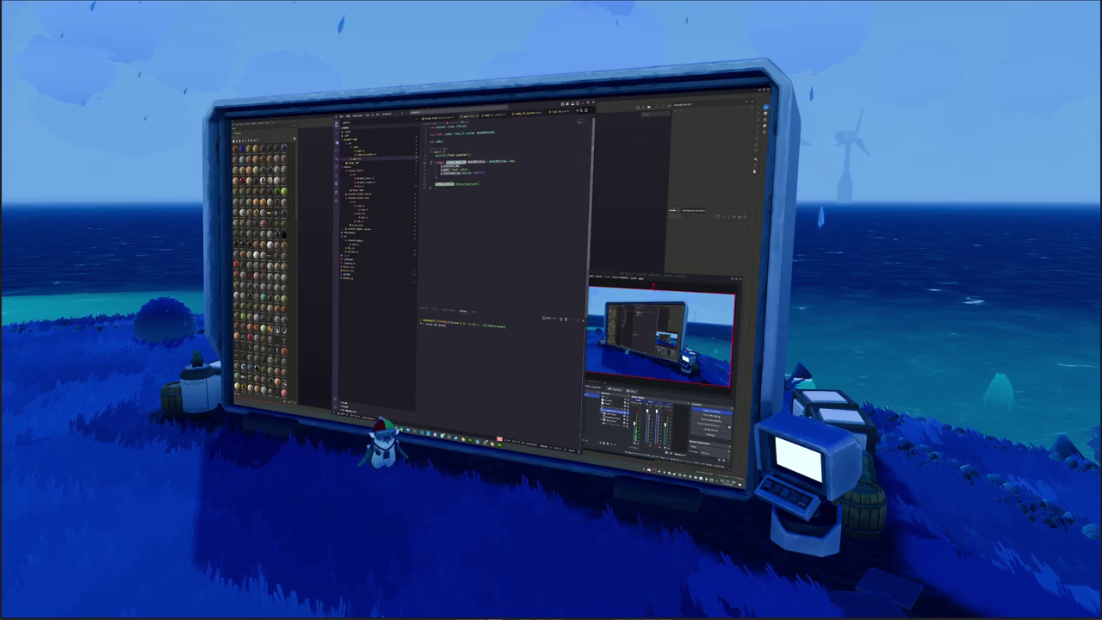
key("ctrl+space")
key("Return")
key("Down")
key("Down")
key("Down")
key("Delete")
key("Down")
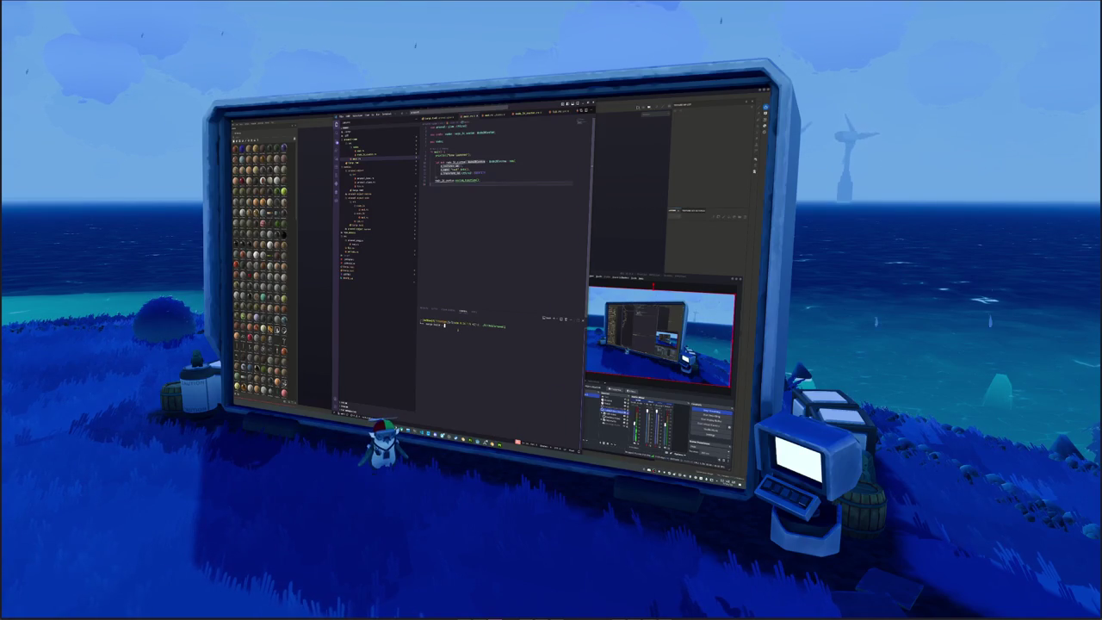
Run the signal_na command in the terminal, then clear the terminal output.
type("signal_na")
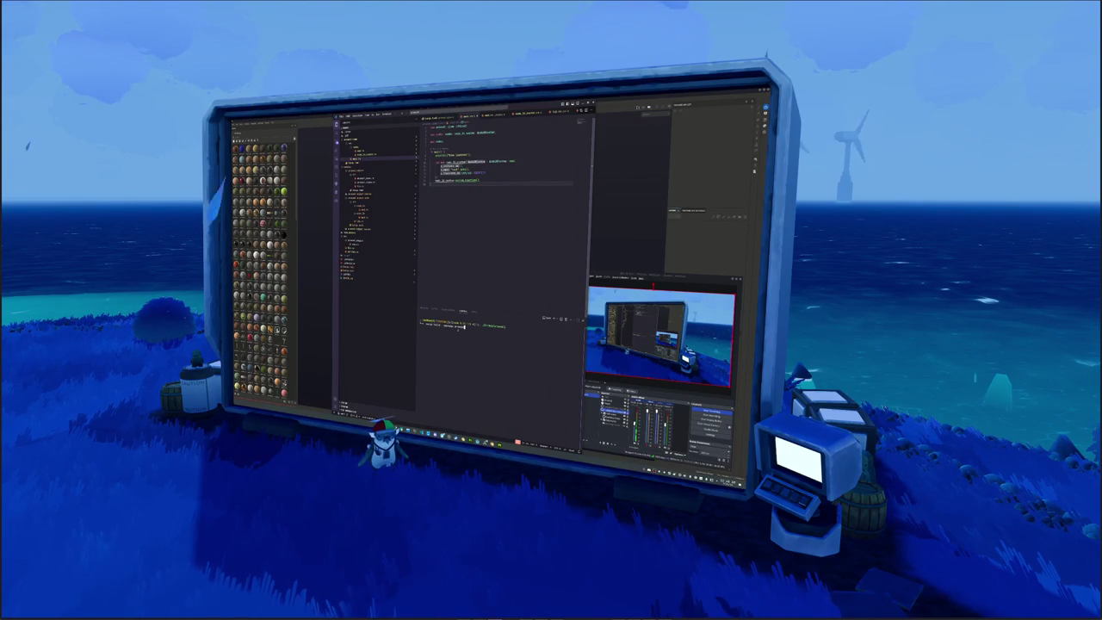
key("Return")
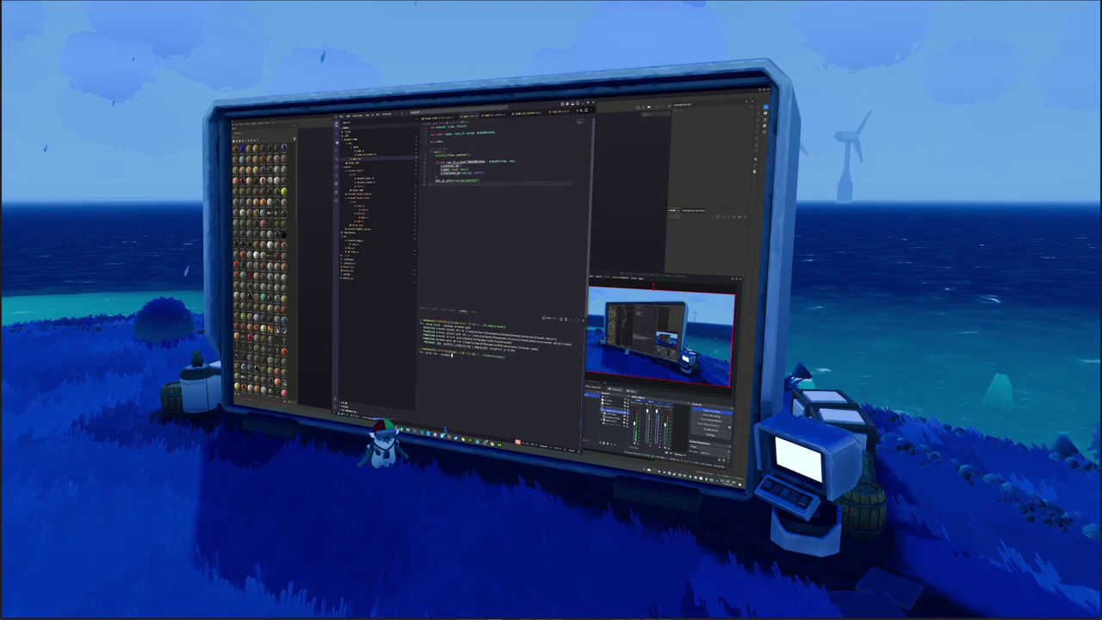
key("Return")
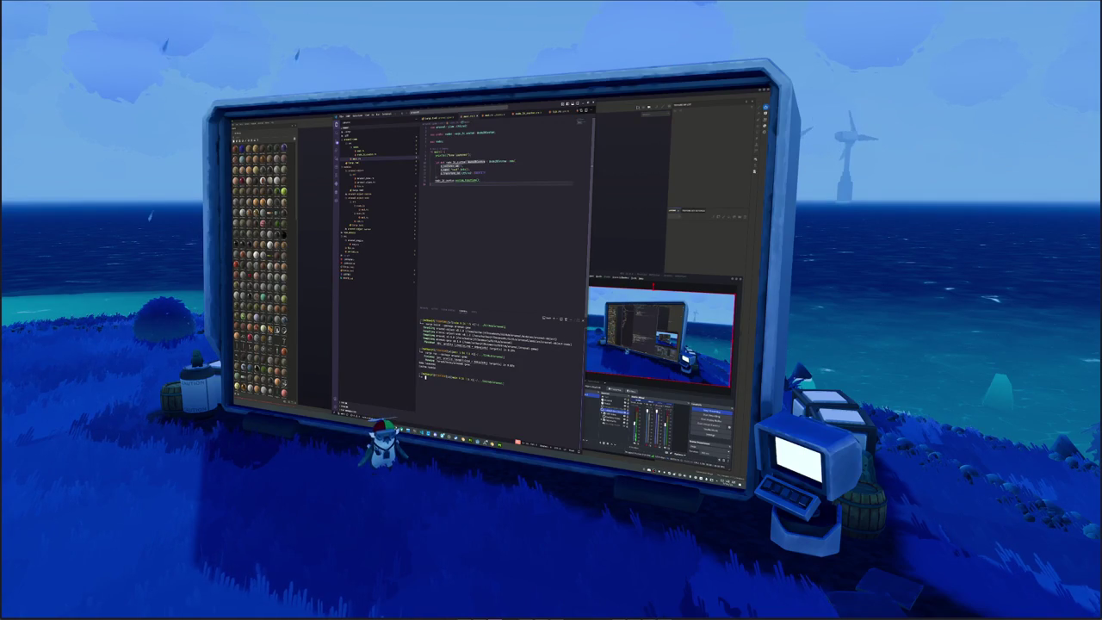
key("ctrl+l")
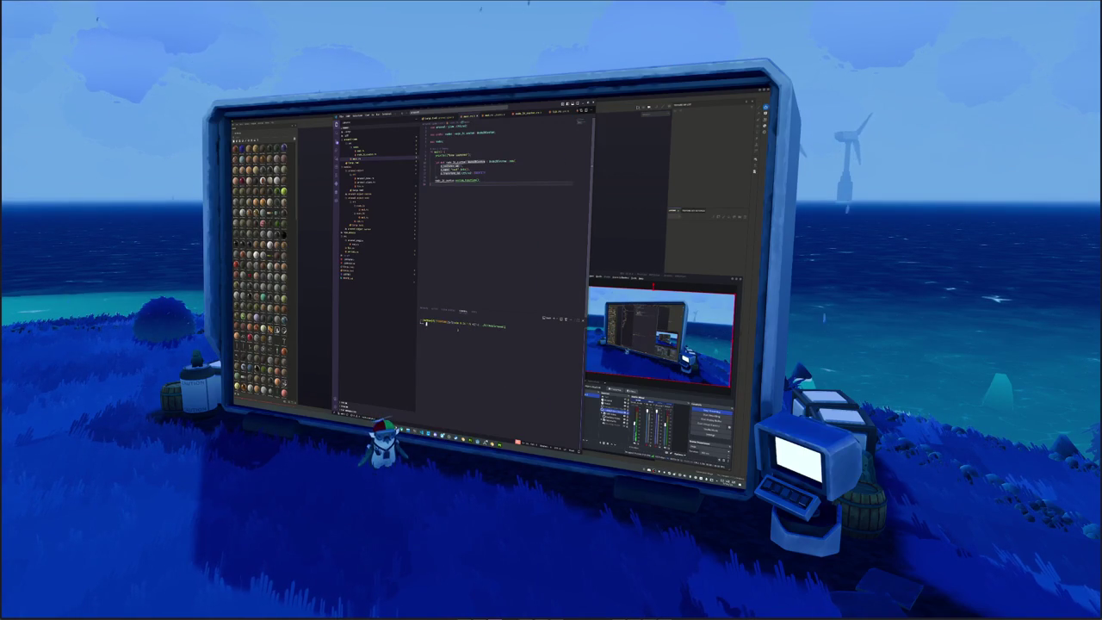
Review the longer and shorter source files, then open another source file.
left_click(379, 154)
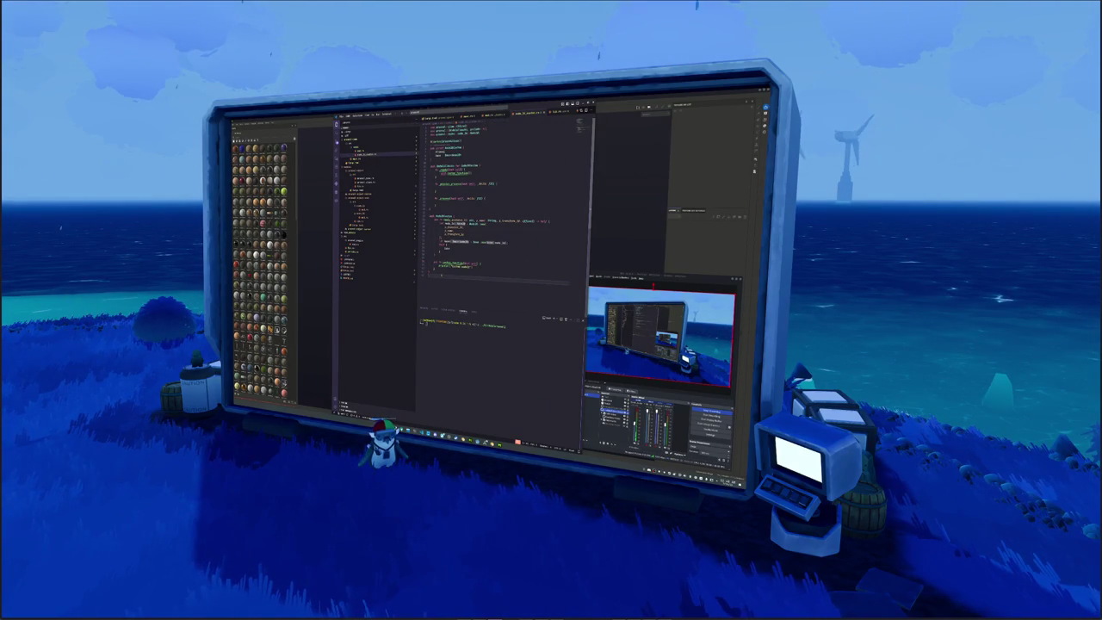
left_click(366, 159)
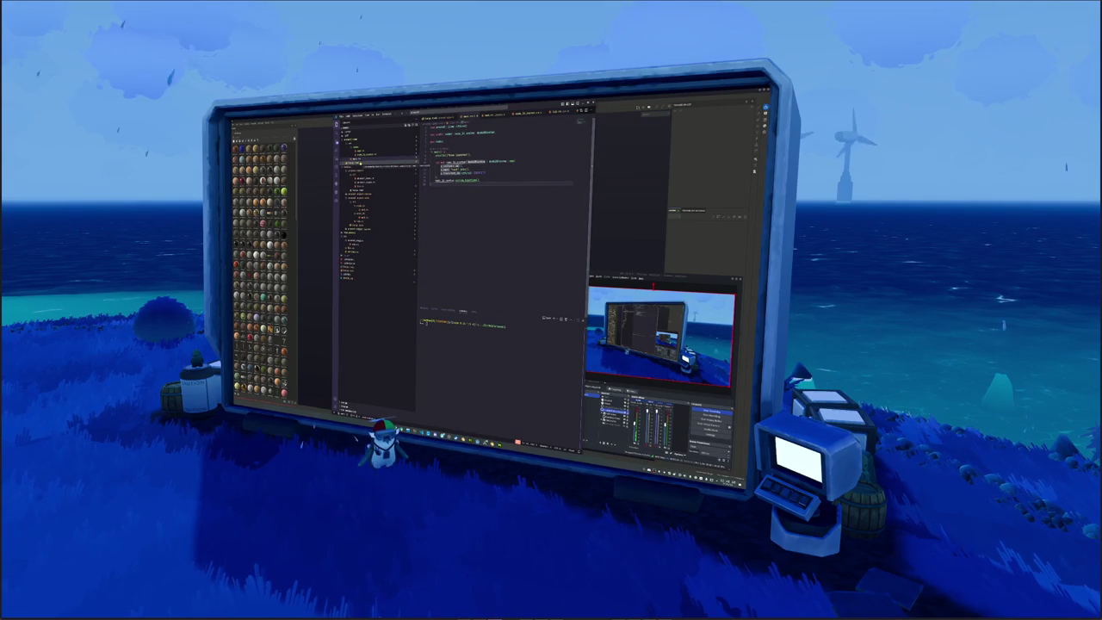
left_click_drag(429, 162, 466, 170)
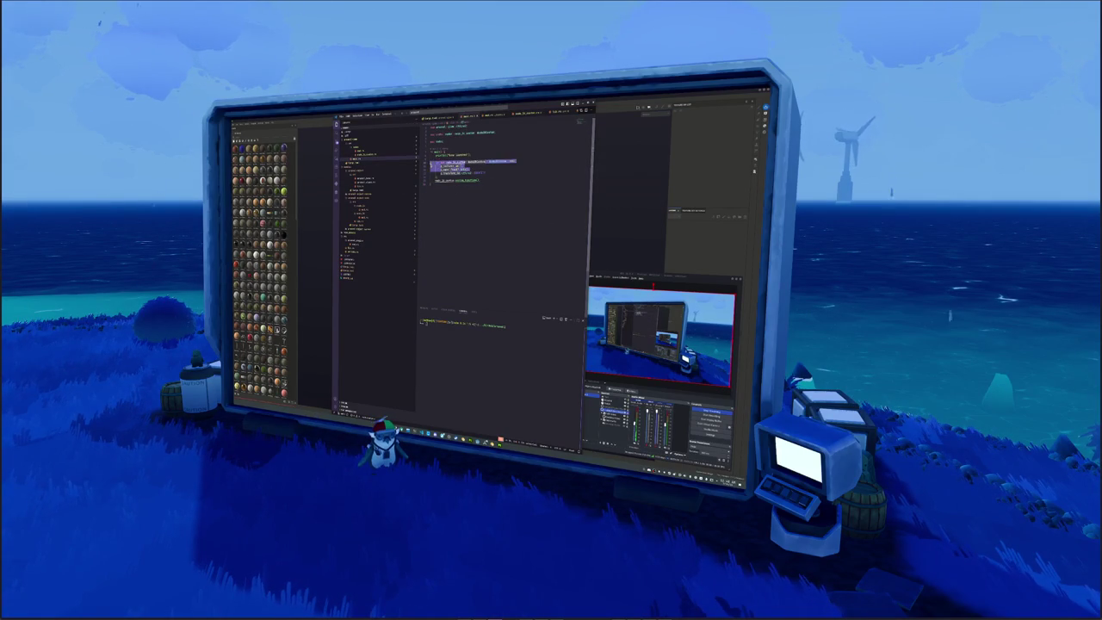
left_click(432, 184)
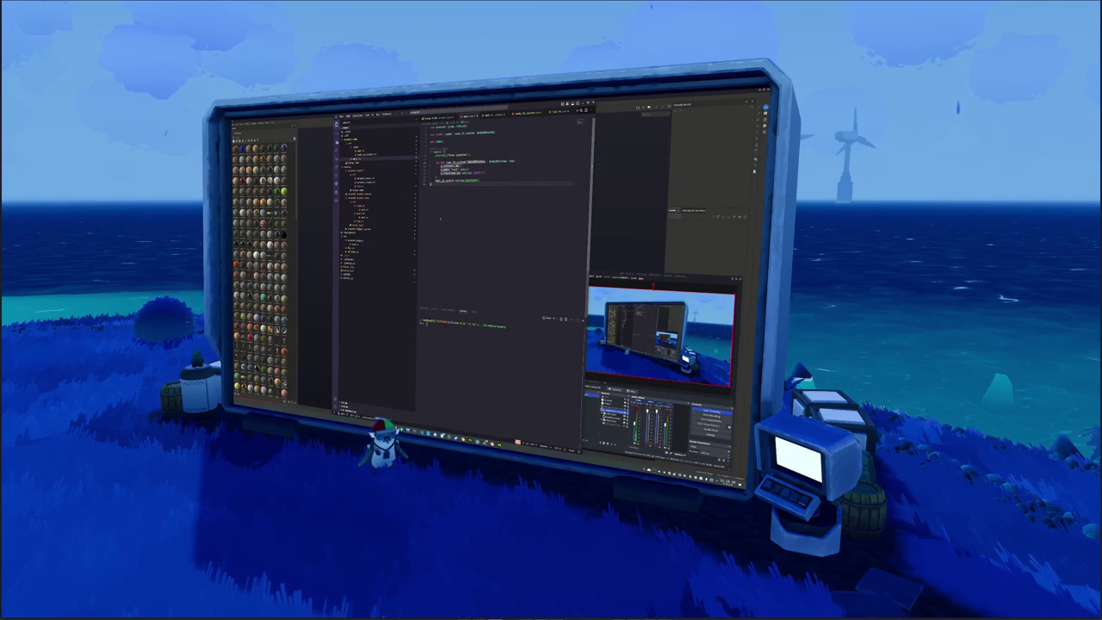
left_click(362, 187)
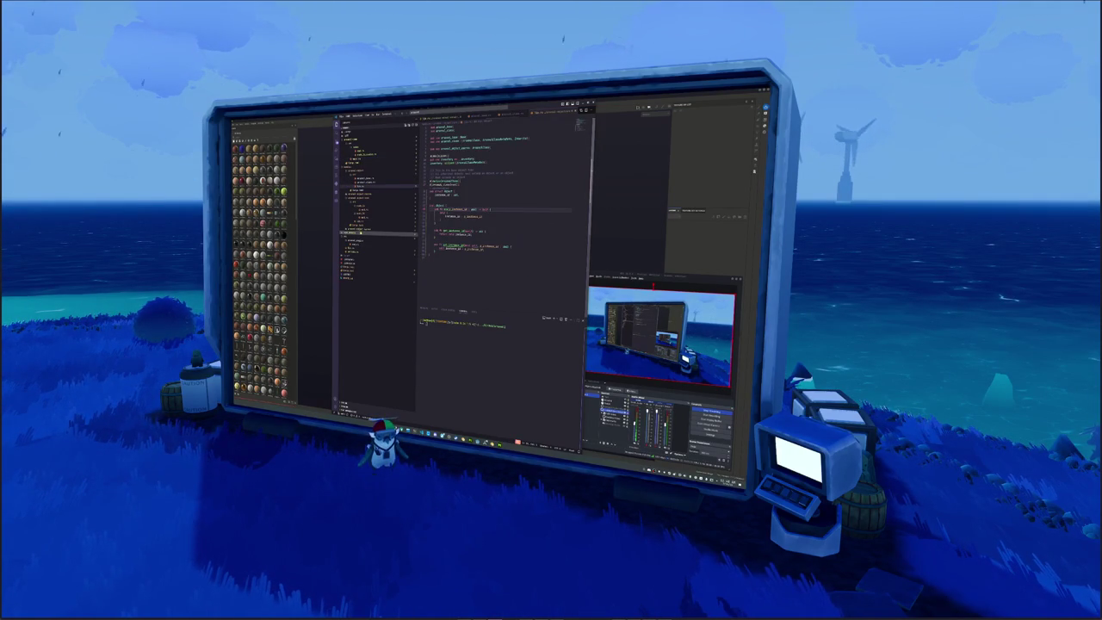
Open the source file with the highlighted code block and type cd projects/game/src in the terminal.
left_click(360, 235)
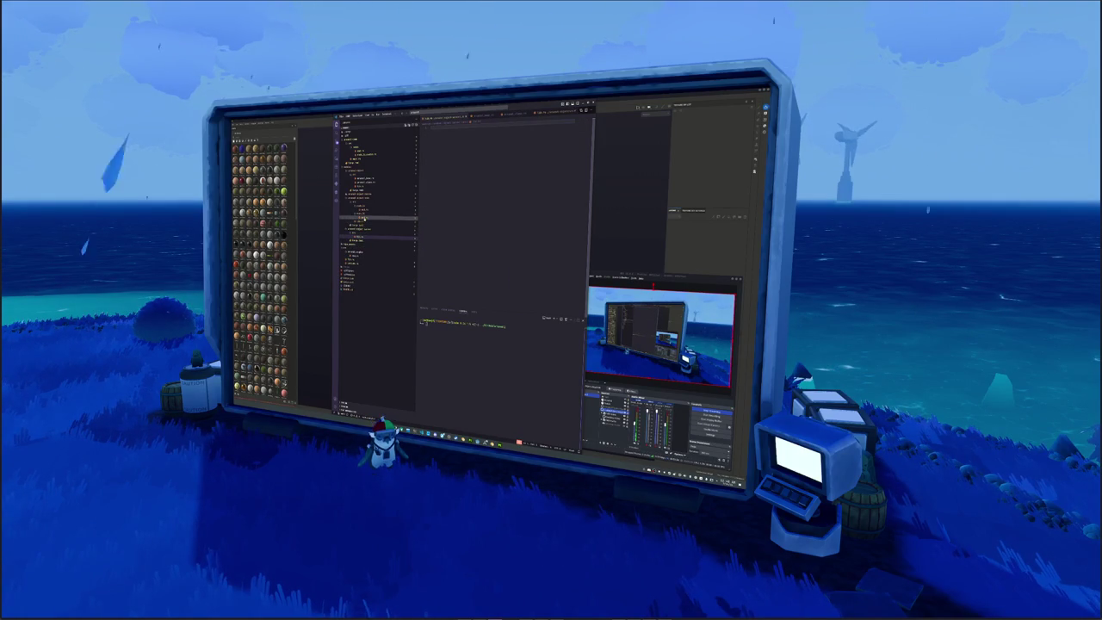
left_click(361, 217)
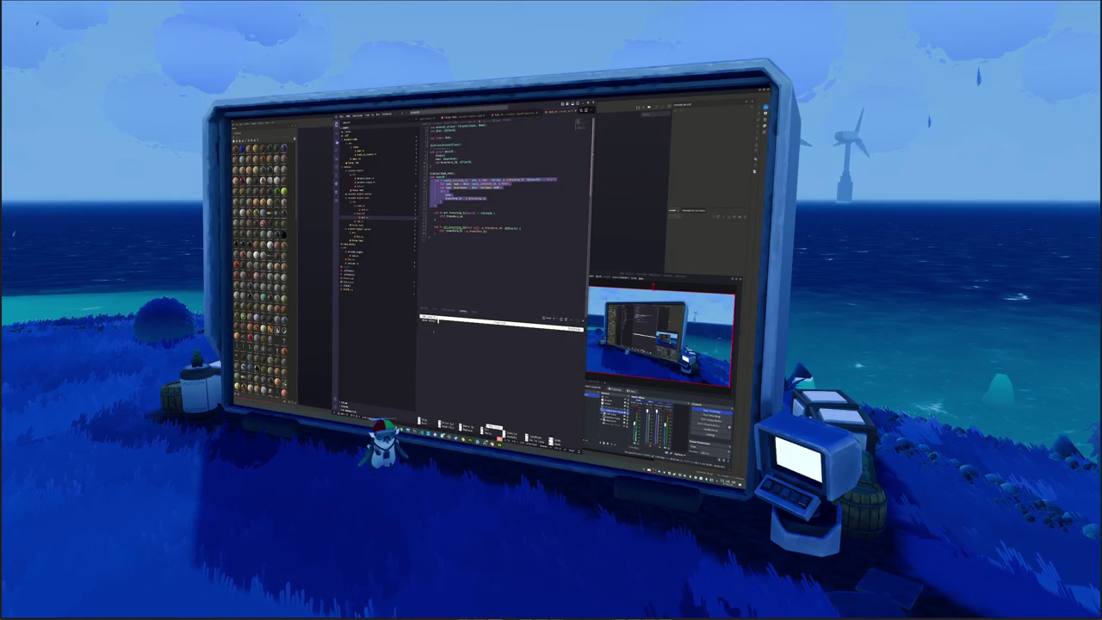
type("cd projects/game/src")
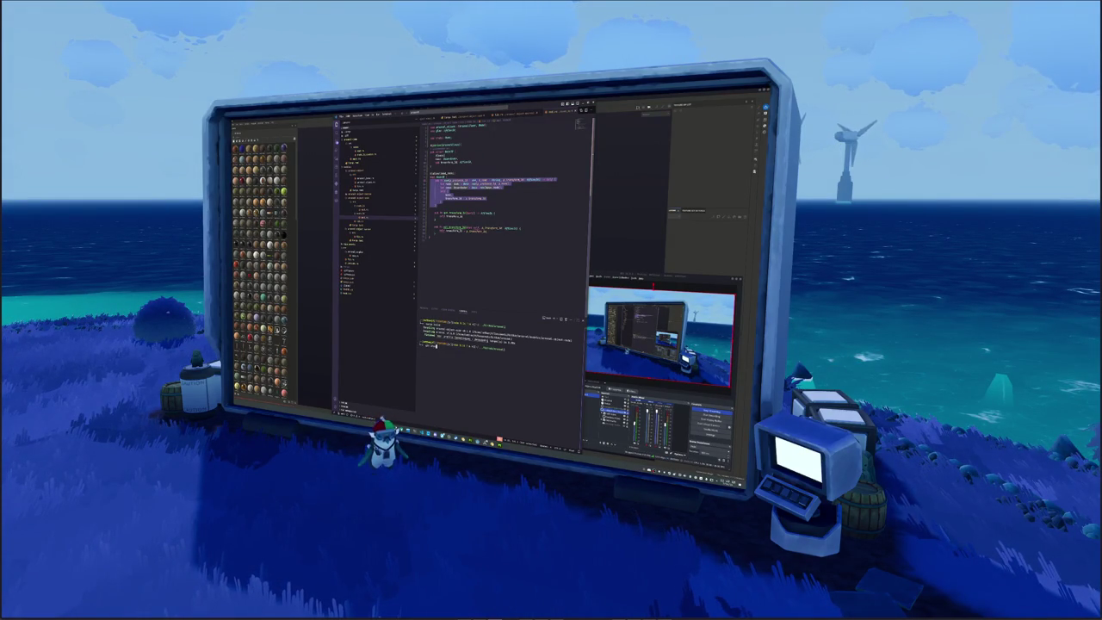
Run git status, git add and git commit on the changed source files.
key("Return")
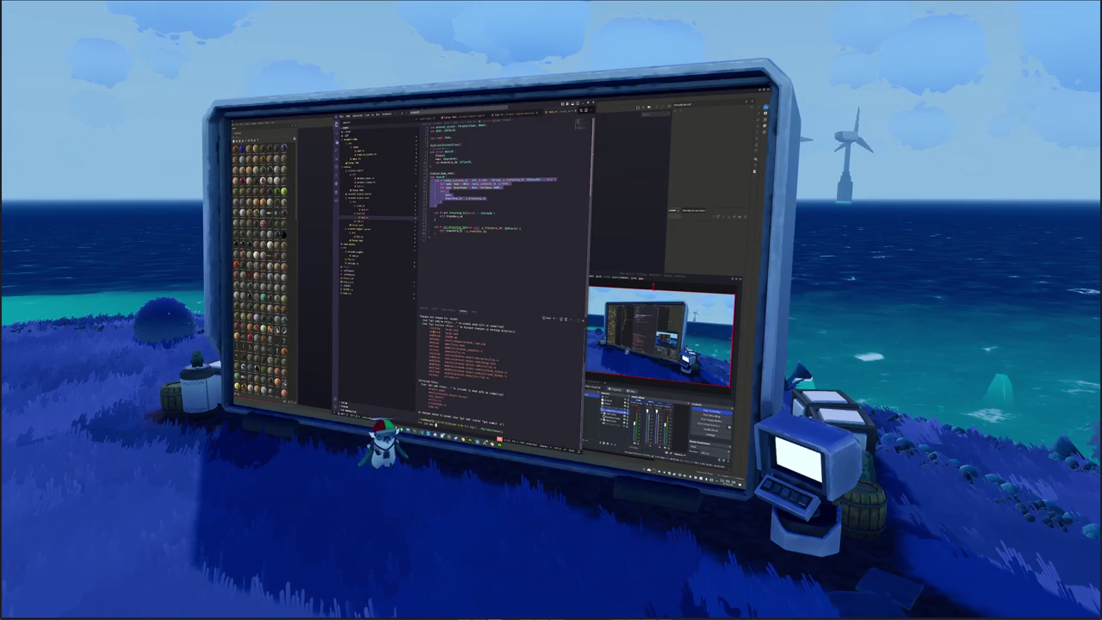
key("Return")
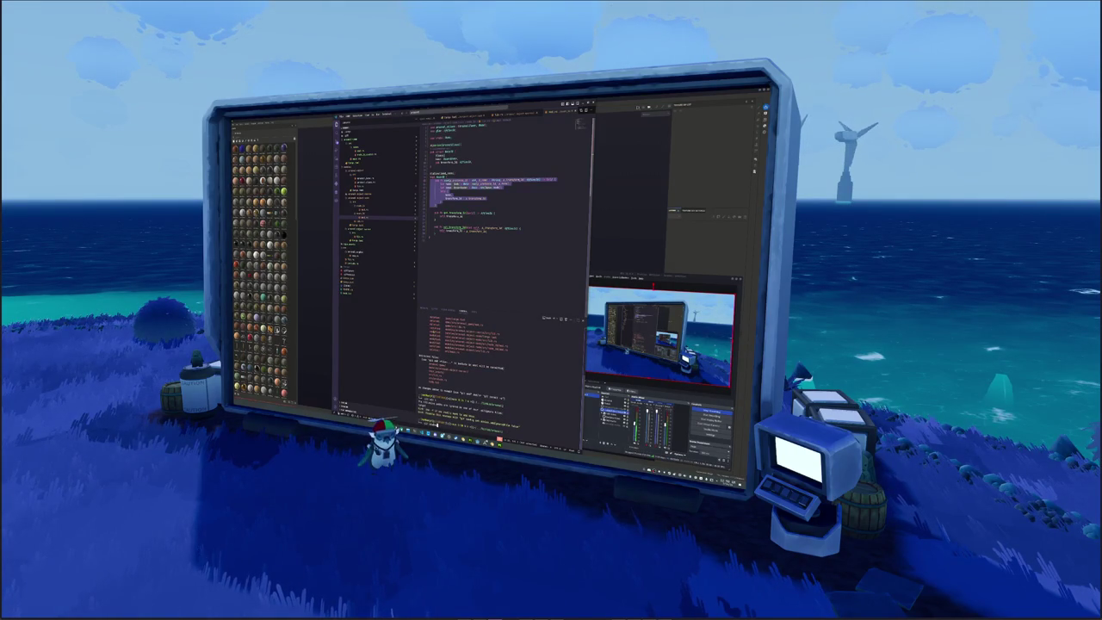
key("Return")
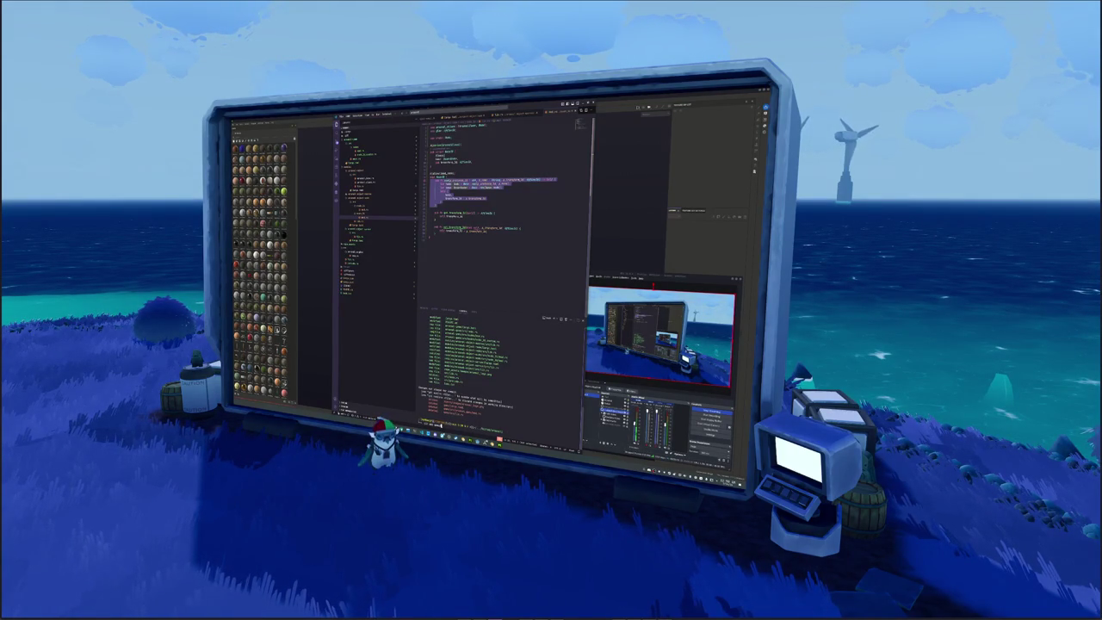
key("Return")
key("Return")
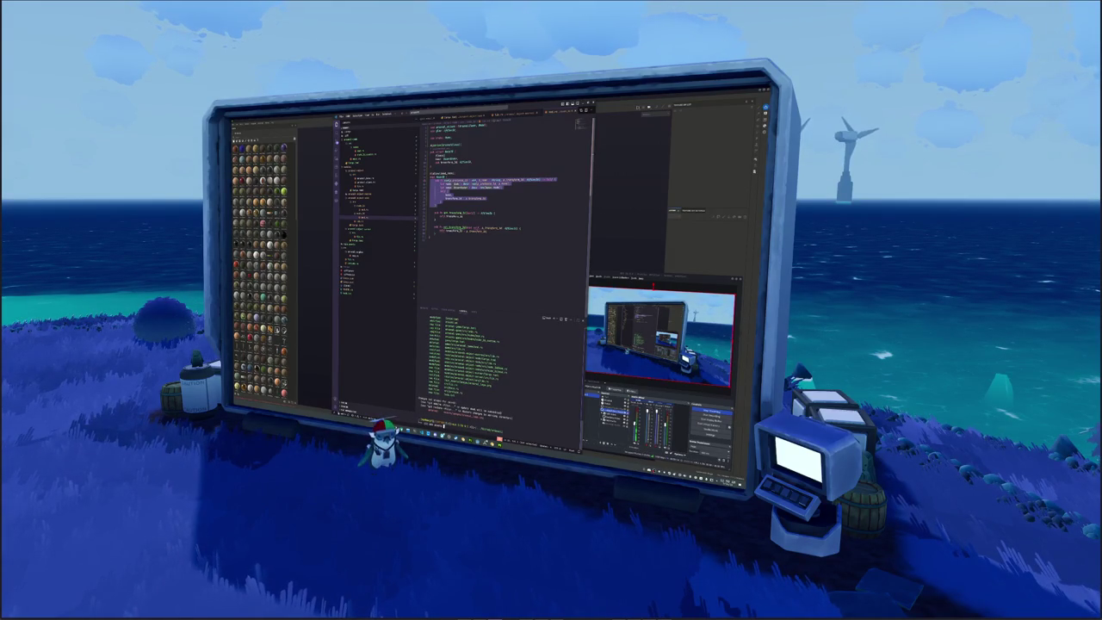
key("Return")
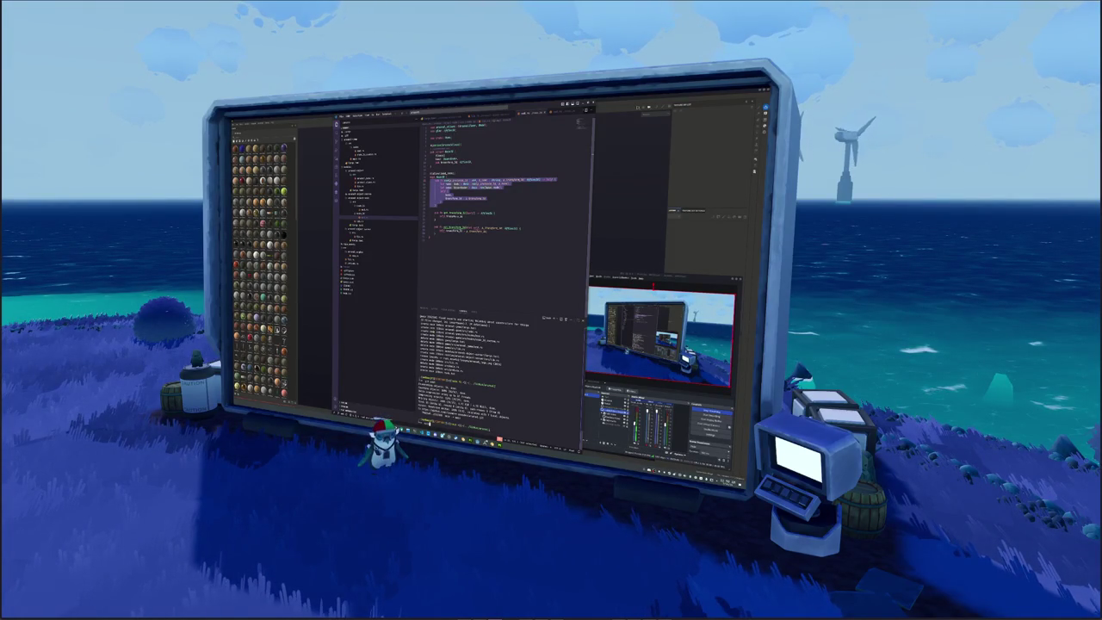
Hide the terminal and replace the selected code block with the rewritten lines.
key("ctrl+grave")
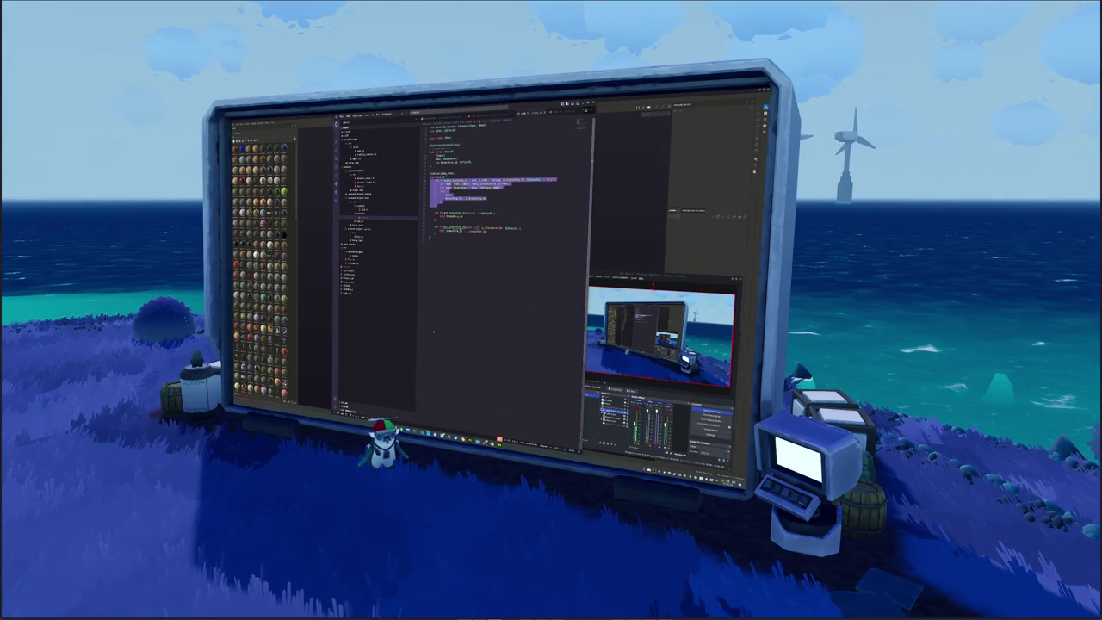
left_click(454, 246)
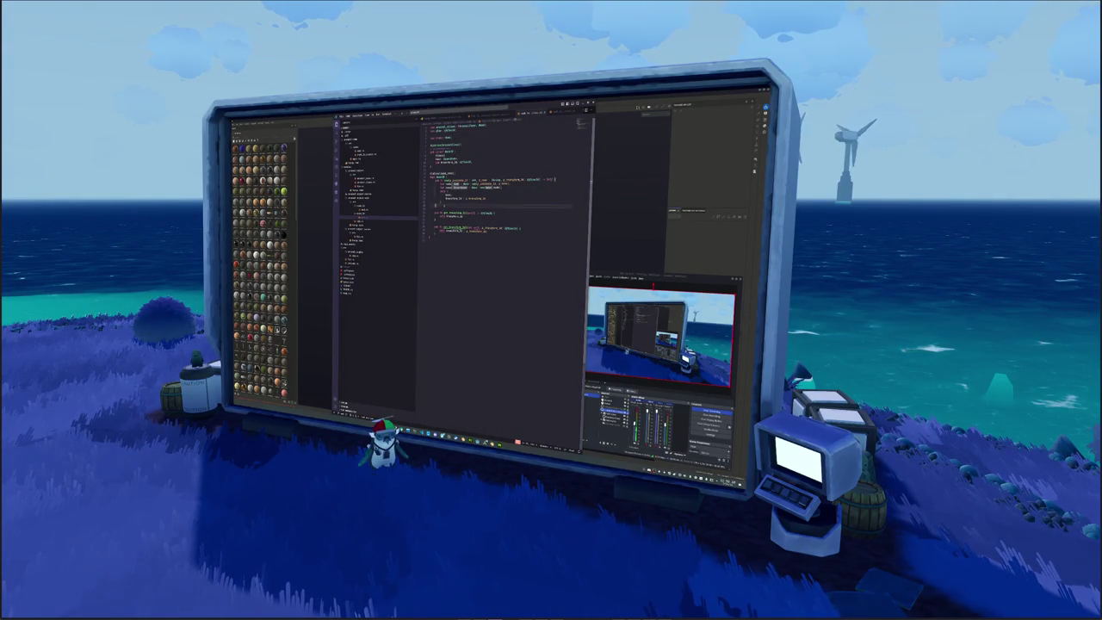
left_click_drag(487, 203, 431, 179)
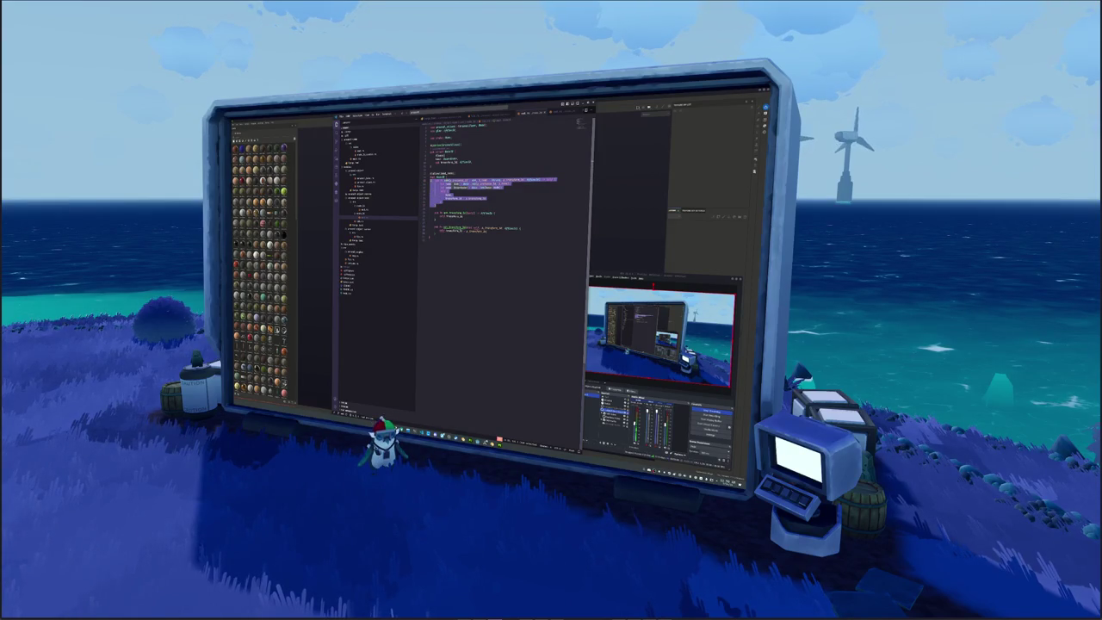
key("ctrl+v")
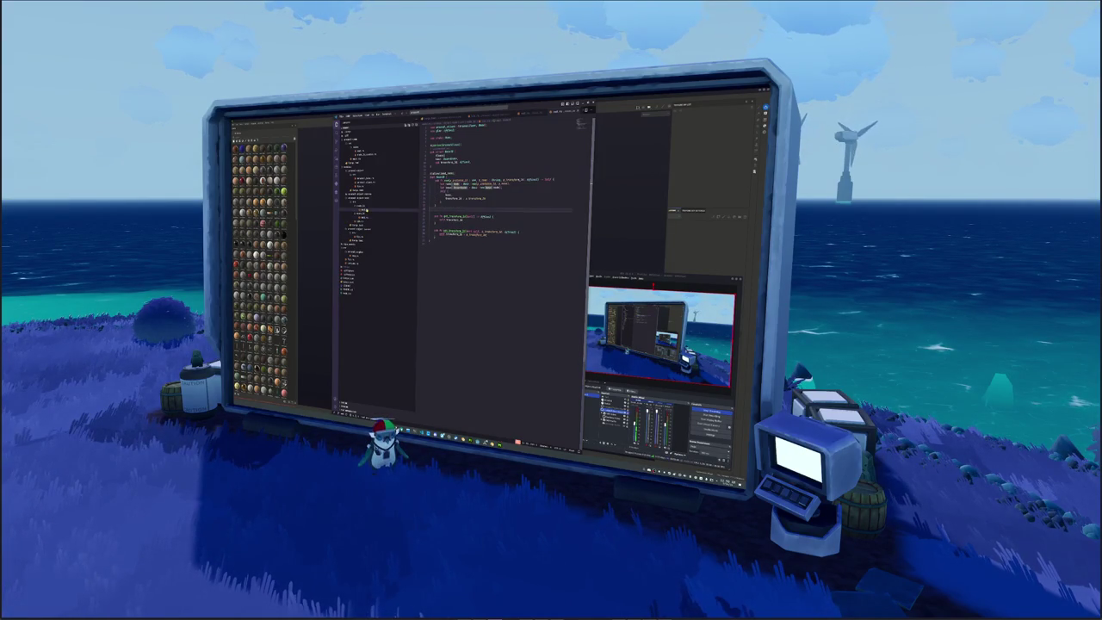
Cut a five-line code block and paste it into another file's func _ready function.
key("ctrl+s")
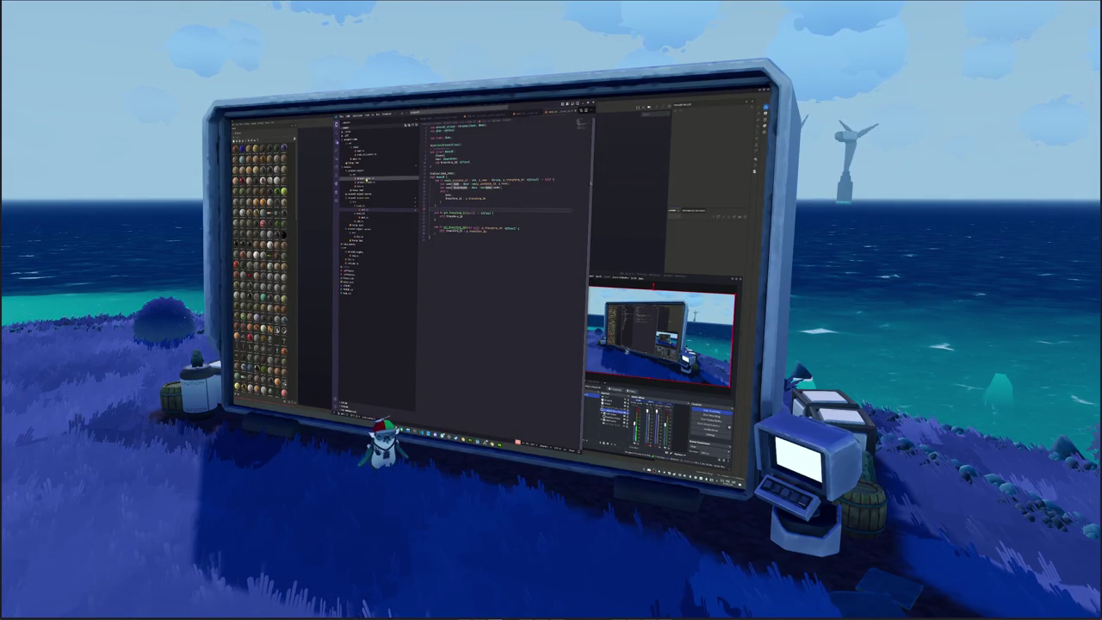
key("shift+Down")
key("shift+Down")
key("shift+Down")
key("ctrl+x")
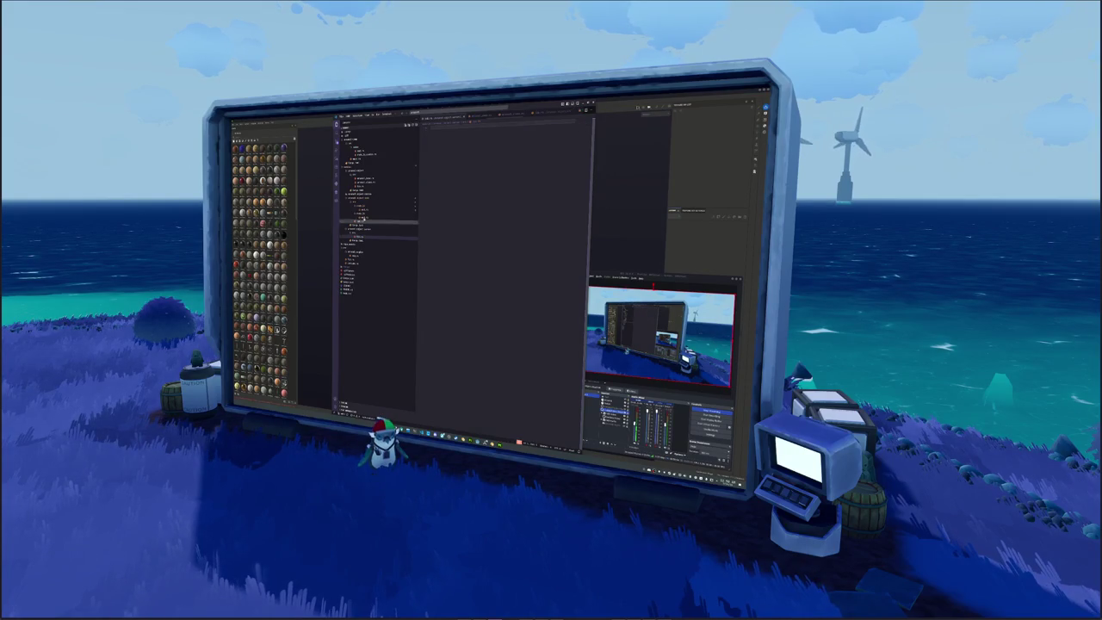
left_click(359, 179)
left_click(370, 186)
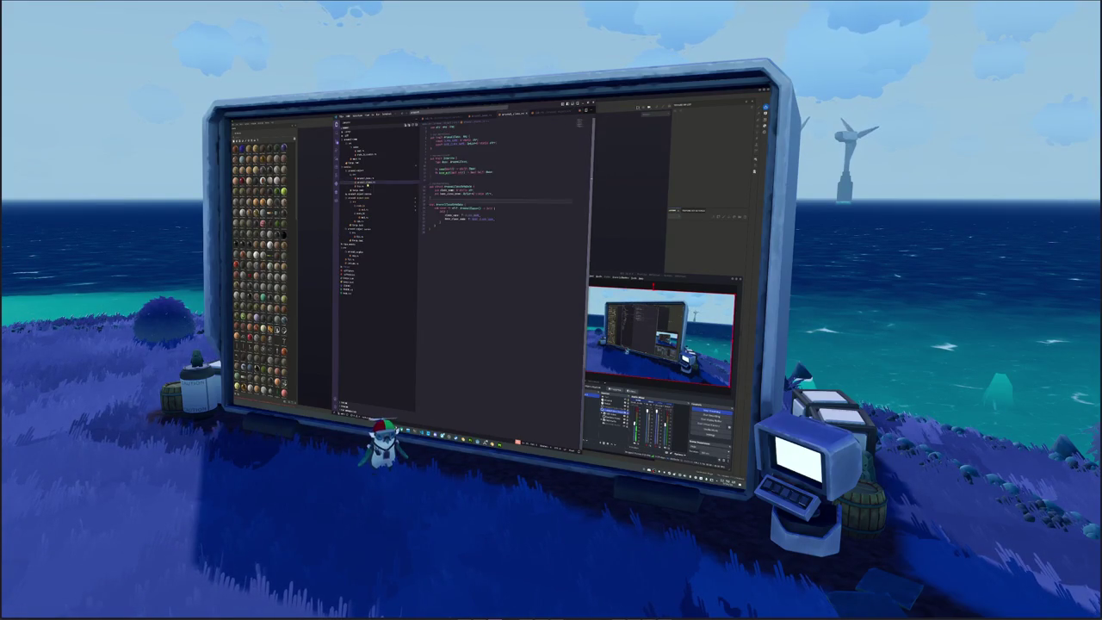
left_click(370, 195)
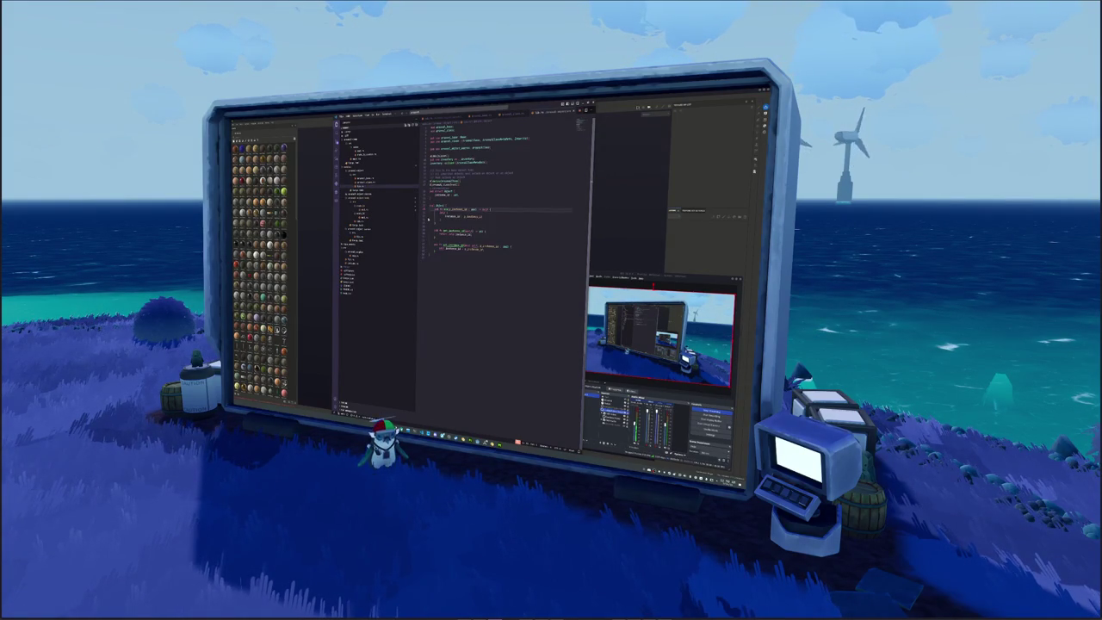
left_click(482, 229)
left_click(441, 206)
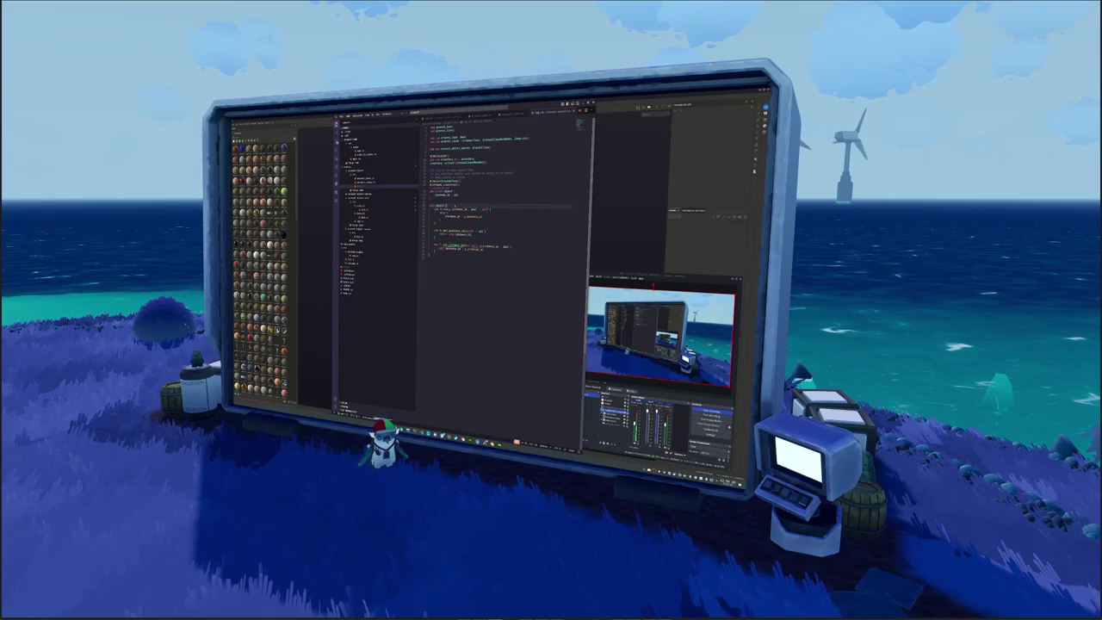
key("ctrl+v")
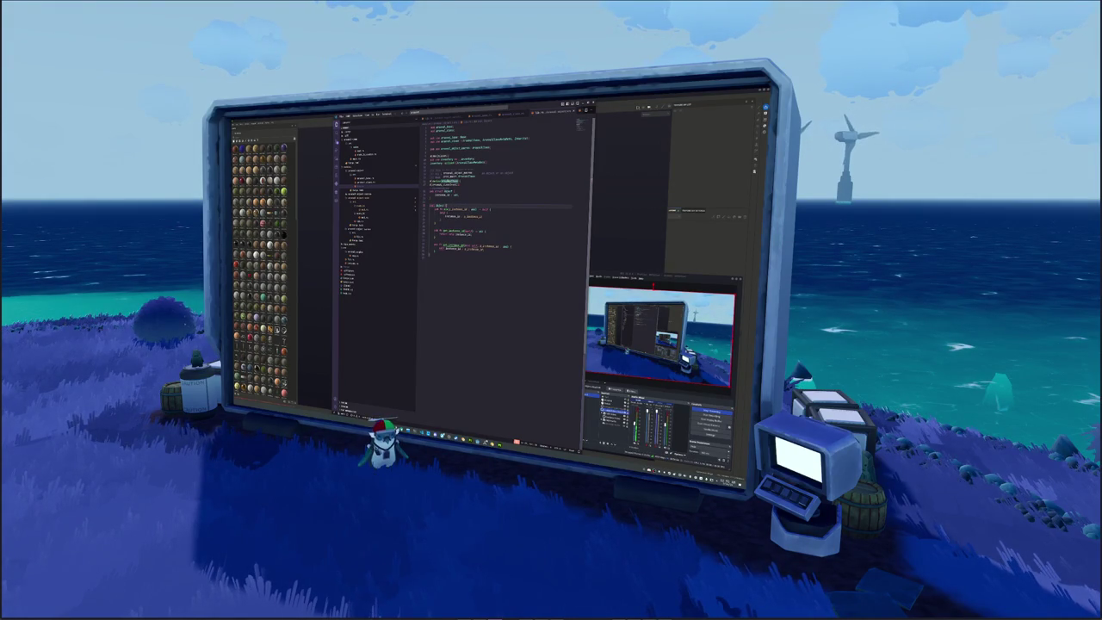
In another project file, delete an unneeded line of code.
left_click(371, 179)
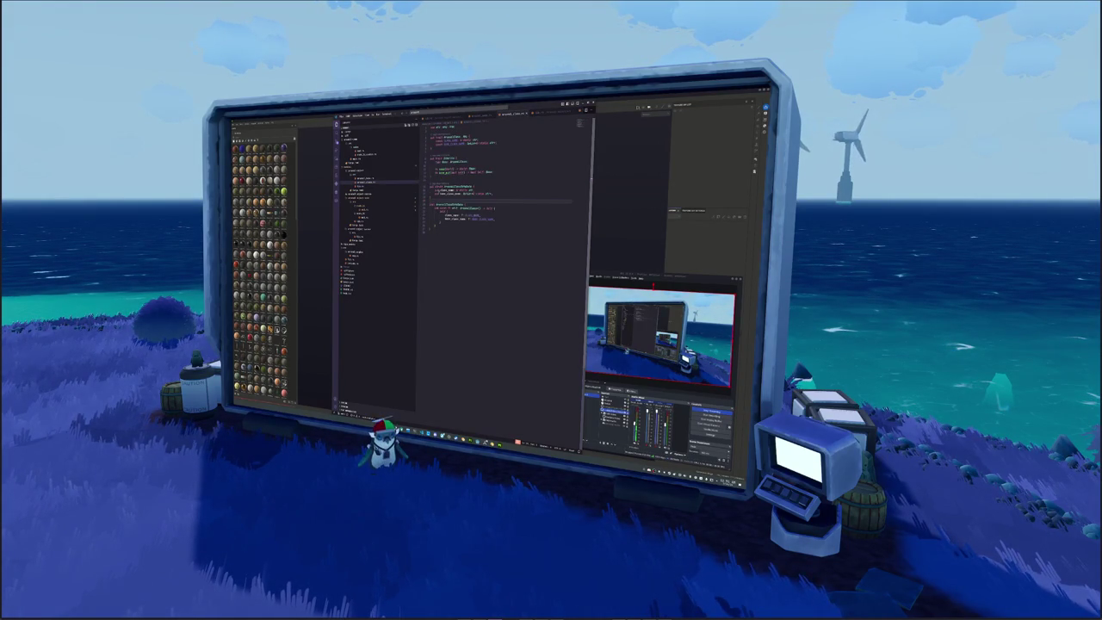
left_click(496, 173)
left_click(431, 178)
key("Up")
key("Up")
key("Up")
key("BackSpace")
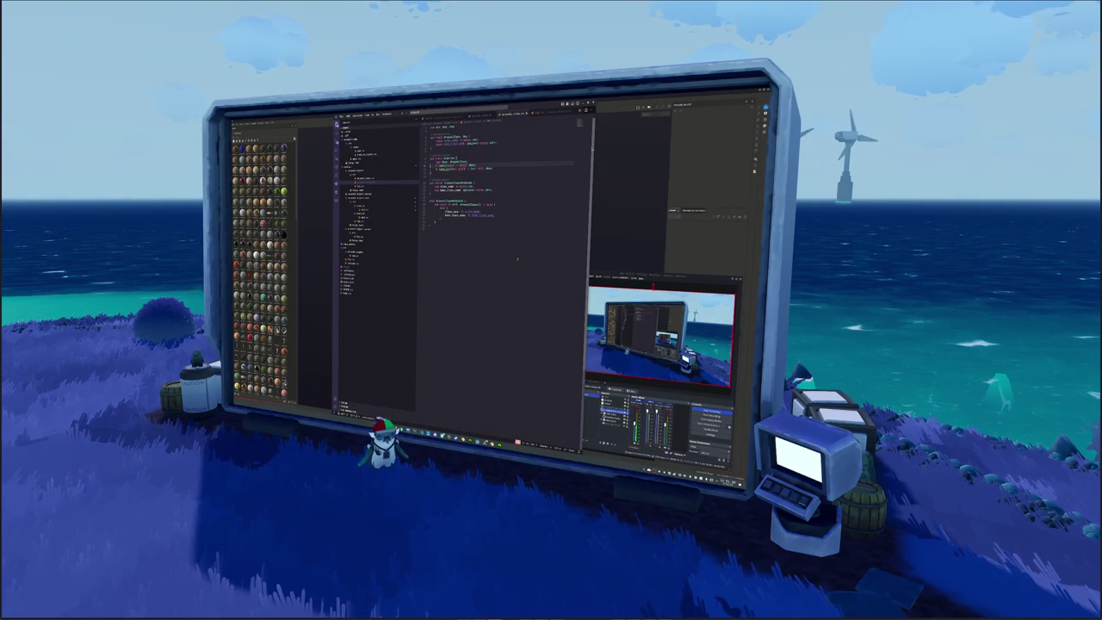
key("Down")
key("Down")
key("Down")
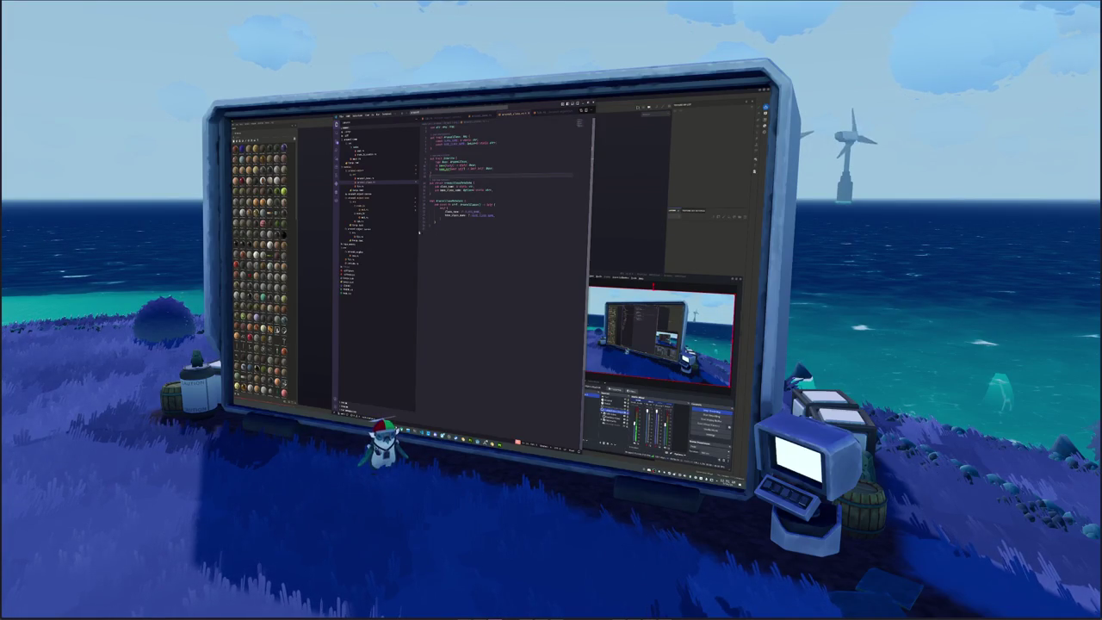
left_click(366, 209)
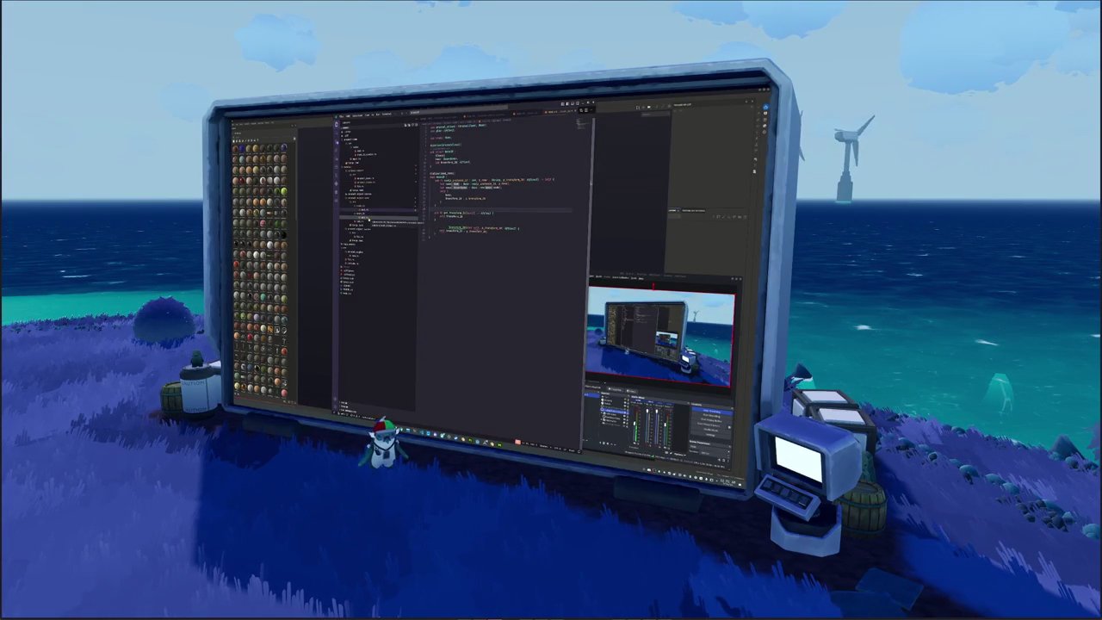
Open another code file and peek at a referenced symbol's definition inline.
left_click(372, 184)
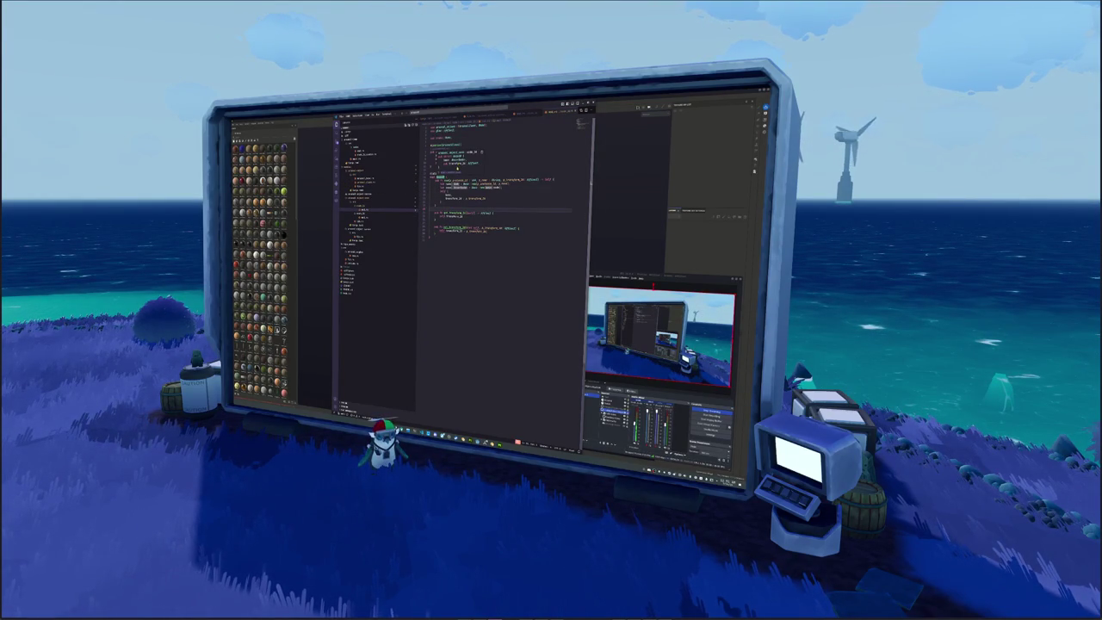
key("shift+F12")
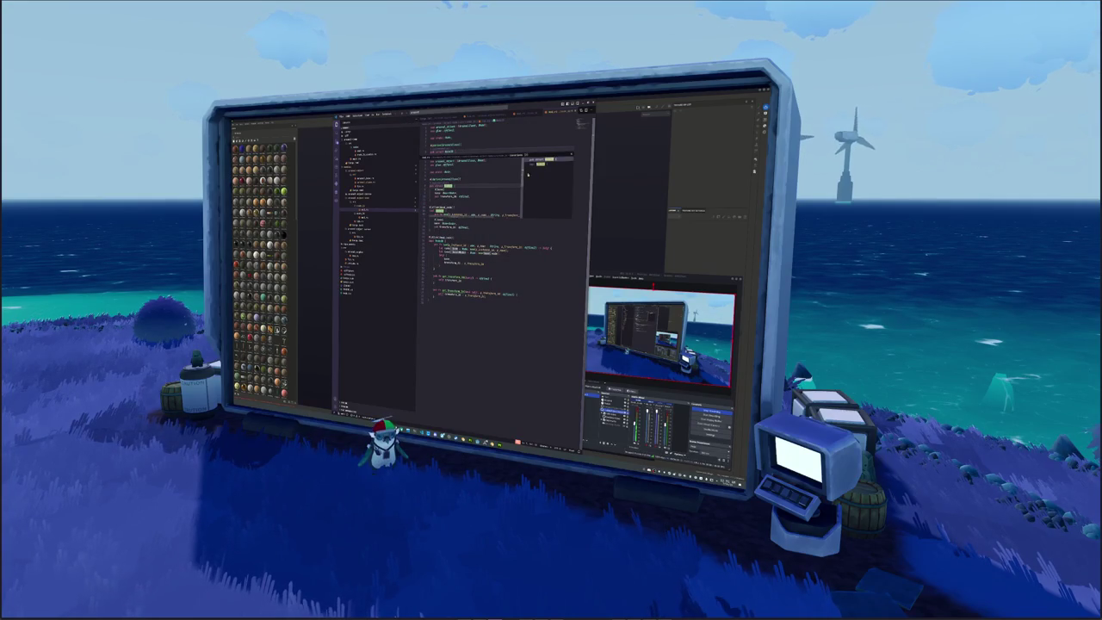
scroll(473, 185, "down", 3)
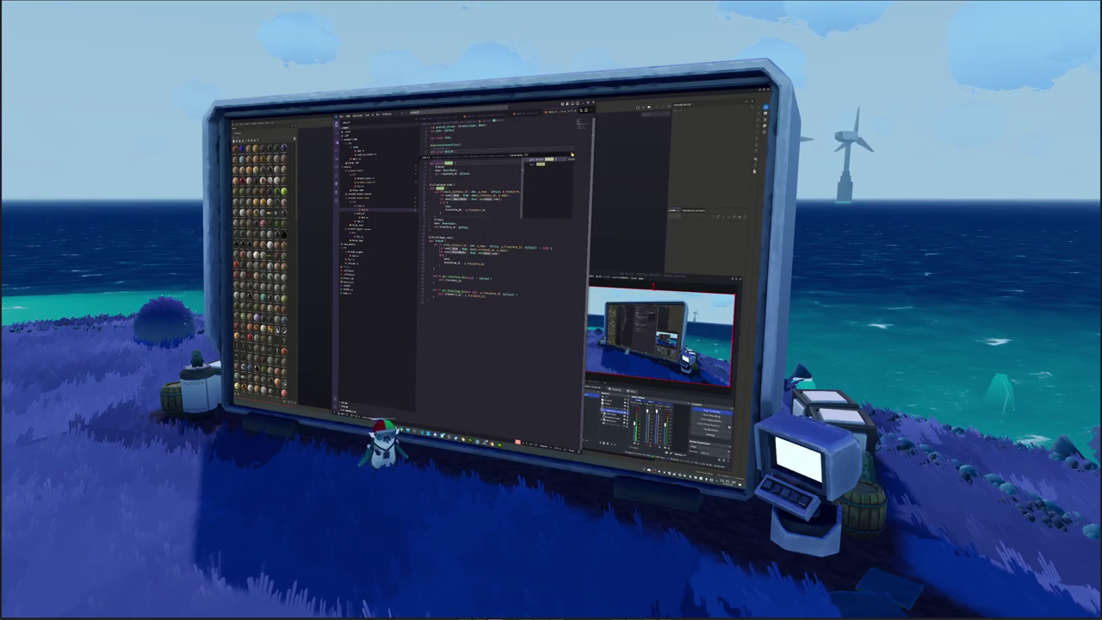
key("Escape")
Type and erase a func keyword at the file's end, then zoom the IDE out.
left_click(499, 209)
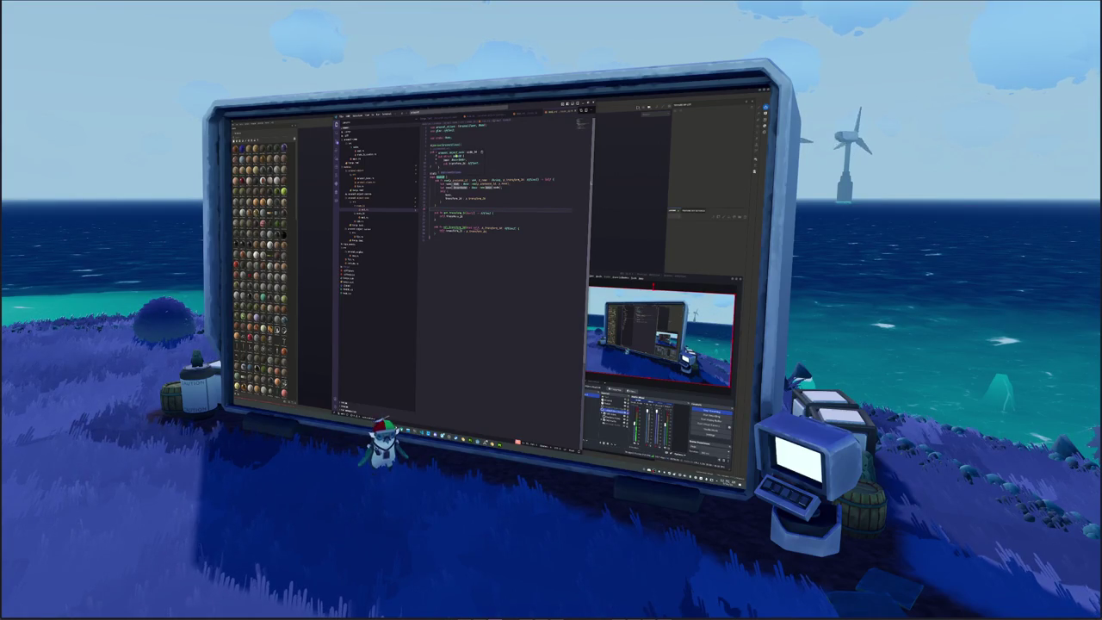
left_click(454, 262)
type("func")
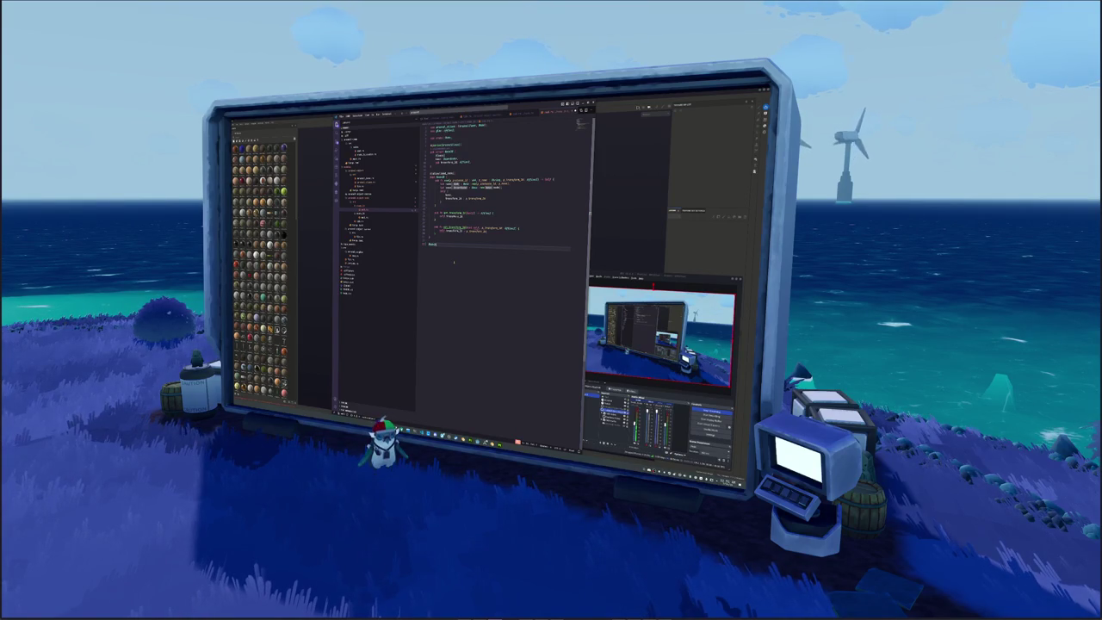
key("BackSpace")
key("BackSpace")
key("BackSpace")
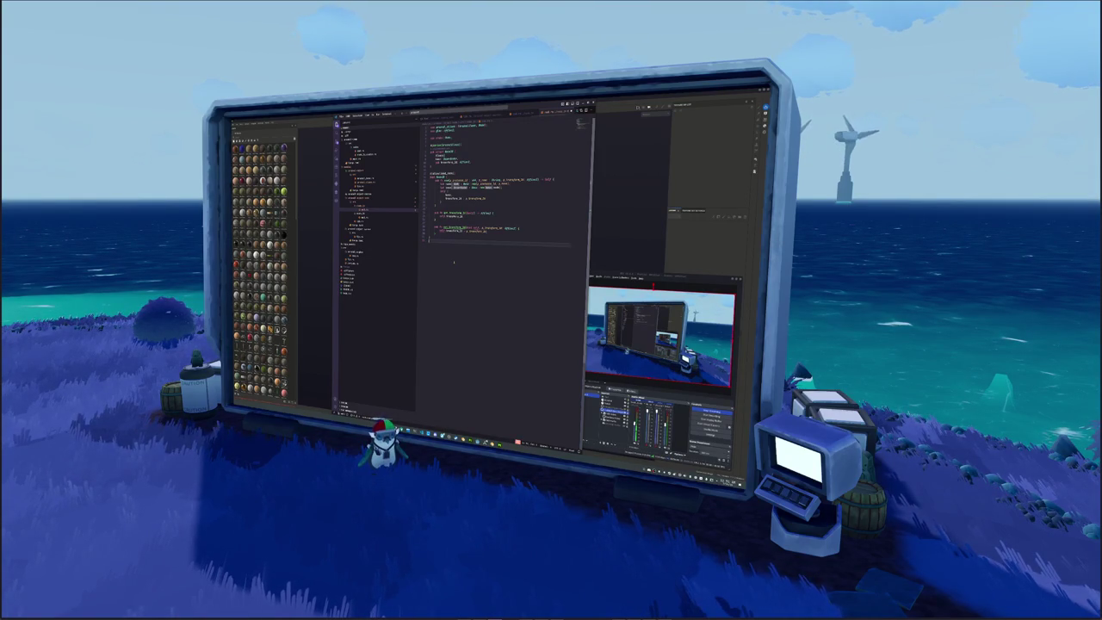
key("BackSpace")
key("BackSpace")
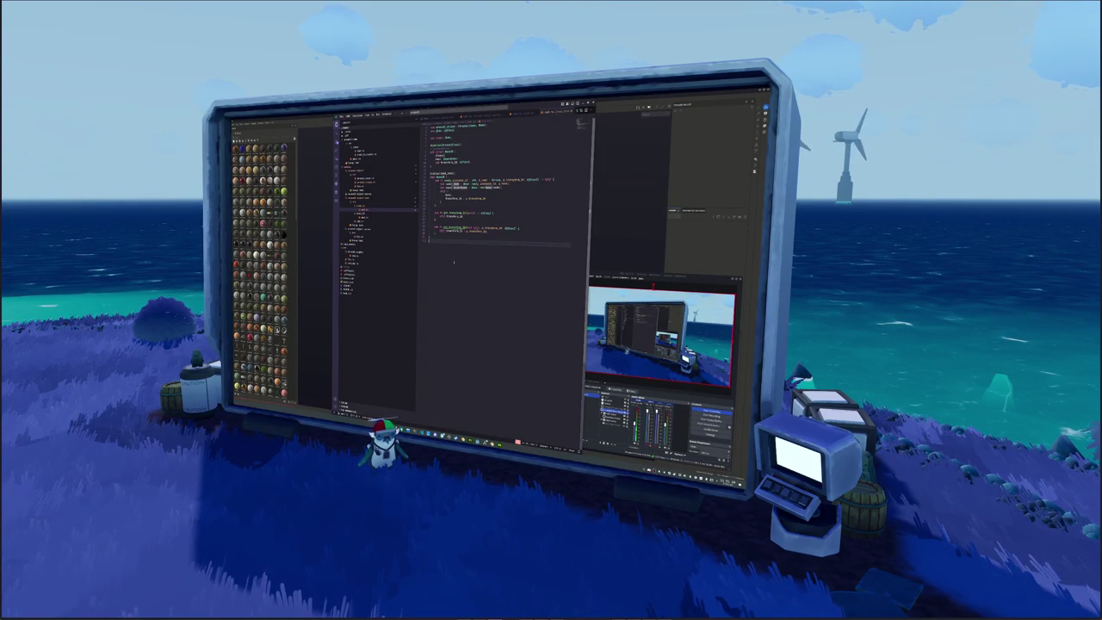
key("Up")
key("Up")
key("Up")
key("Up")
key("Up")
key("Up")
key("Up")
key("Up")
key("Up")
key("Up")
key("Up")
key("Up")
key("Up")
key("Up")
key("Up")
key("Up")
key("Up")
key("Up")
key("Up")
key("Up")
key("Up")
key("Up")
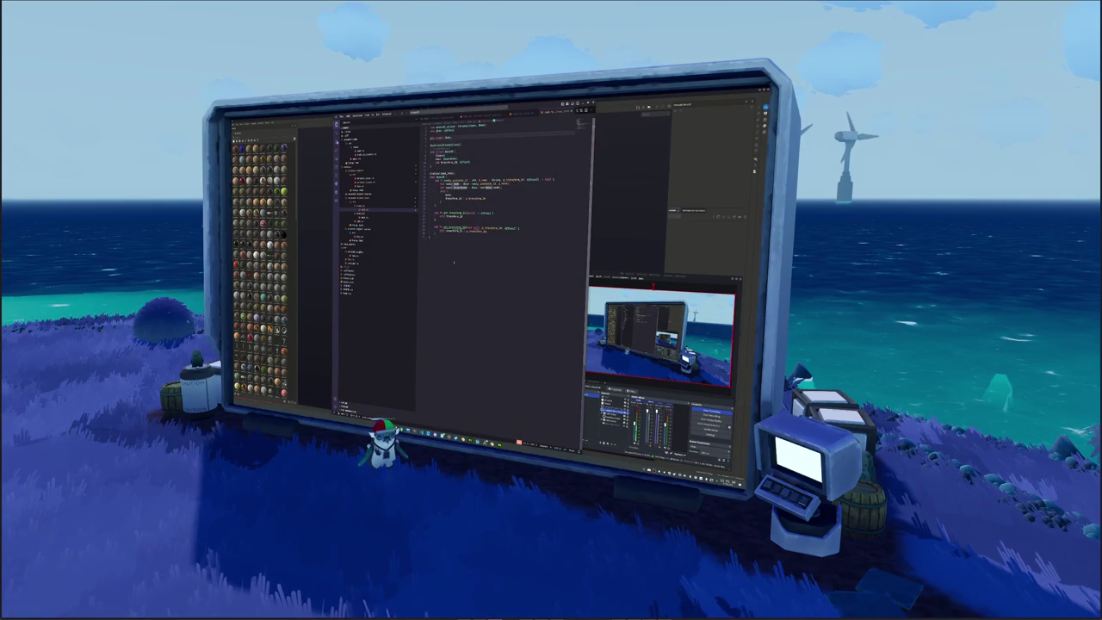
key("Down")
key("Down")
key("Down")
key("Down")
key("Down")
key("Down")
key("Down")
key("Down")
key("Down")
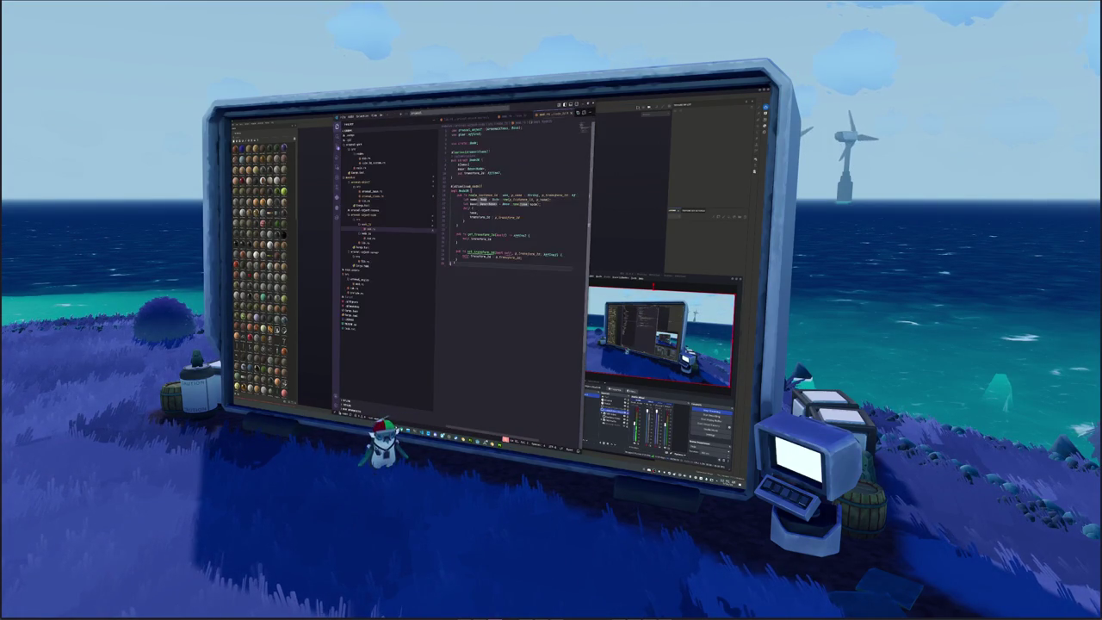
key("ctrl+minus")
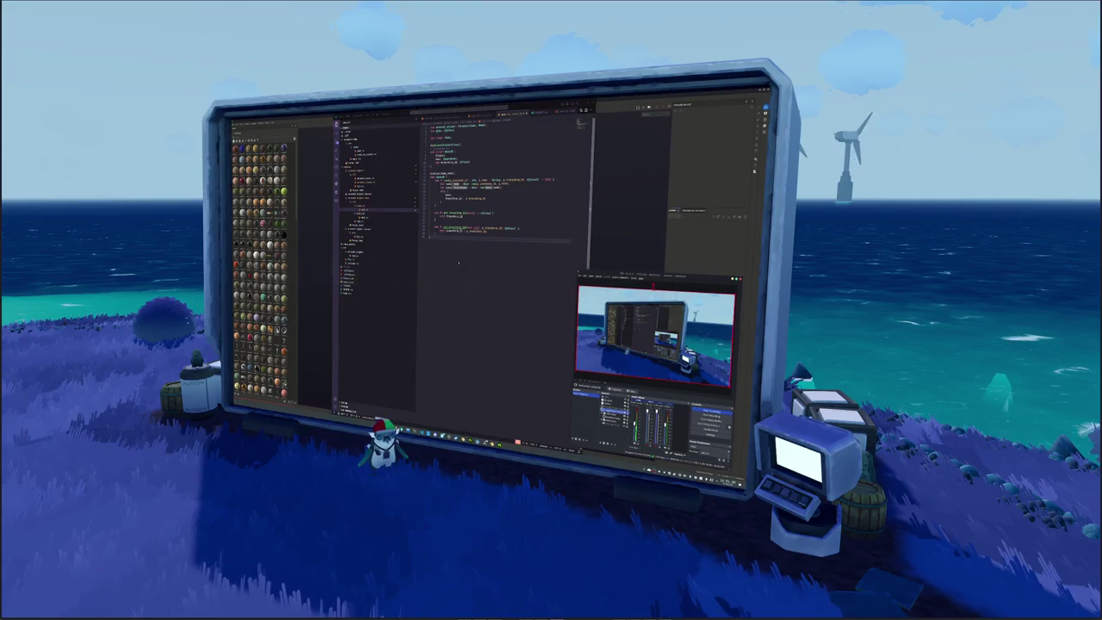
Bring Substance Painter forward, start File > New, and pick the fish mesh from the project folders.
left_click(612, 224)
left_click(235, 123)
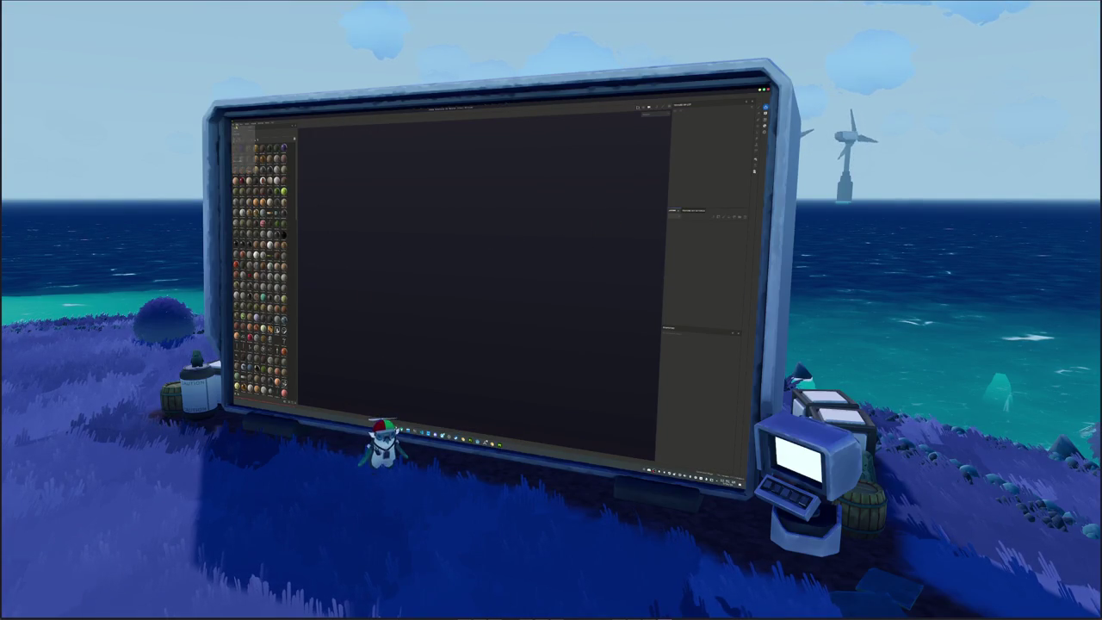
left_click(241, 130)
left_click(455, 237)
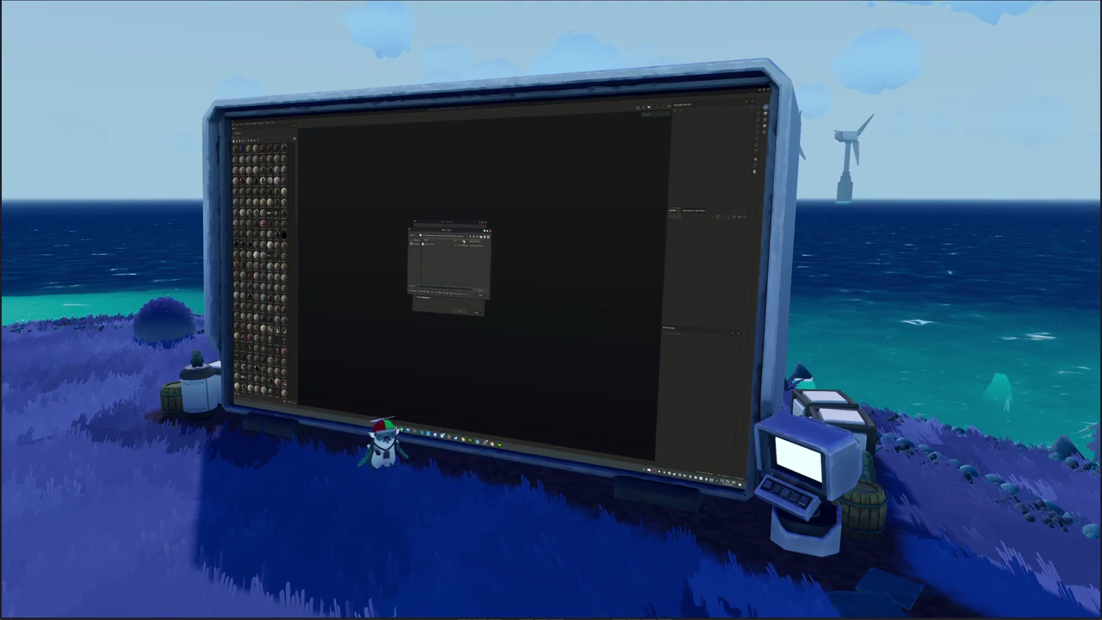
double_click(427, 249)
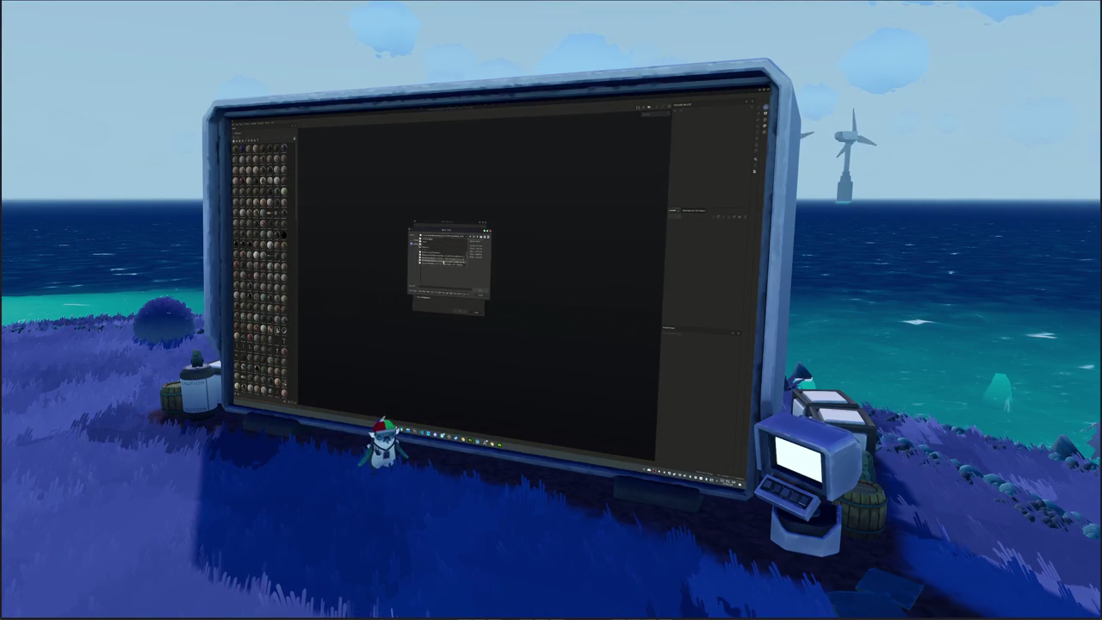
double_click(445, 267)
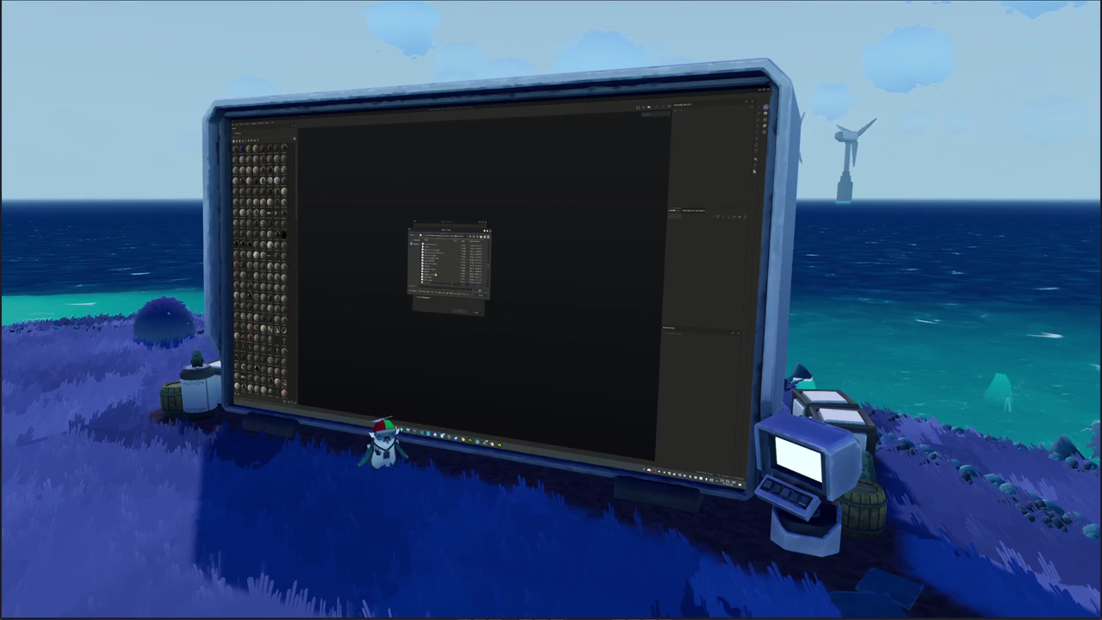
double_click(427, 281)
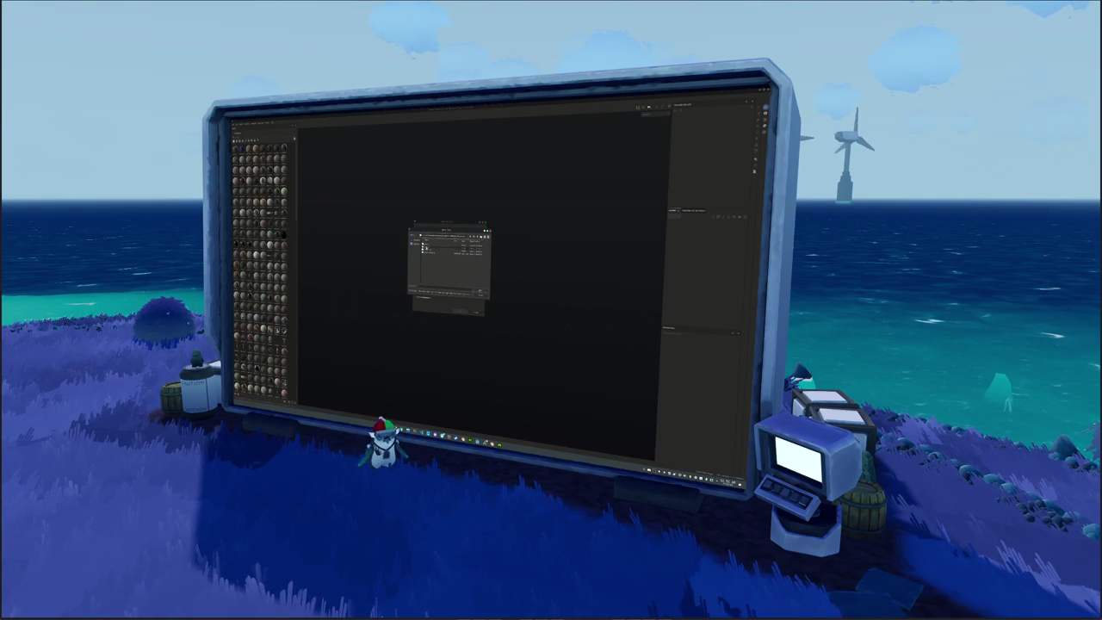
double_click(427, 246)
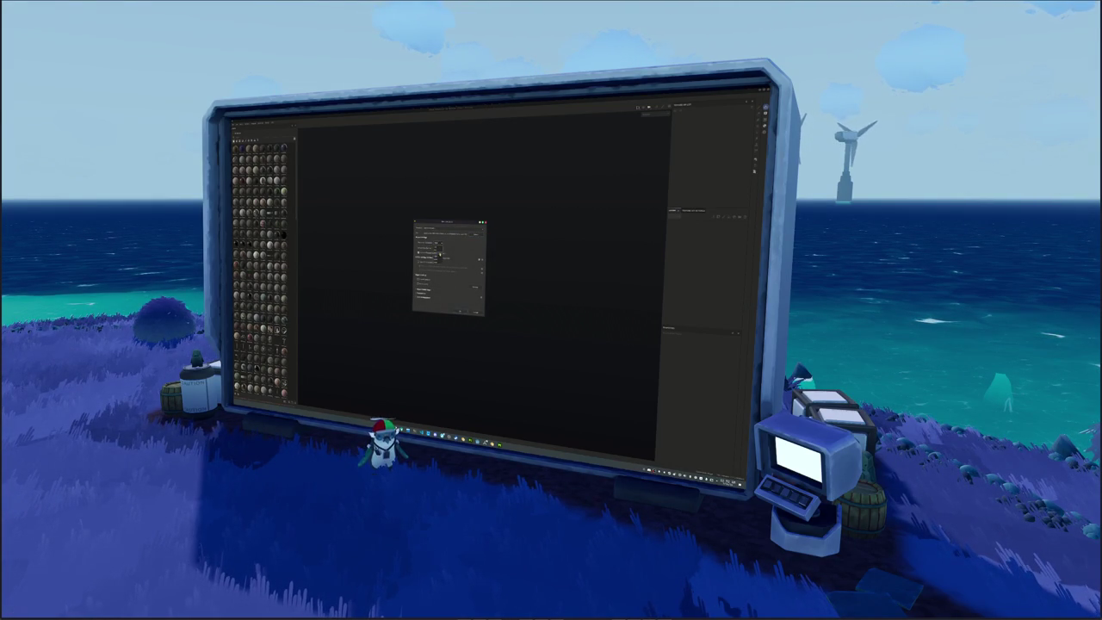
Confirm the New Project settings and orbit the loaded white fish mesh.
left_click(465, 311)
mouse_move(462, 310)
left_mouse_down("alt")
mouse_move(457, 290)
mouse_move(353, 299)
left_mouse_up("alt")
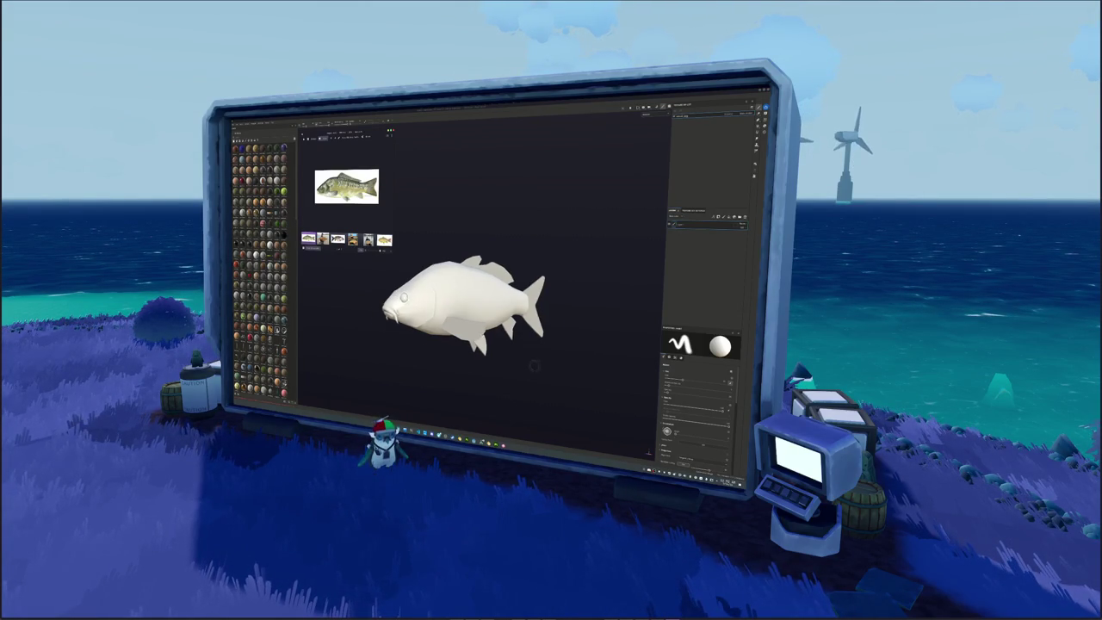
Launch the colour picker utility from the Start menu and place its window above the fish.
left_click_drag(534, 357, 502, 357, "alt")
key("super")
type("s")
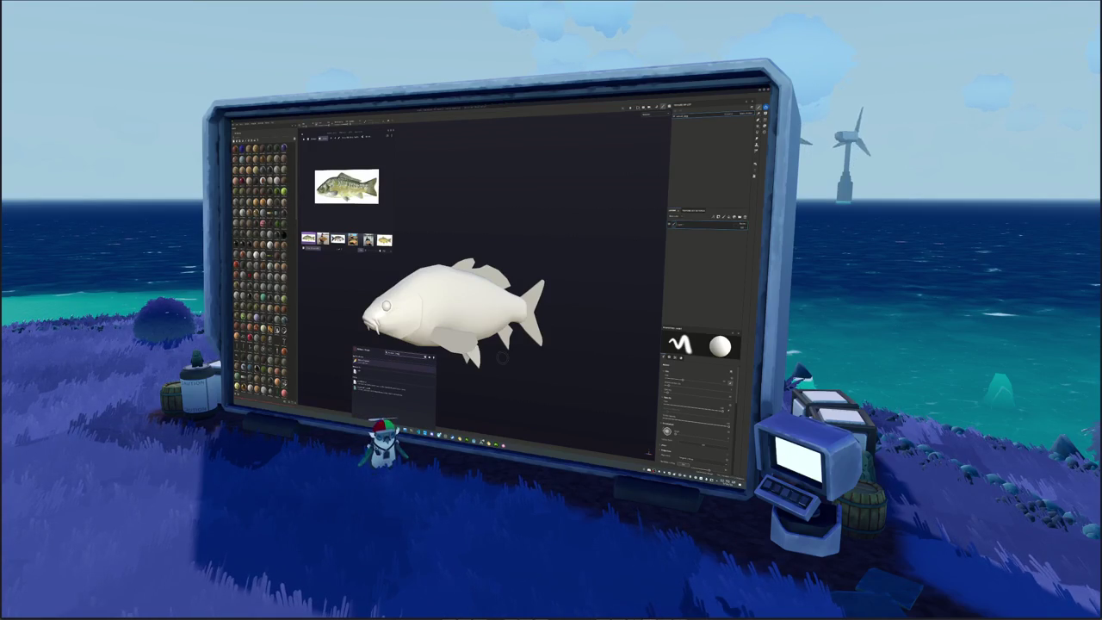
key("Return")
mouse_move(451, 239)
left_mouse_down()
mouse_move(460, 130)
mouse_move(437, 128)
left_mouse_up()
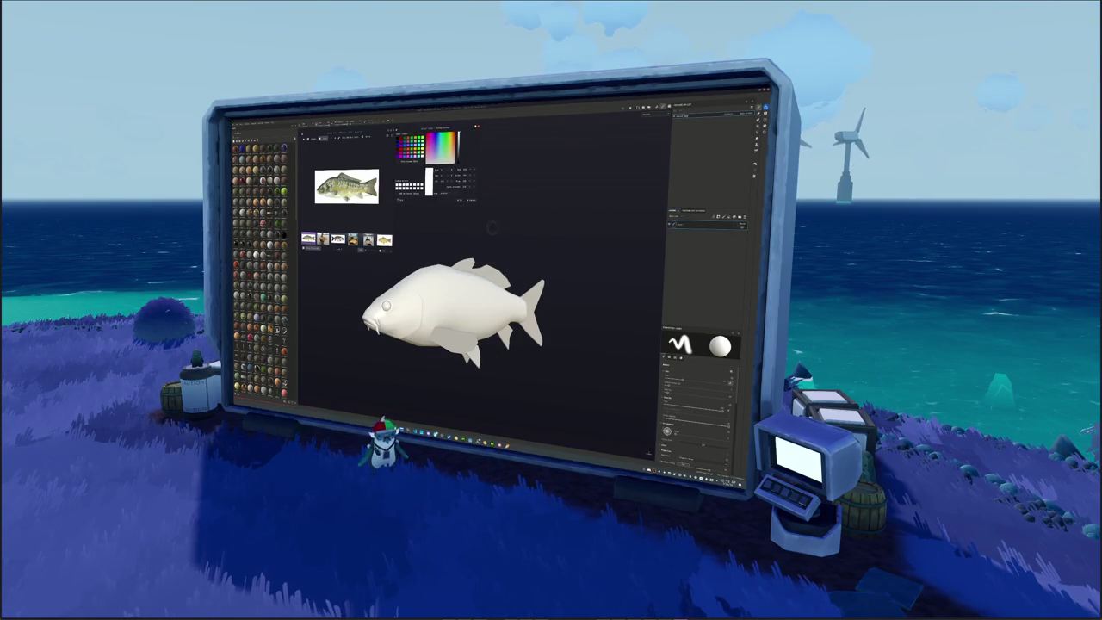
mouse_move(518, 234)
left_mouse_down("alt")
mouse_move(545, 253)
mouse_move(527, 254)
mouse_move(560, 255)
left_mouse_up("alt")
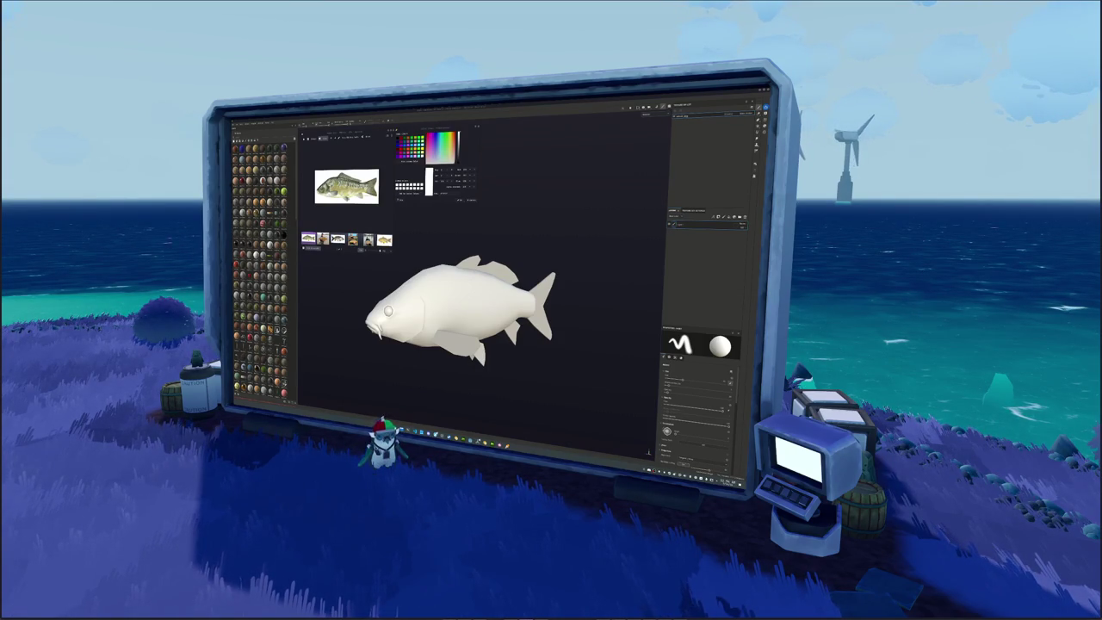
scroll(571, 327, "up", 5)
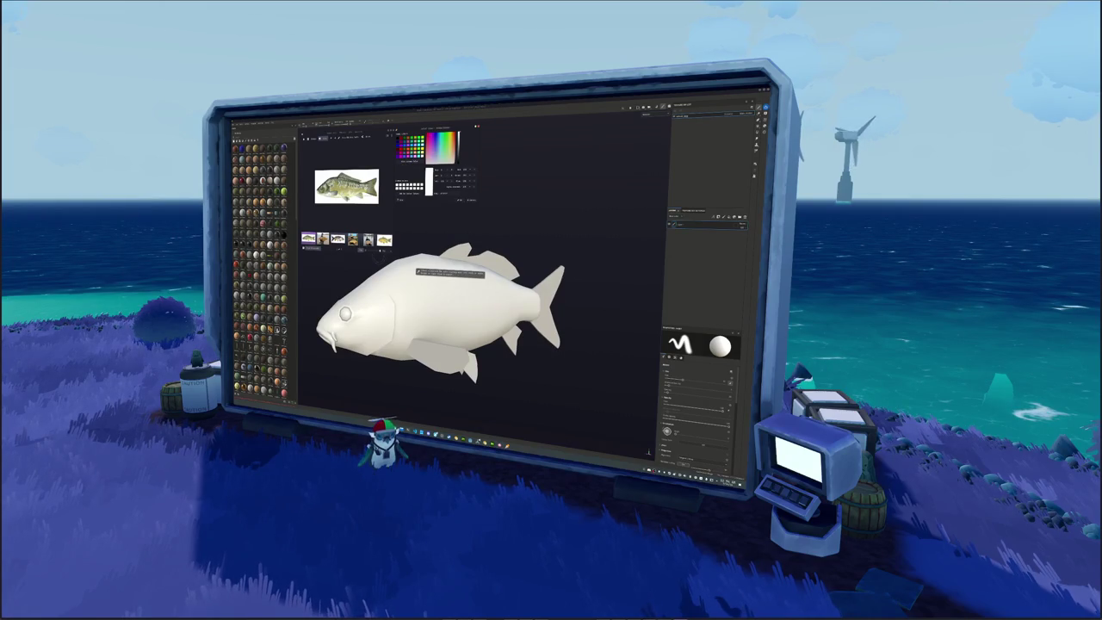
Apply a fill over the whole fish and tint it a saturated pale yellow.
scroll(270, 359, "down", 3)
left_click_drag(269, 217, 472, 301)
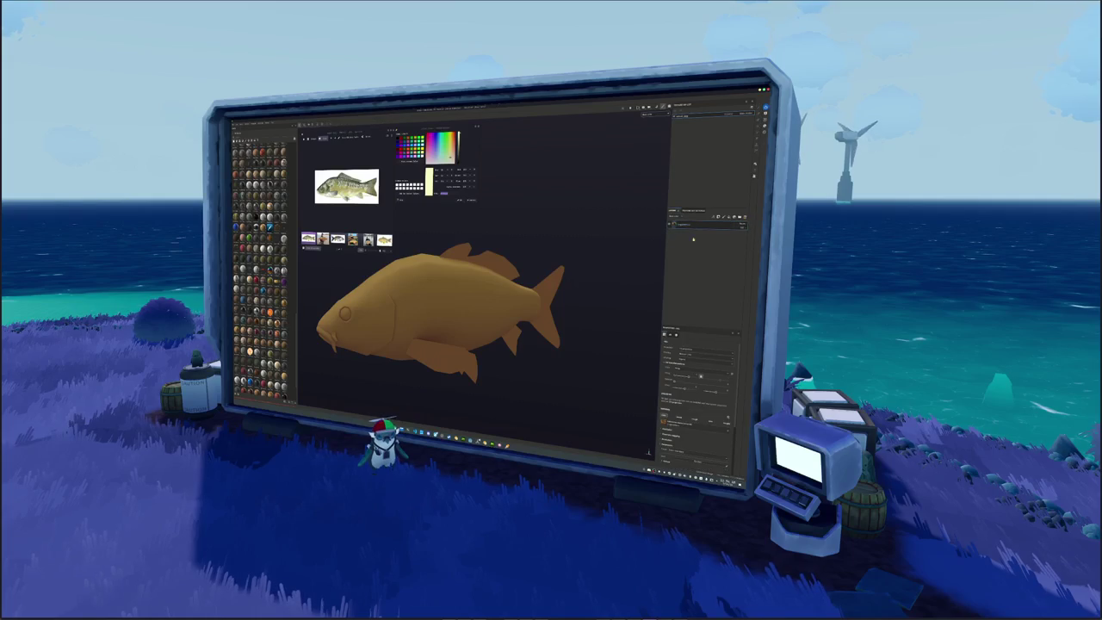
left_click(667, 368)
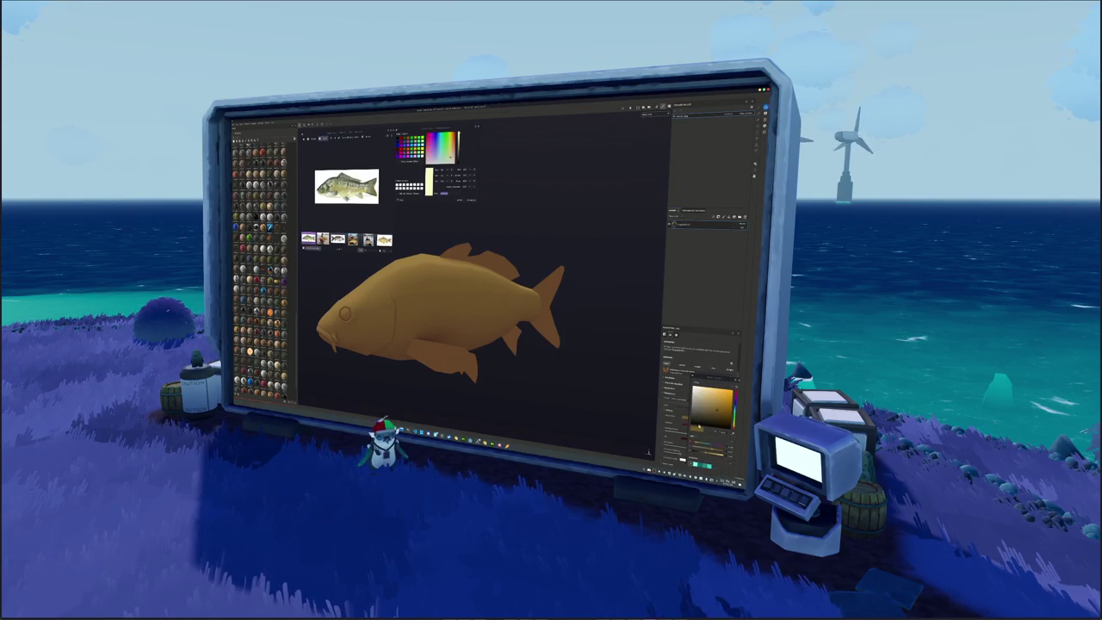
left_click(699, 390)
left_click_drag(699, 390, 700, 391)
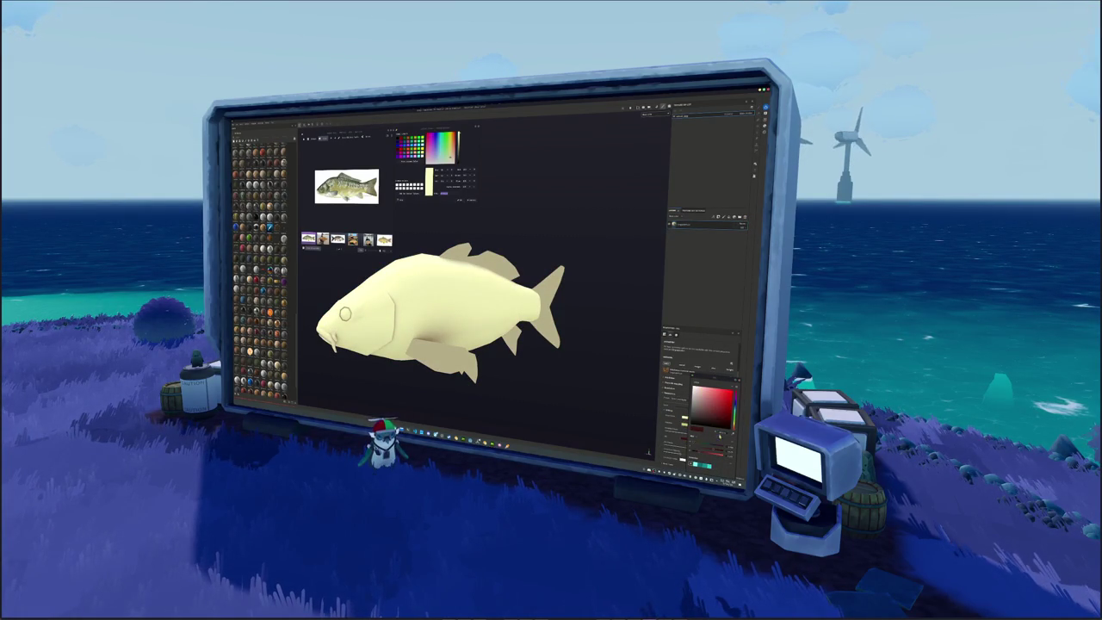
mouse_move(516, 276)
left_mouse_down("alt")
mouse_move(529, 307)
mouse_move(640, 371)
mouse_move(587, 400)
left_mouse_up("alt")
scroll(697, 404, "down", 2)
scroll(697, 405, "down", 2)
scroll(698, 404, "down", 1)
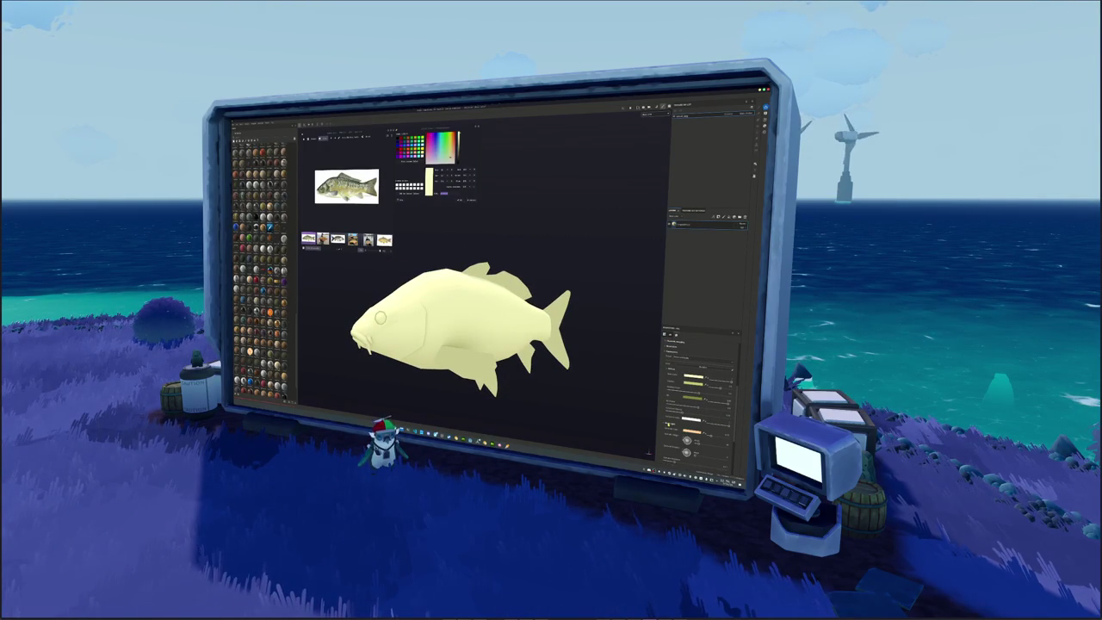
scroll(697, 404, "down", 1)
scroll(698, 396, "up", 1)
left_click_drag(560, 293, 585, 292, "alt")
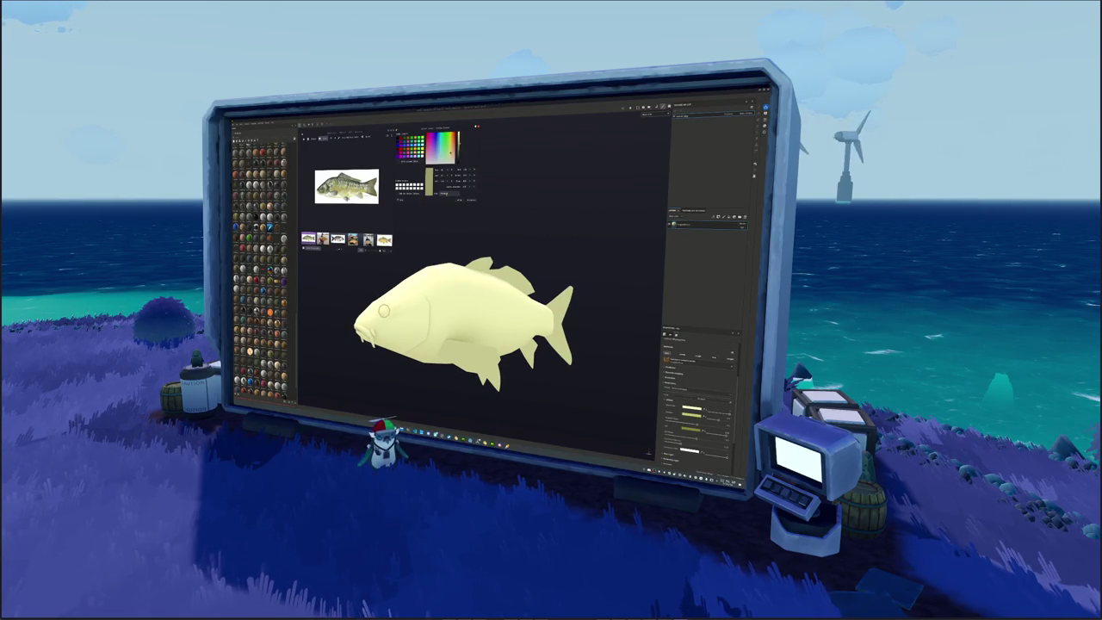
Add another fill layer and give it a darker tan colour.
left_click(717, 216)
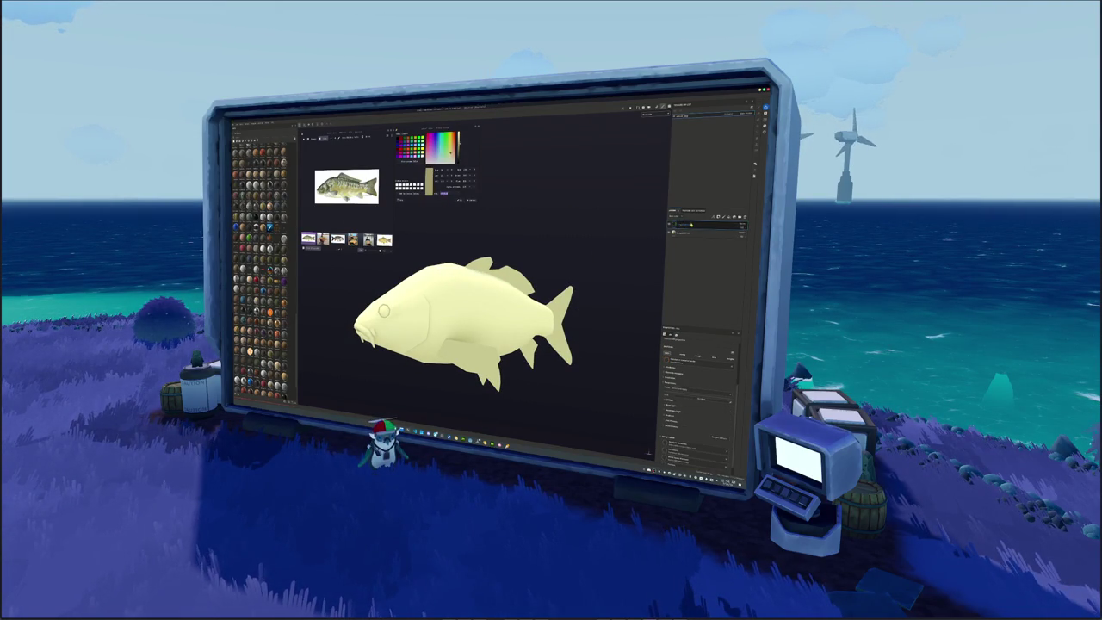
left_click(680, 402)
left_click(705, 403)
left_click(711, 410)
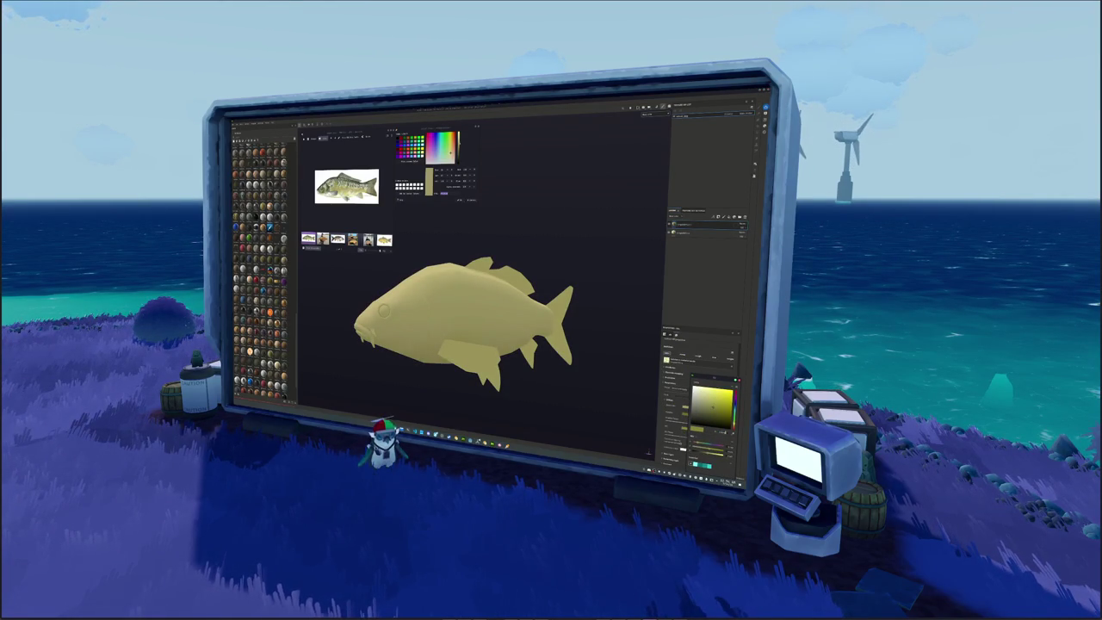
left_click(719, 401)
Try a khaki material preset, tune the shading strength slider, and add a paint layer.
left_click(688, 225)
left_click(694, 258)
left_click(688, 225)
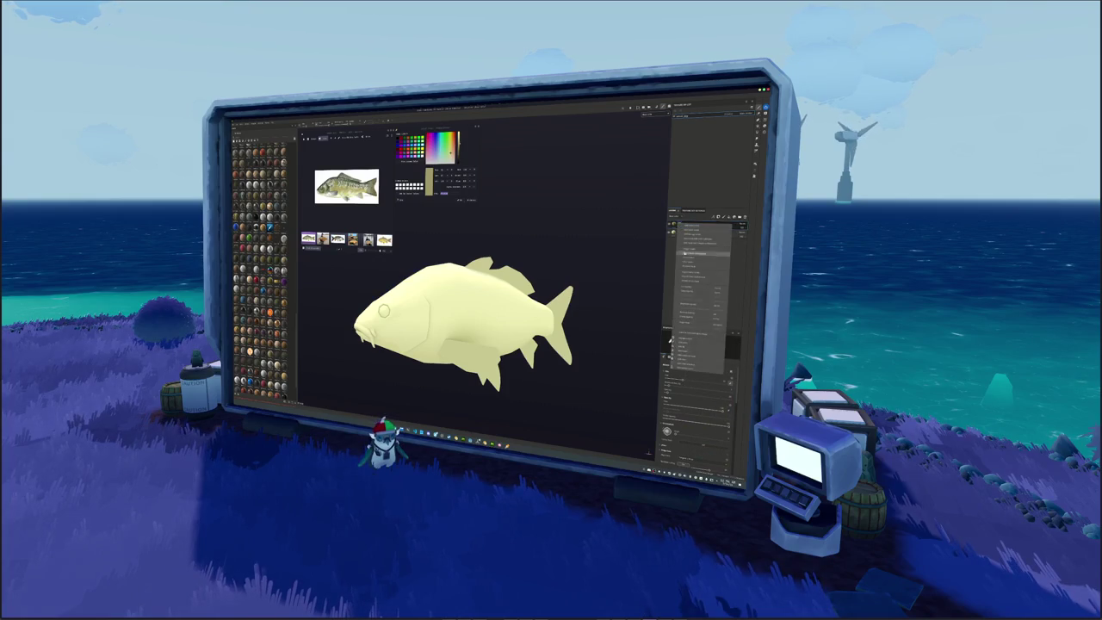
left_click(697, 340)
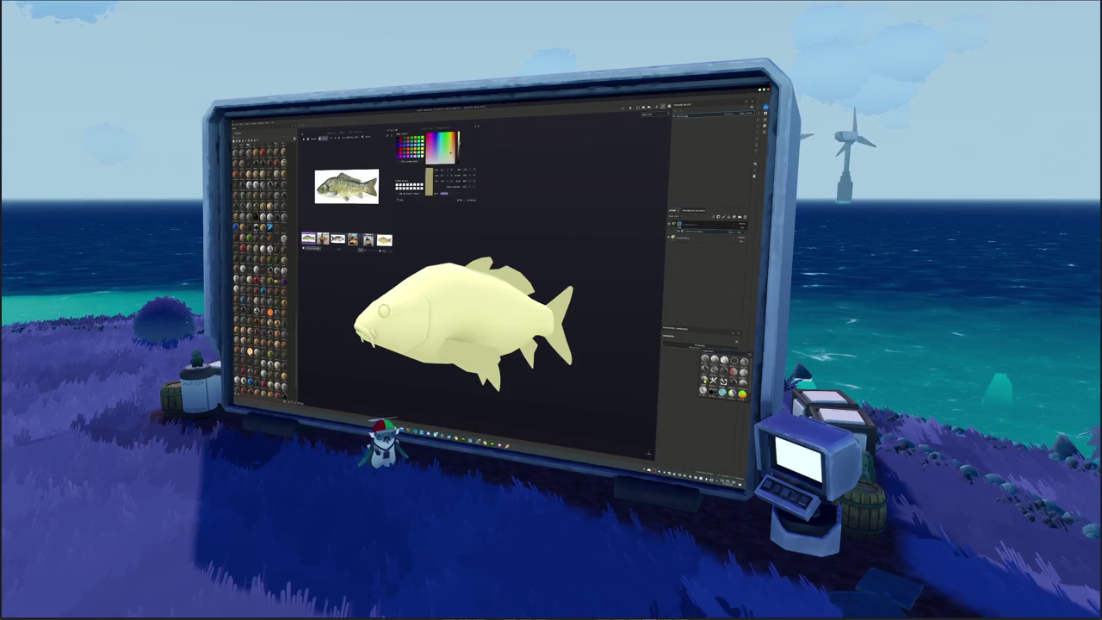
left_click(704, 368)
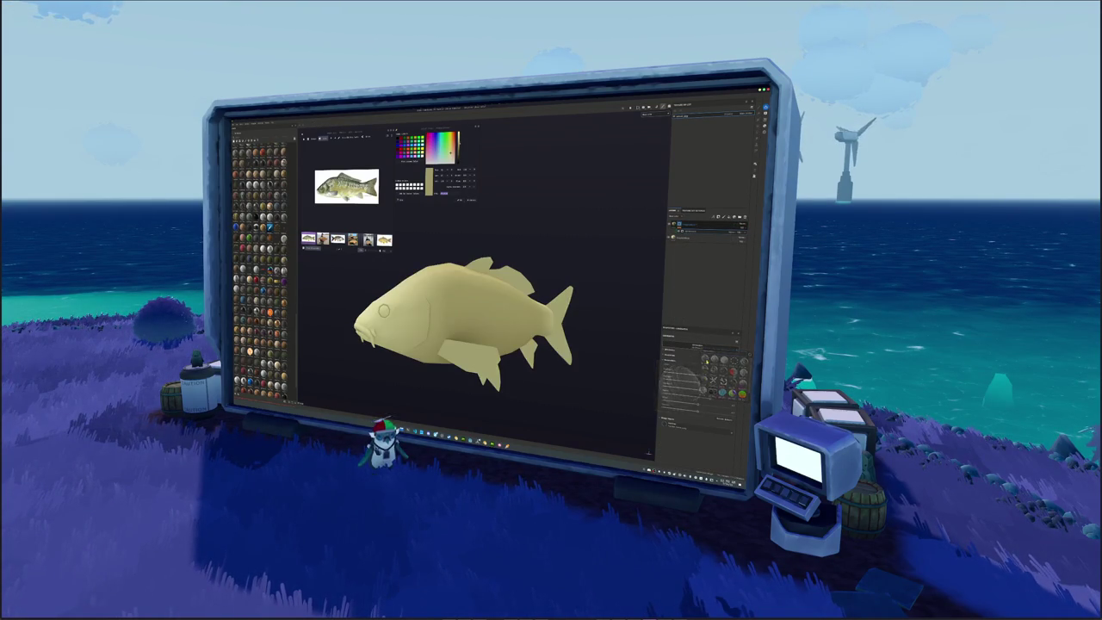
left_click(704, 371)
left_click(690, 385)
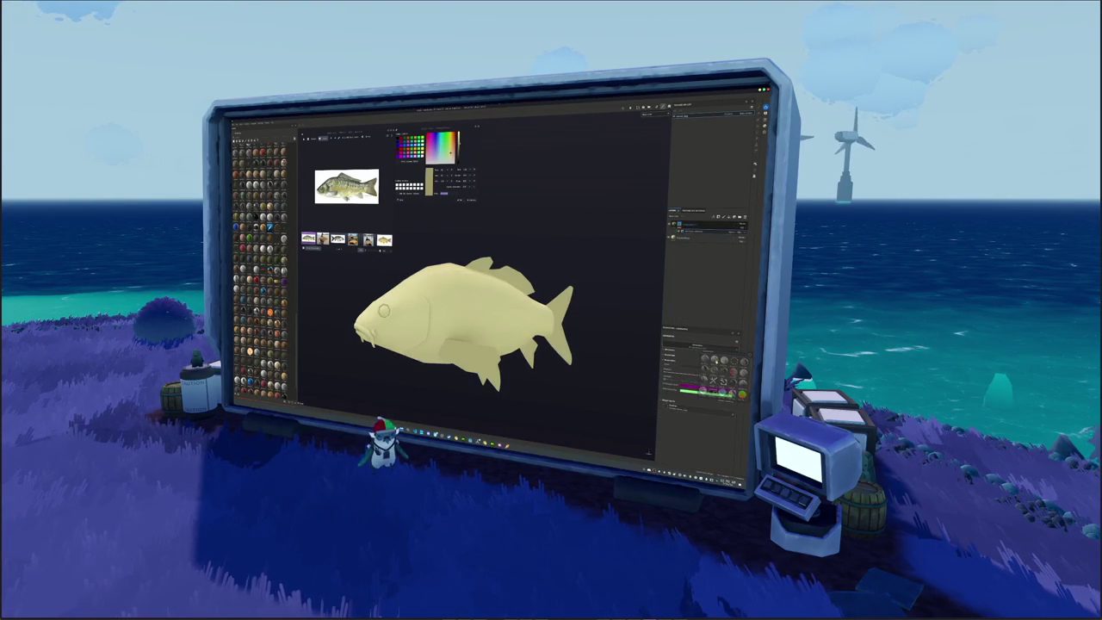
mouse_move(699, 376)
left_mouse_down()
mouse_move(664, 379)
mouse_move(706, 376)
left_mouse_up()
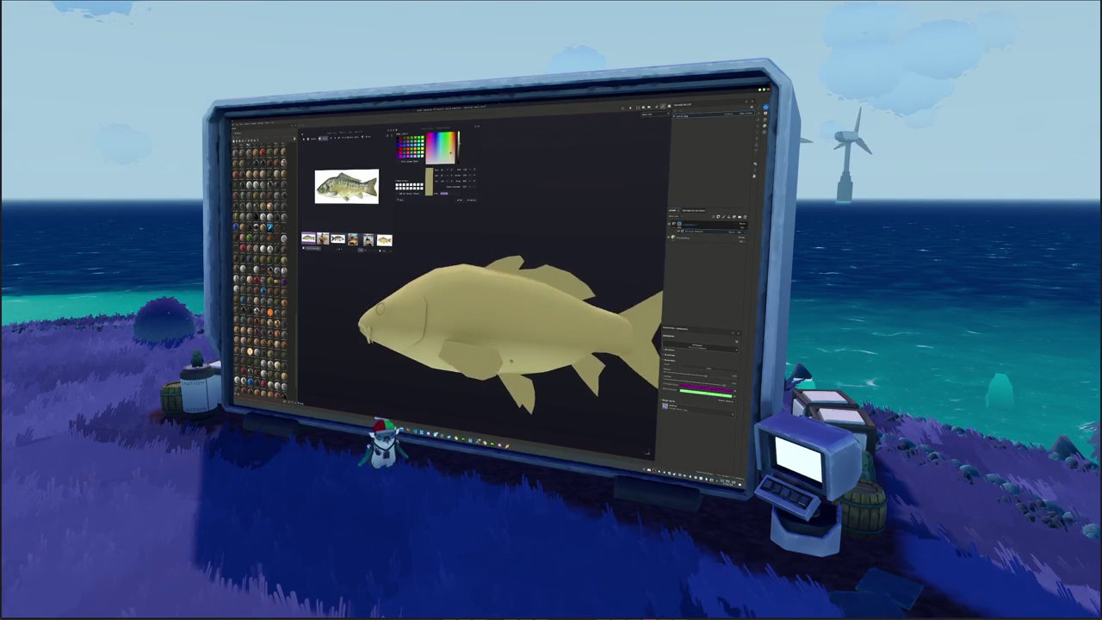
left_click_drag(516, 345, 602, 327, "alt")
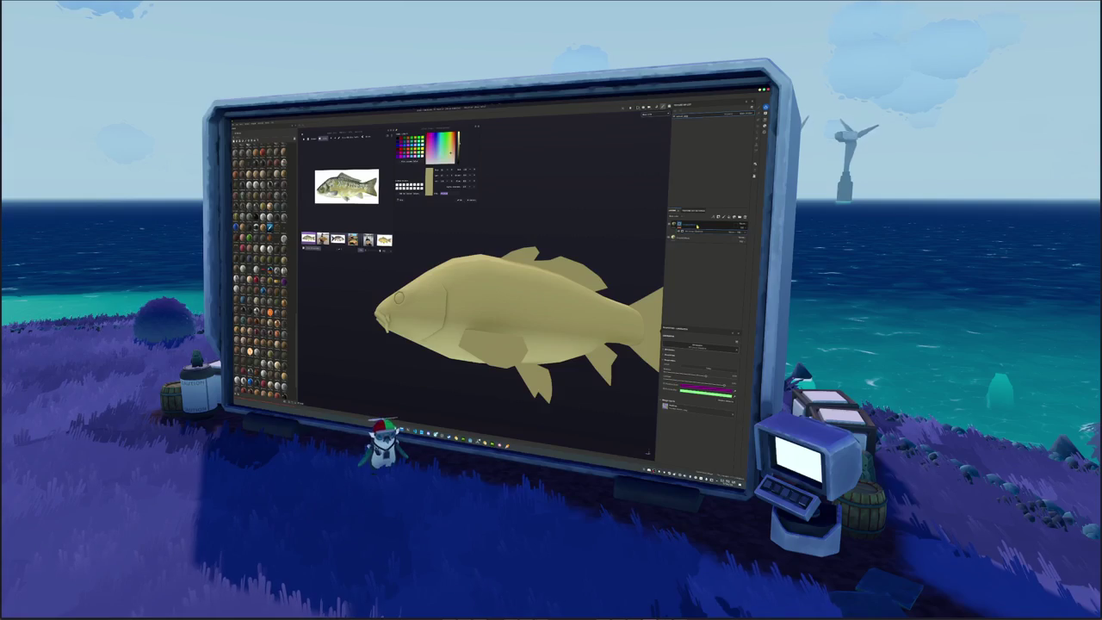
left_click(697, 229)
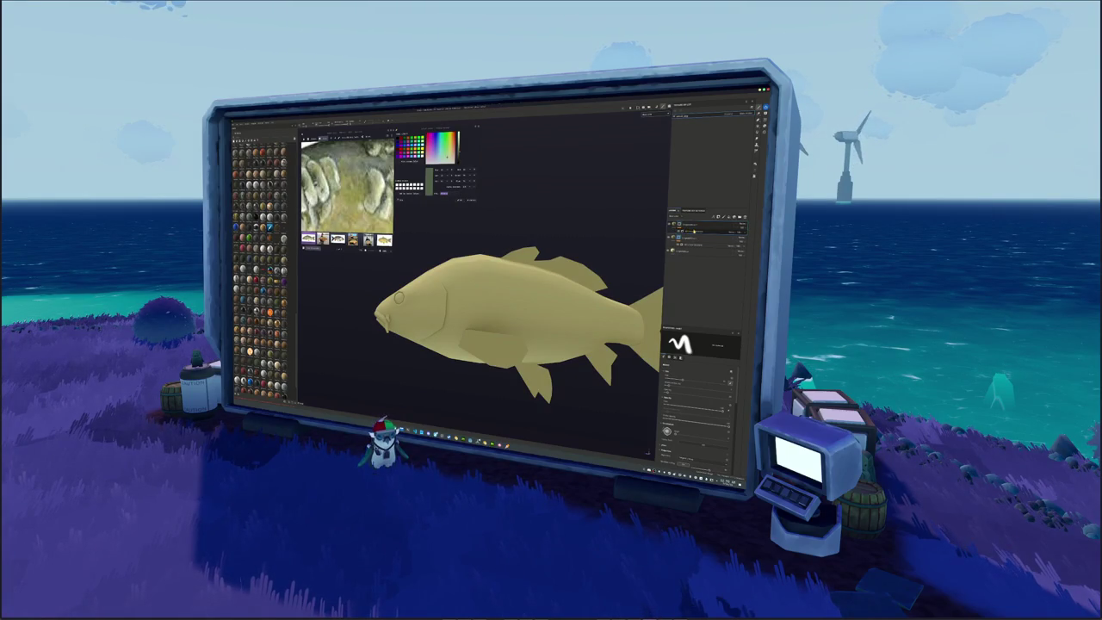
Give the upper layer an olive-green base colour and nudge its tint toward yellow.
left_click(689, 232)
left_click(666, 375)
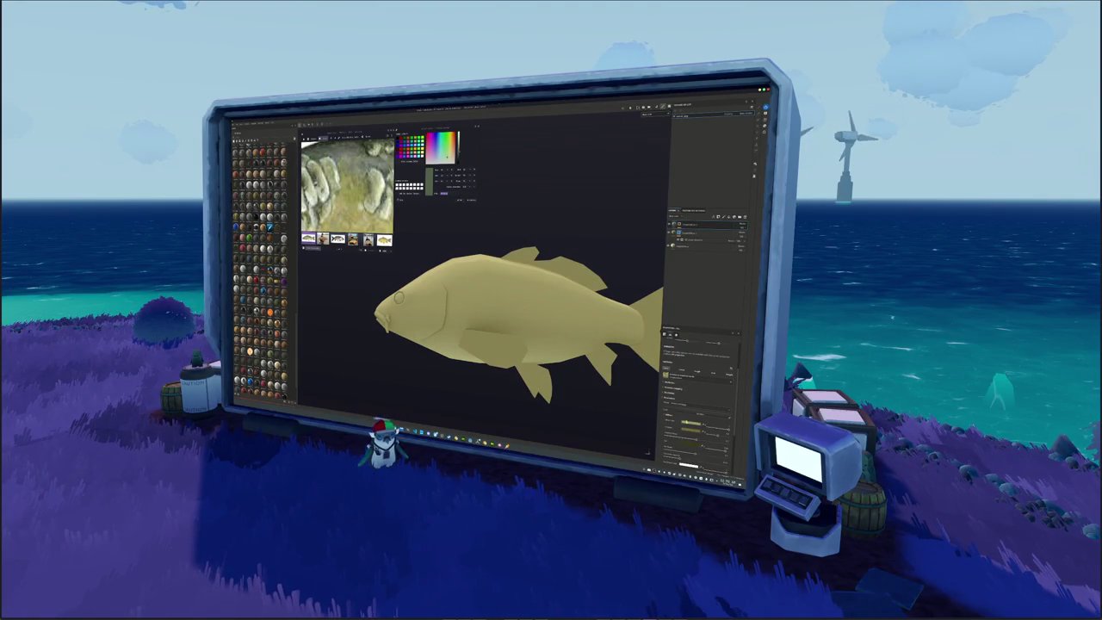
left_click(734, 404)
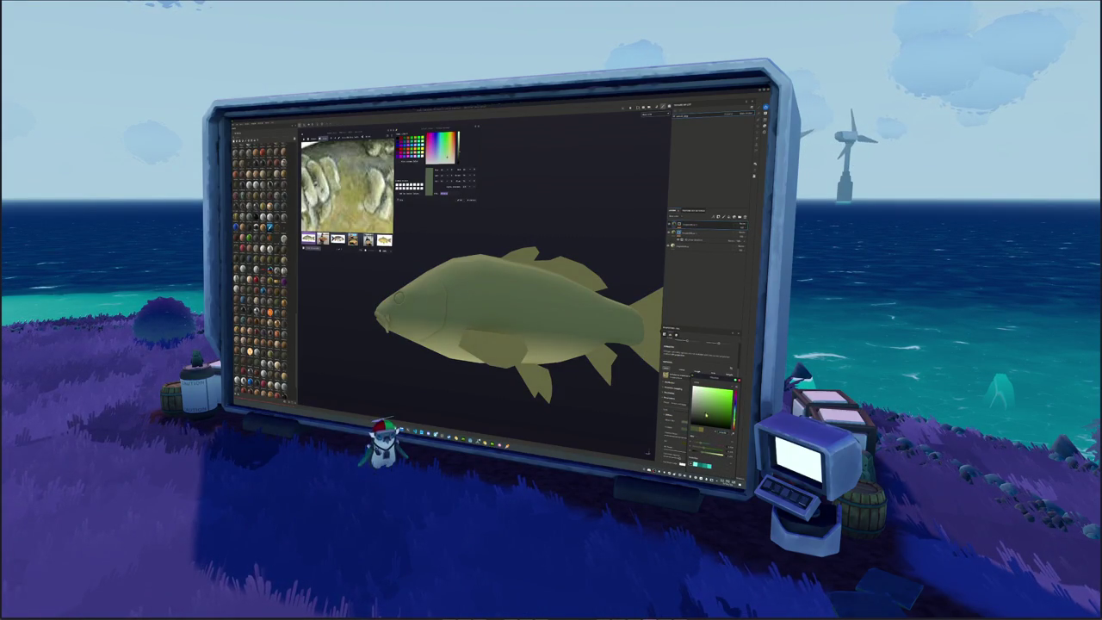
left_click(733, 405)
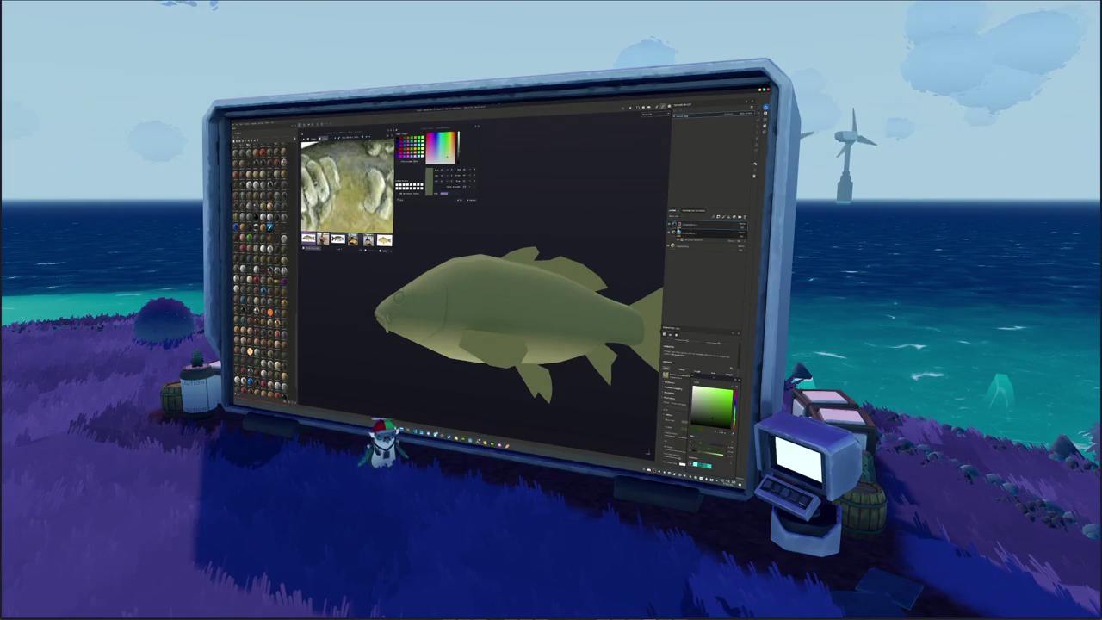
key("Escape")
scroll(504, 315, "down", 2)
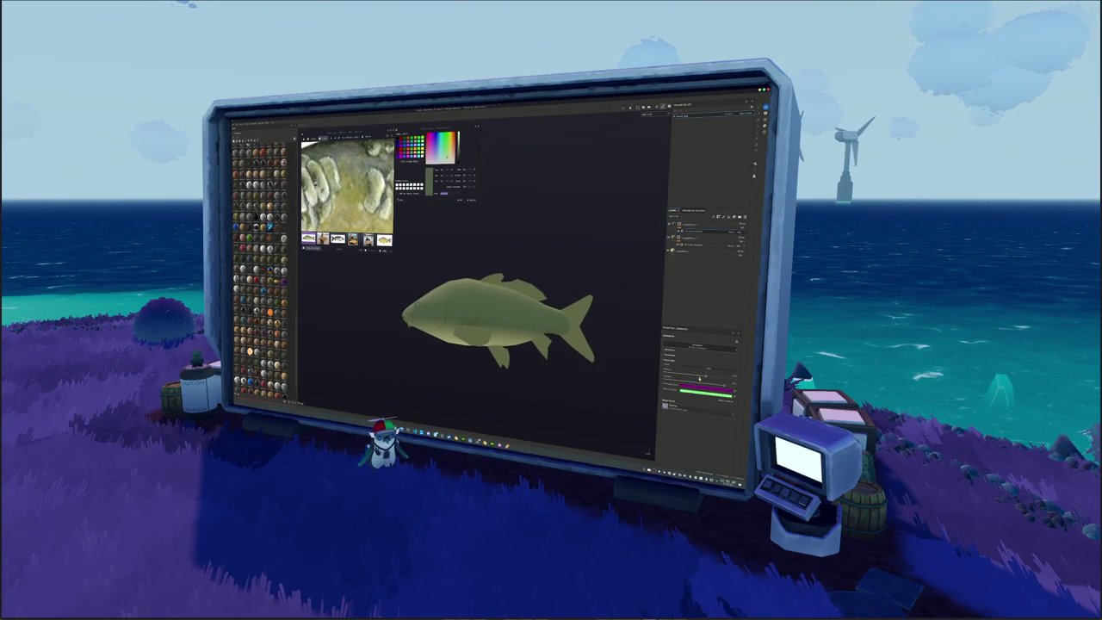
left_click_drag(680, 375, 696, 375)
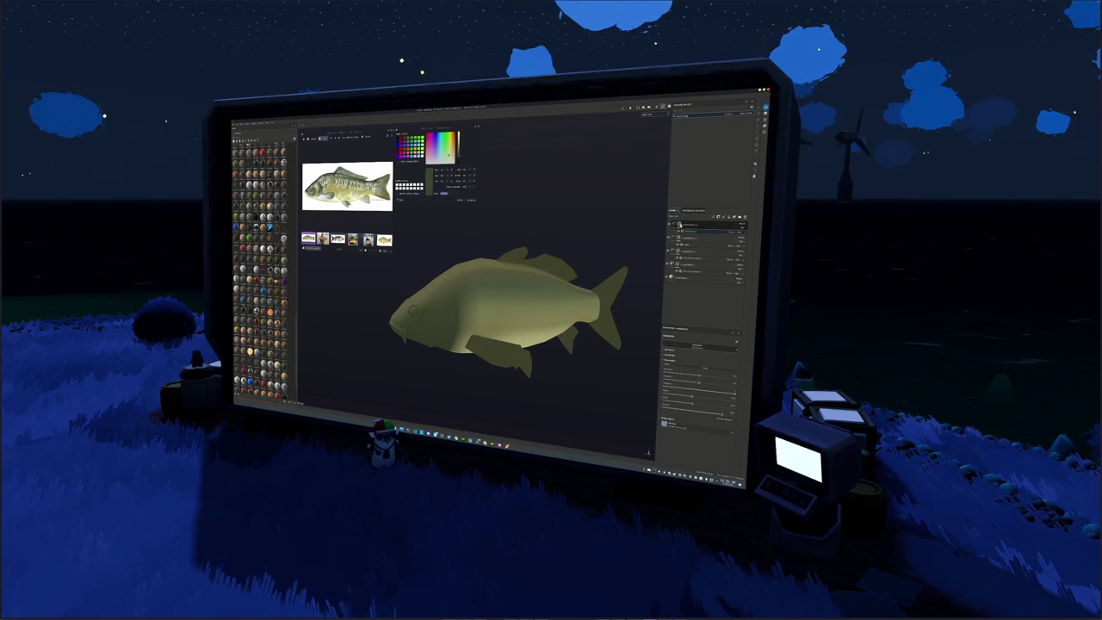
Apply a layer option from the right-click menu and switch the layer to a different blend mode.
right_click(675, 224)
left_click(687, 341)
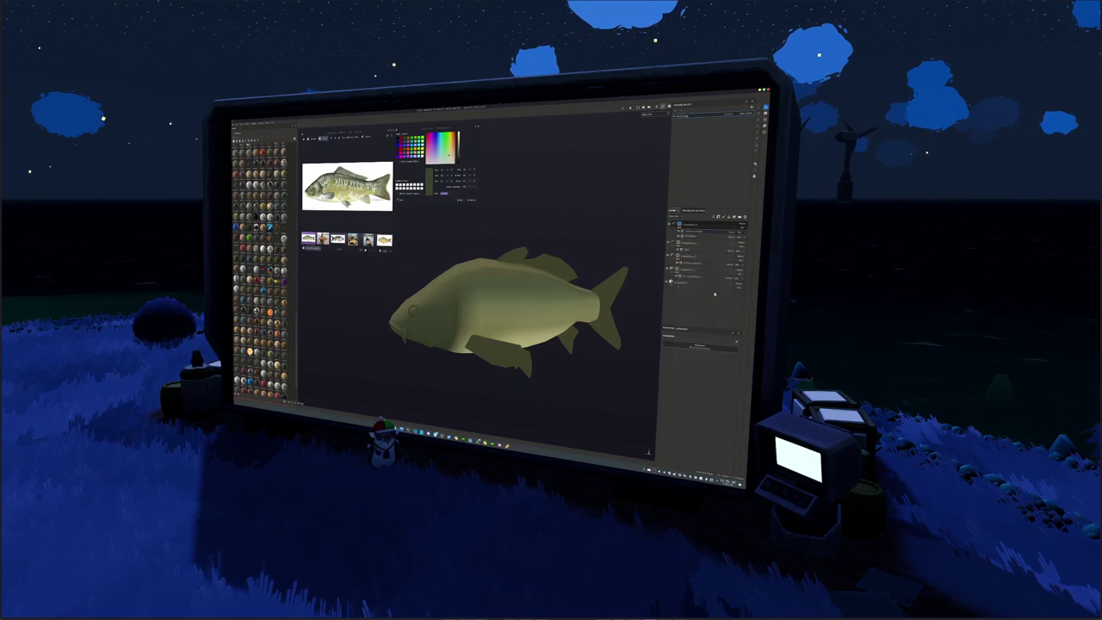
left_click(732, 229)
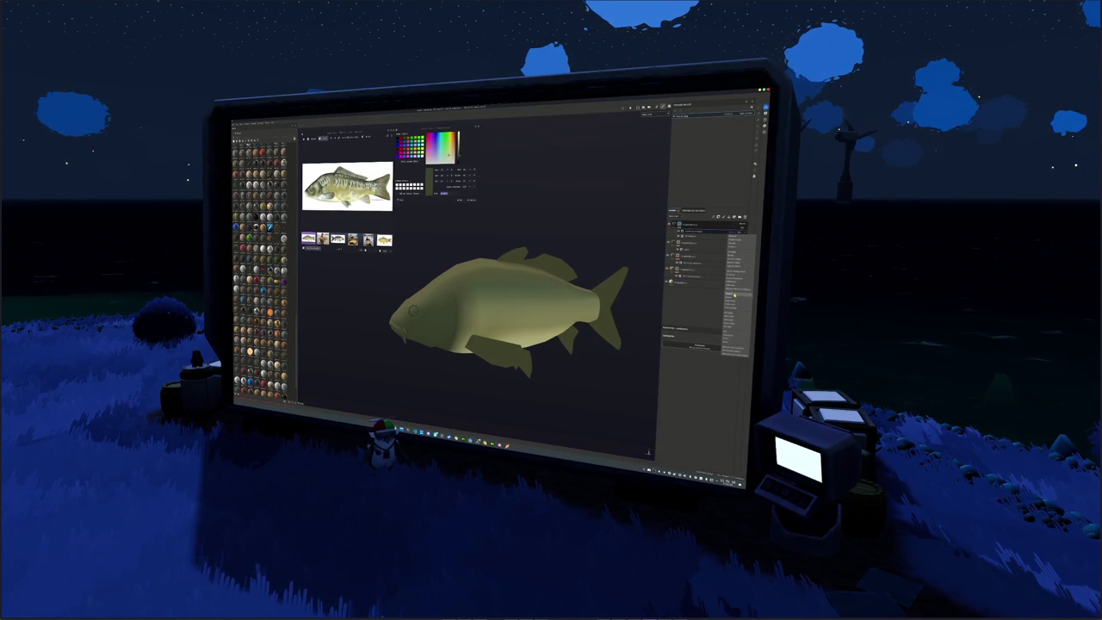
left_click(736, 257)
Turn the fish to a side view showing the tail and switch to painting on the layer.
mouse_move(534, 362)
left_mouse_down("alt")
mouse_move(612, 402)
mouse_move(682, 400)
left_mouse_up("alt")
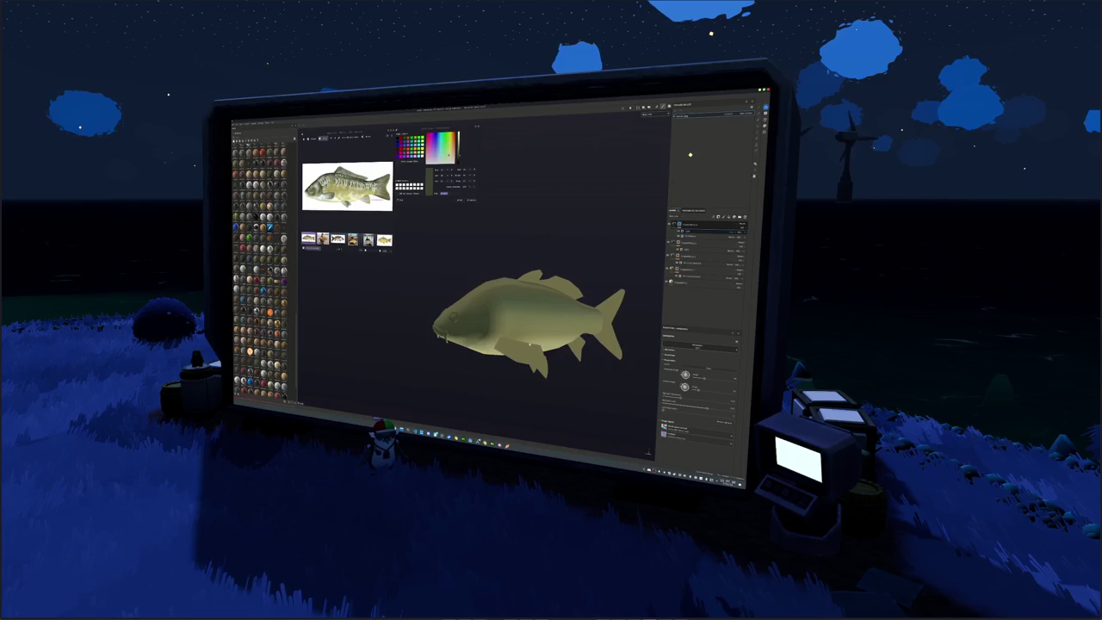
left_click_drag(695, 155, 682, 152, "alt")
left_click_drag(609, 257, 594, 266, "alt")
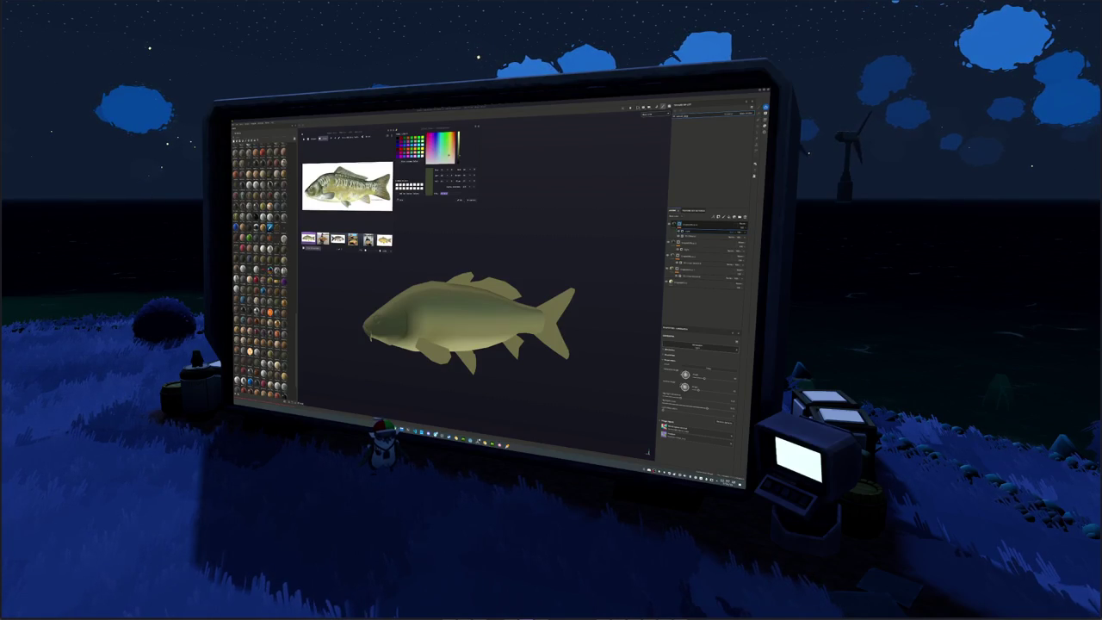
left_click_drag(628, 300, 517, 259, "alt")
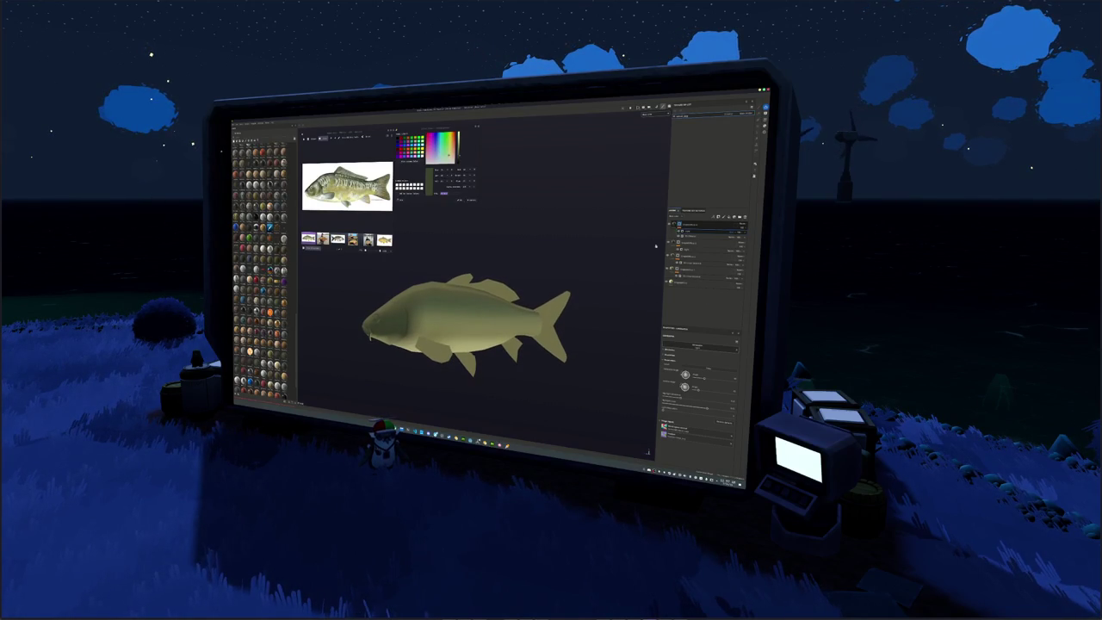
key("1")
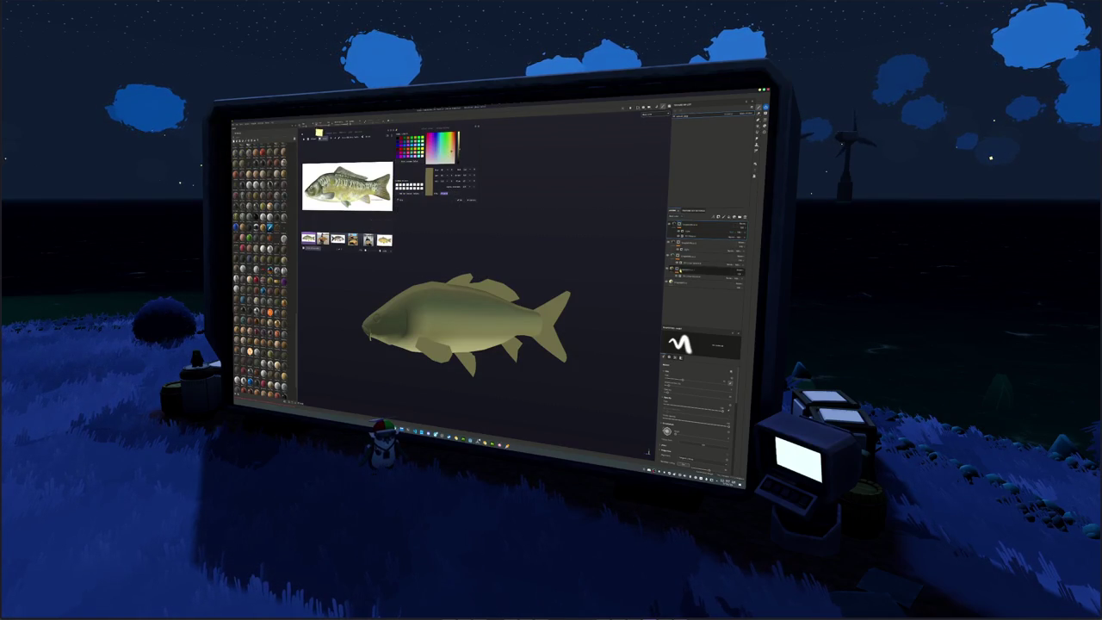
Darken the carp's base fill layer colour to a deeper olive-gold.
left_click(694, 269)
left_click(688, 226)
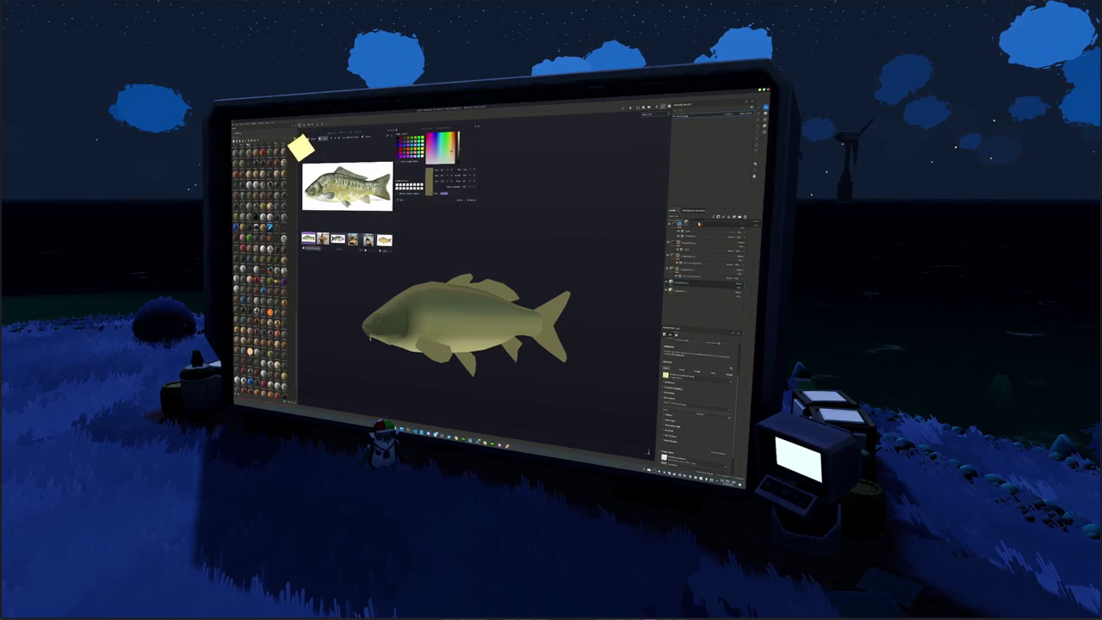
left_click(684, 428)
left_click(700, 428)
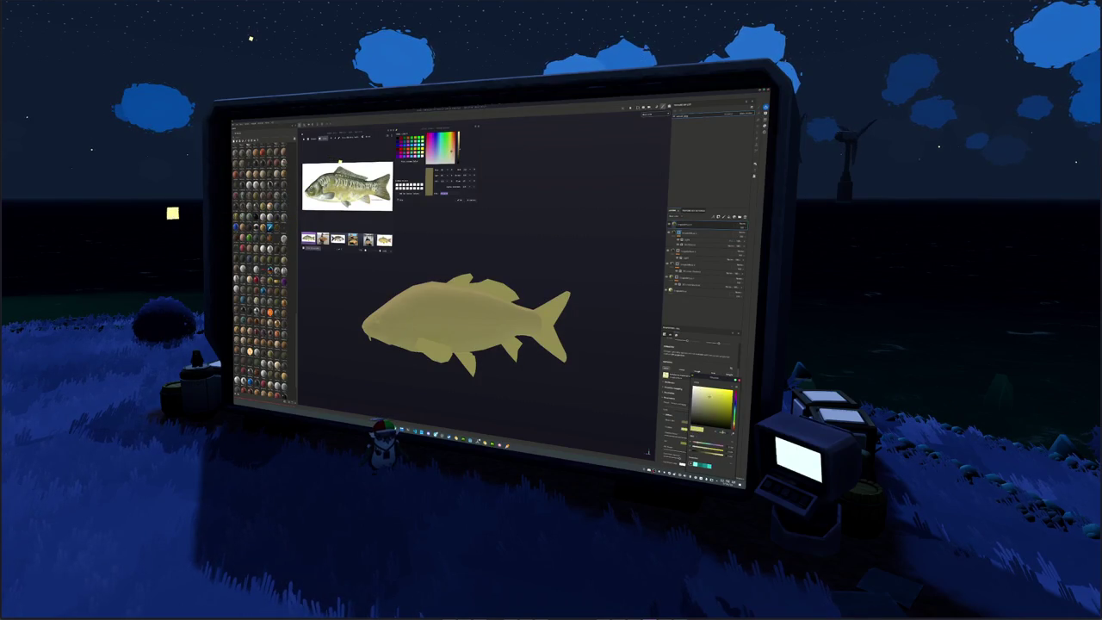
left_click(714, 416)
left_click(716, 409)
Add a new layer at the top of the stack, then preview the flat-filled fish's tail.
right_click(689, 226)
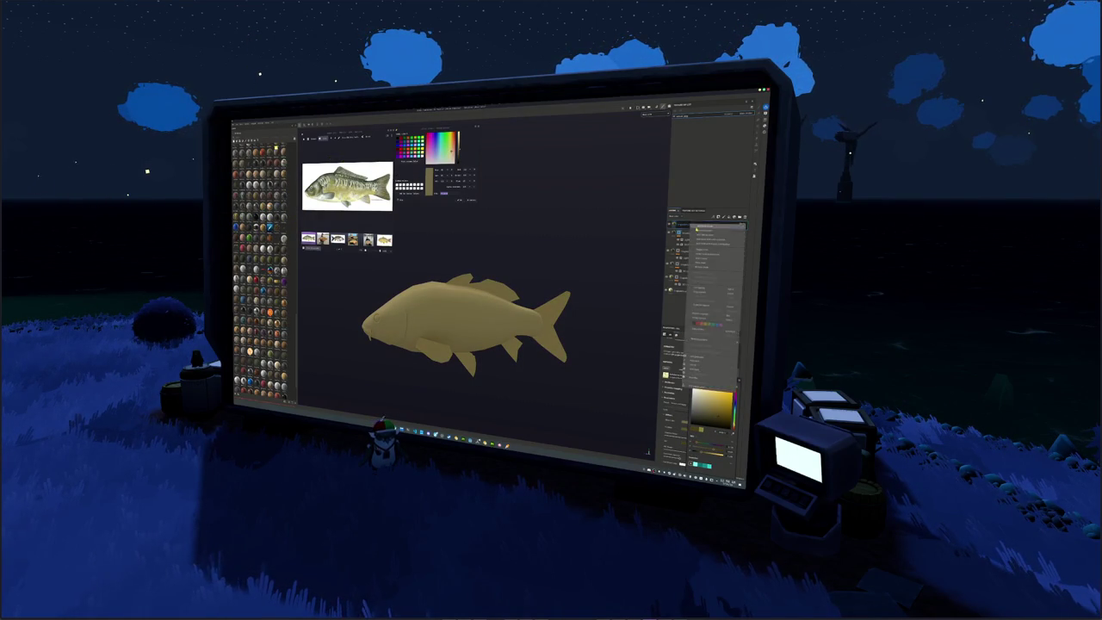
left_click(701, 230)
right_click(688, 225)
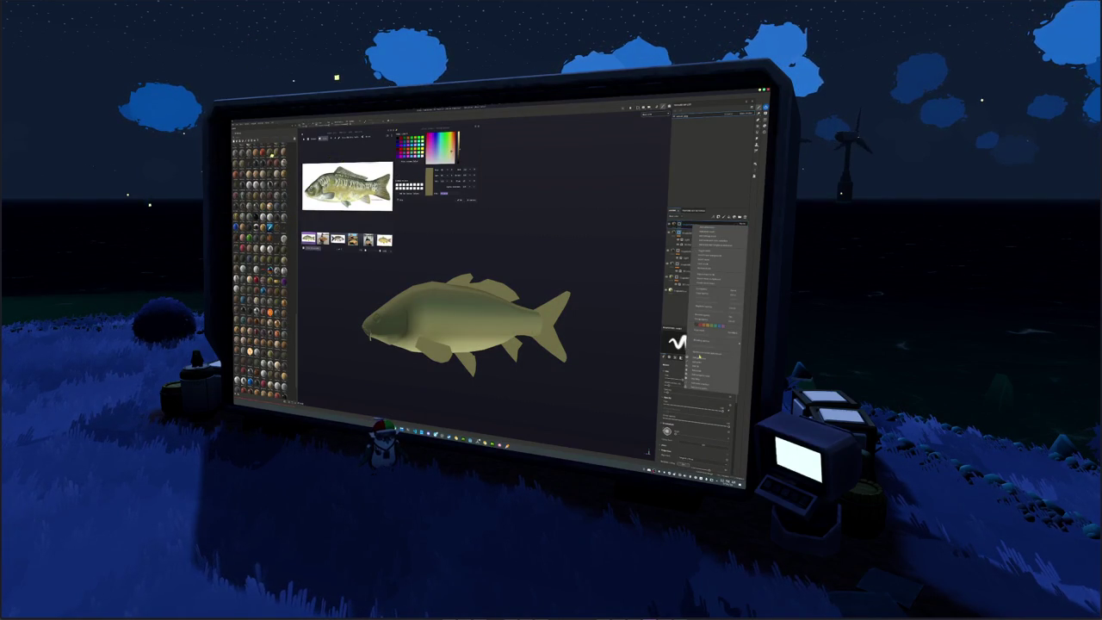
left_click(702, 360)
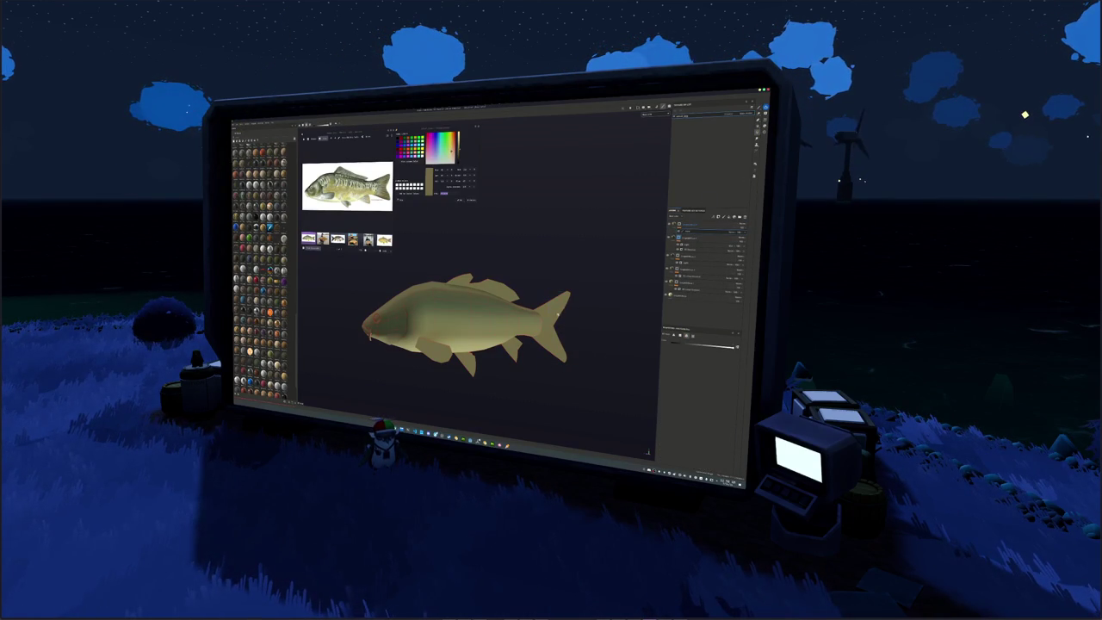
scroll(561, 316, "up", 2)
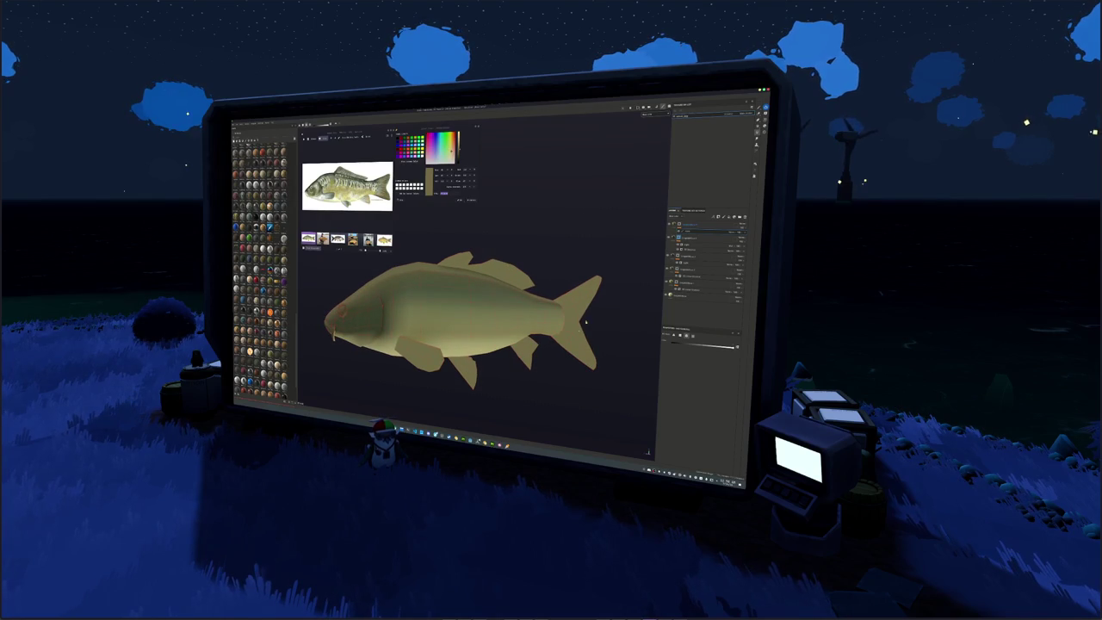
left_click(689, 226)
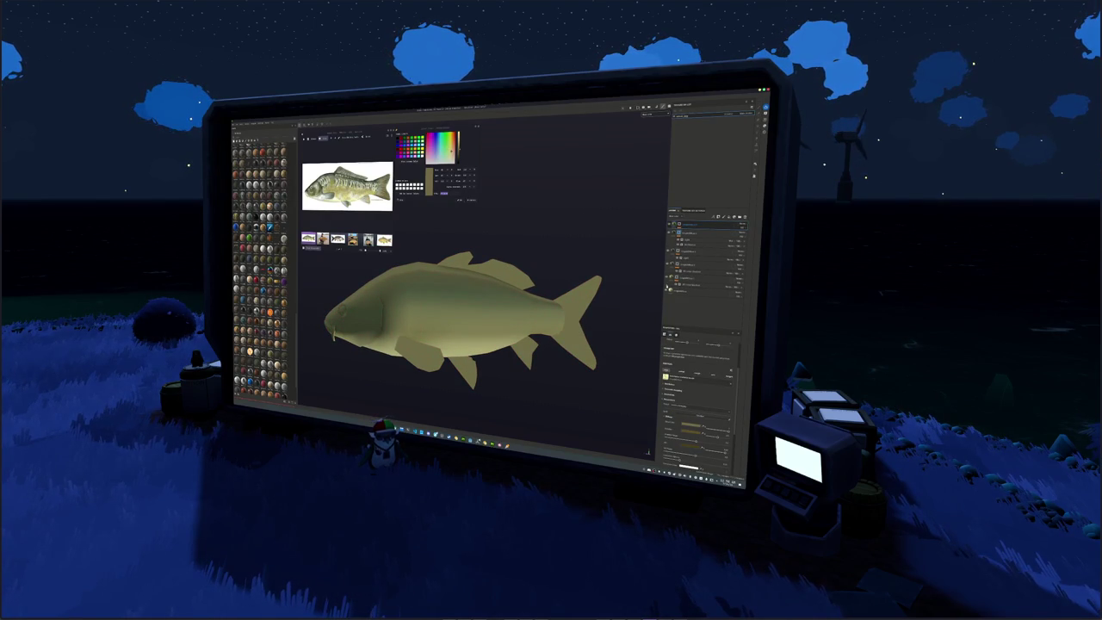
left_click(686, 233)
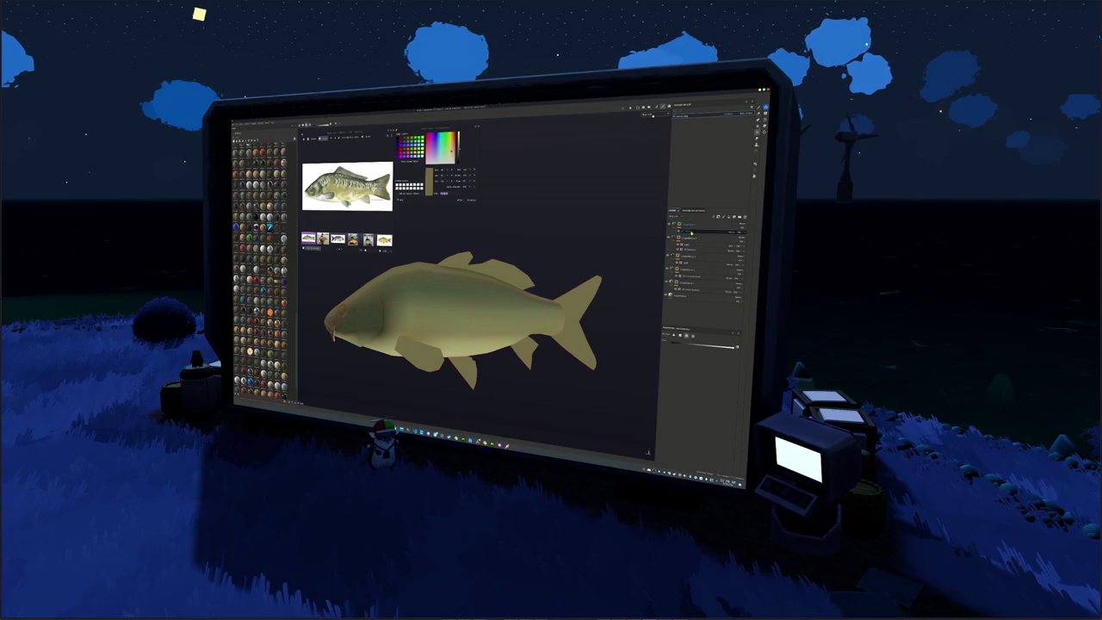
left_click(553, 326)
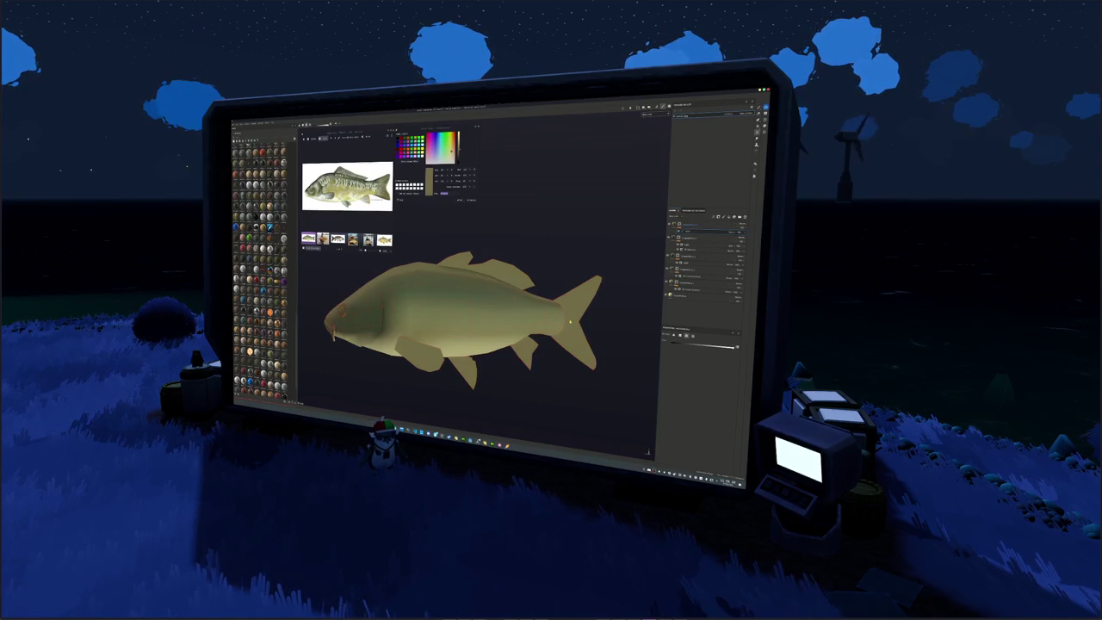
mouse_move(553, 326)
left_mouse_down("alt")
mouse_move(512, 325)
mouse_move(434, 368)
left_mouse_up("alt")
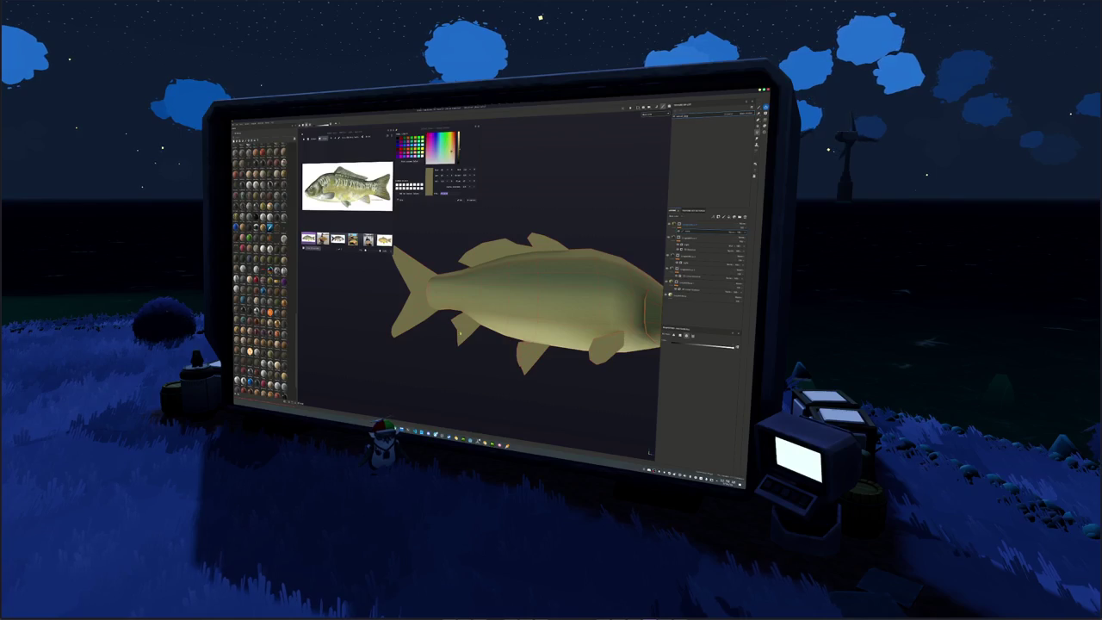
Add a black mask to the fish's fill layer, then switch over to Blender.
key("m")
key("m")
key("m")
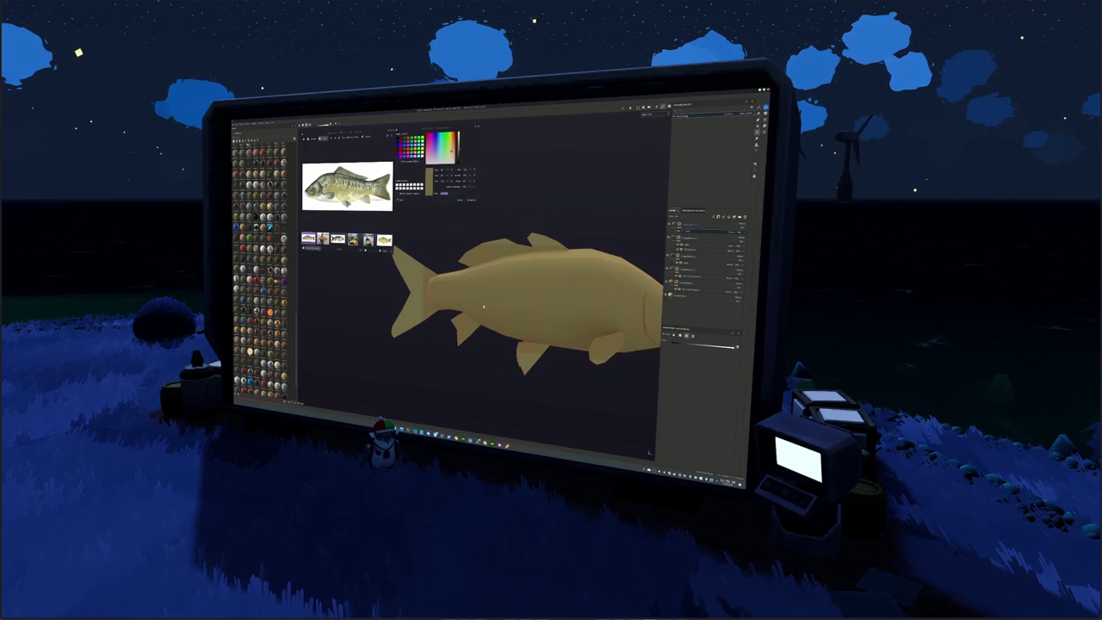
key("m")
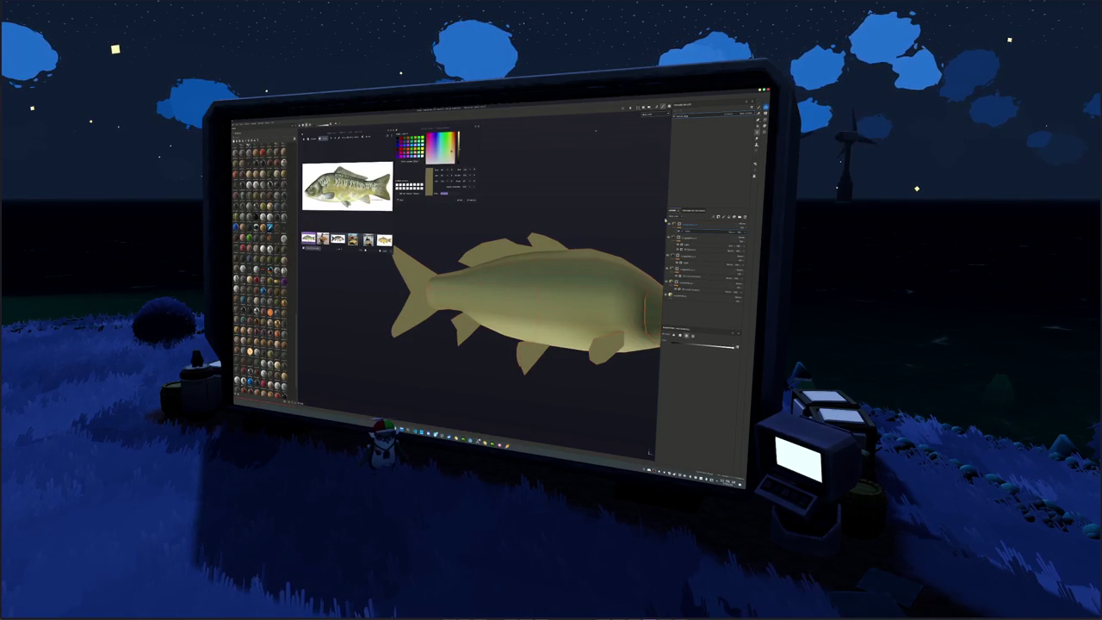
right_click(673, 224)
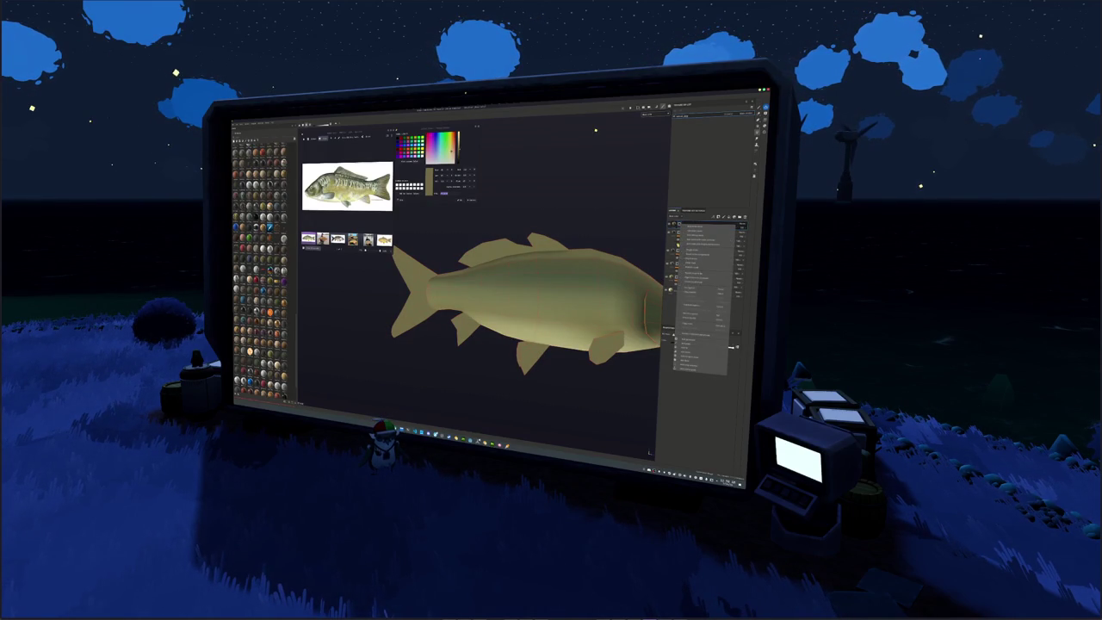
left_click(685, 301)
right_click(680, 335)
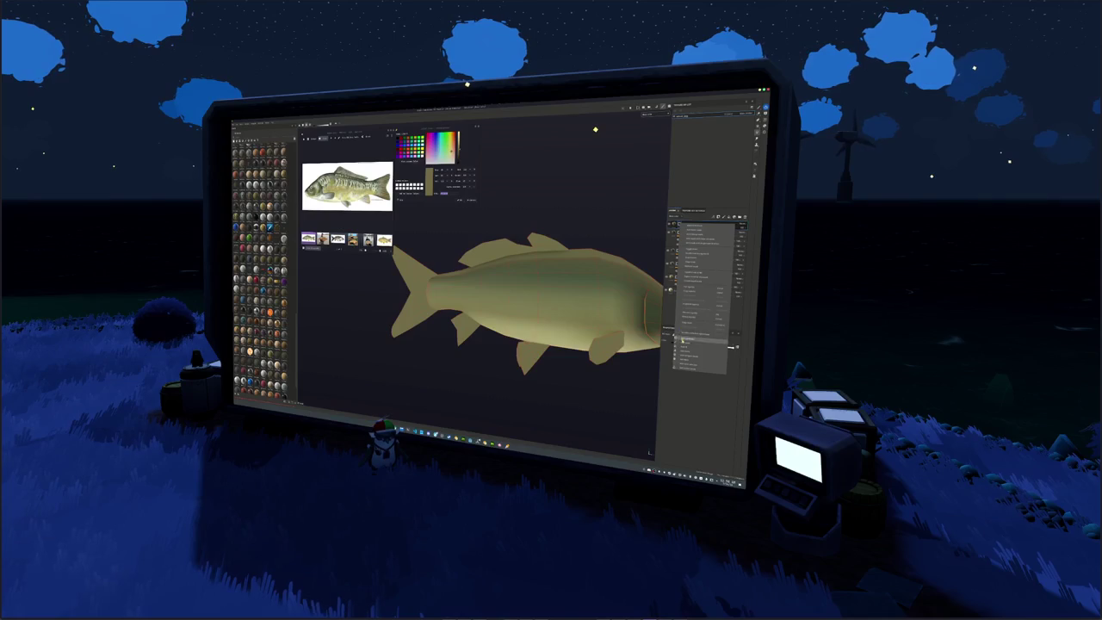
left_click(689, 341)
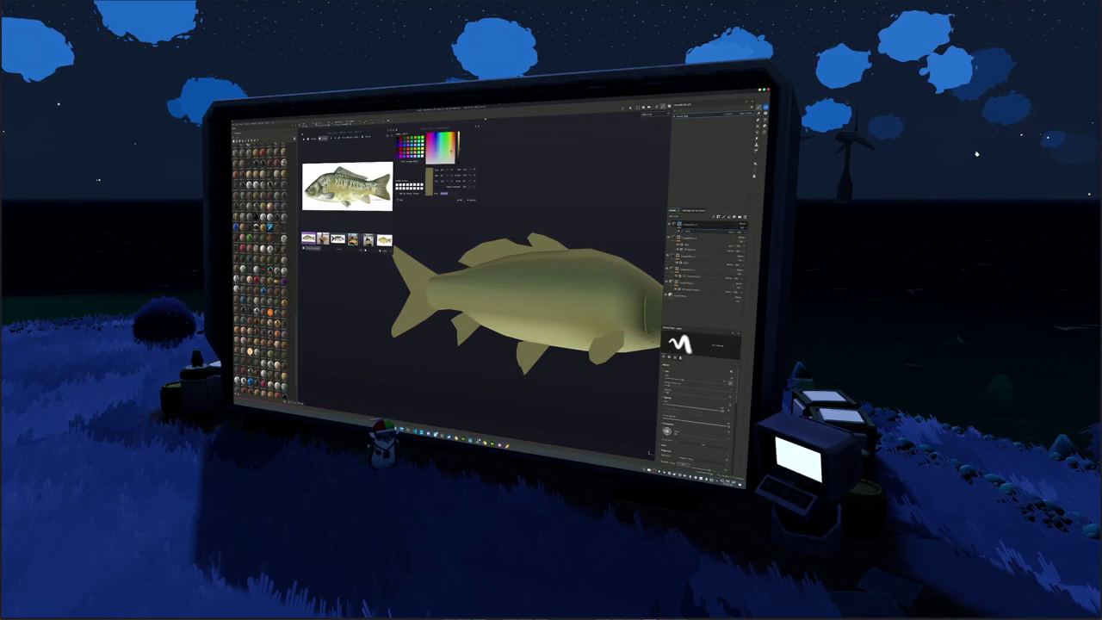
scroll(413, 284, "up", 5)
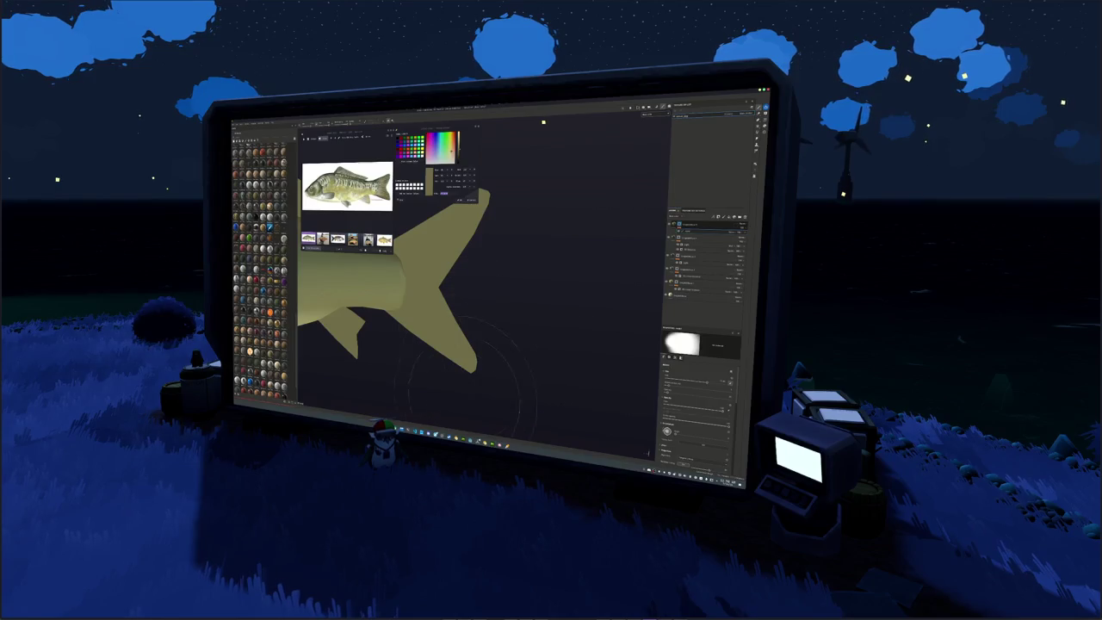
key("alt+Tab")
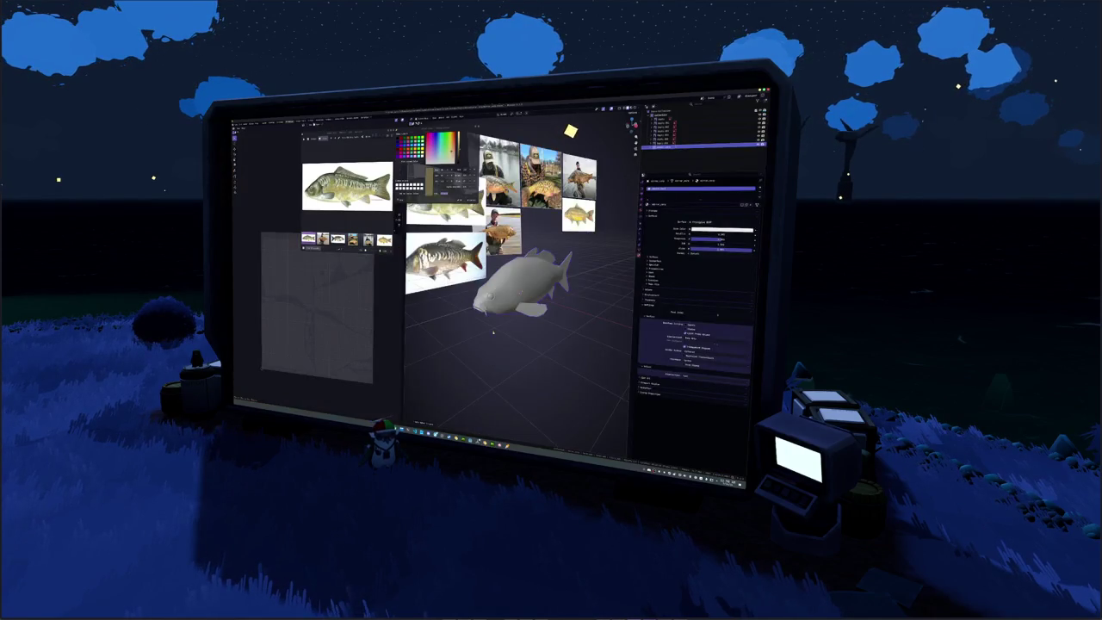
key("Tab")
key("alt+a")
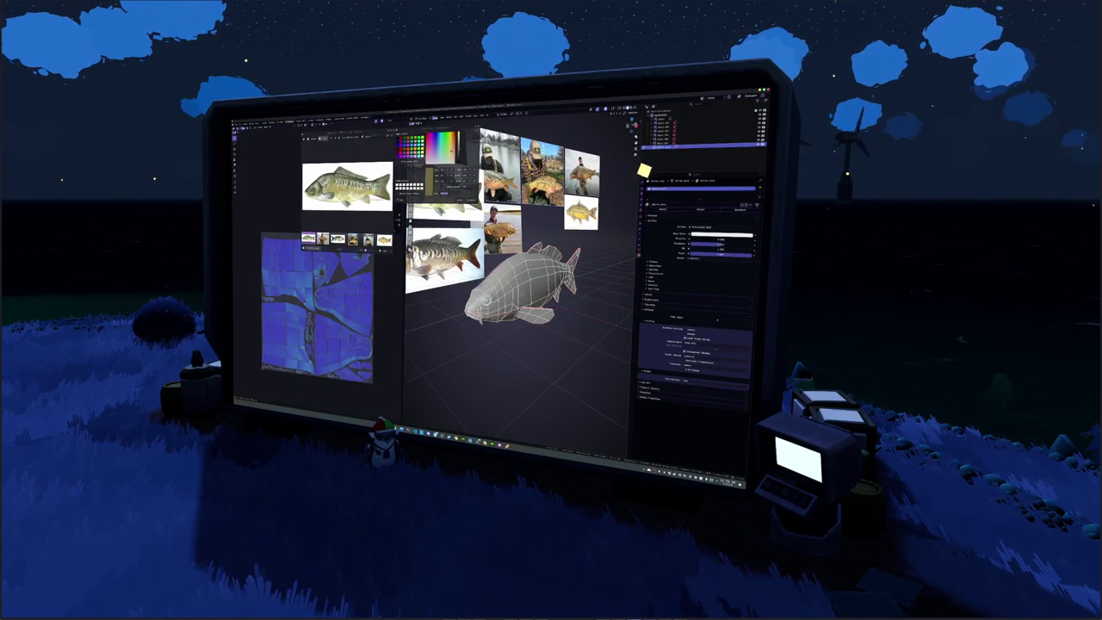
key("a")
key("alt+a")
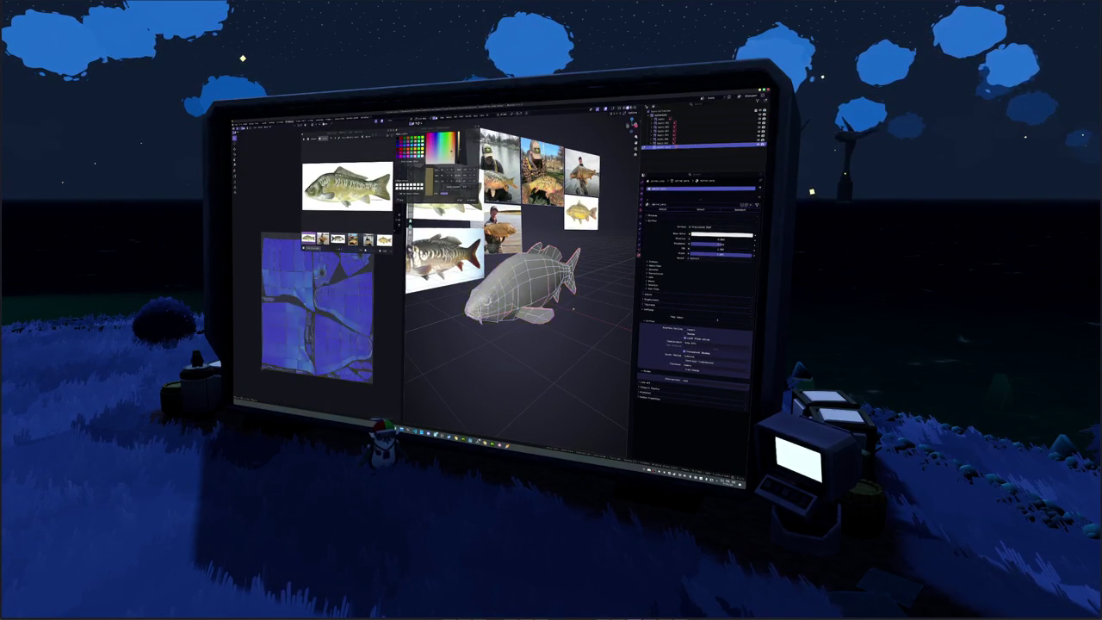
key("l")
scroll(320, 269, "down", 2)
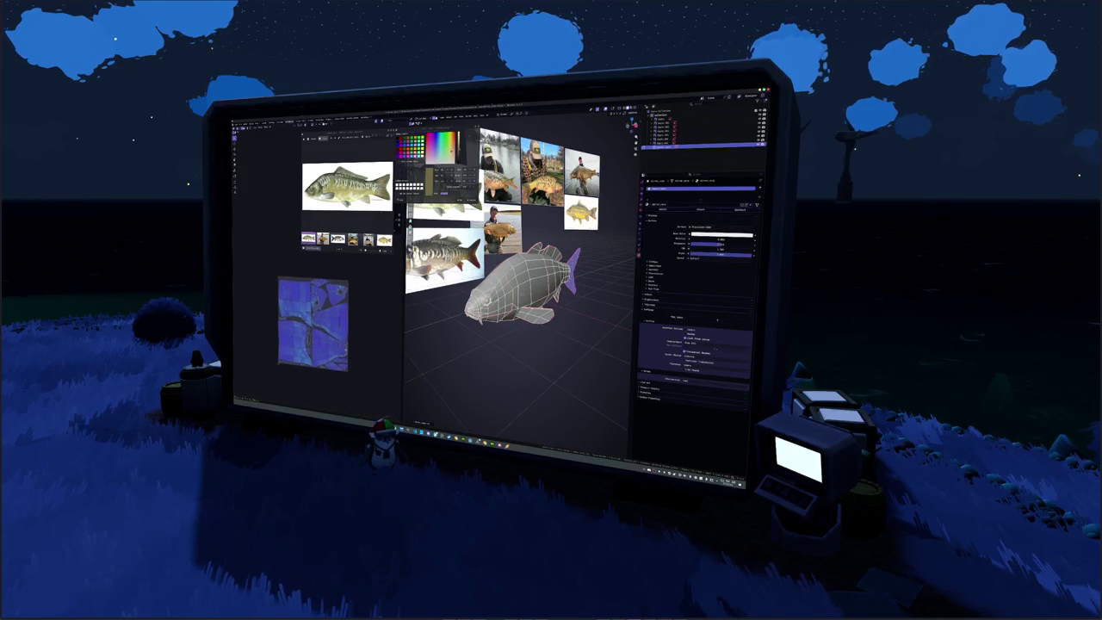
key("alt+a")
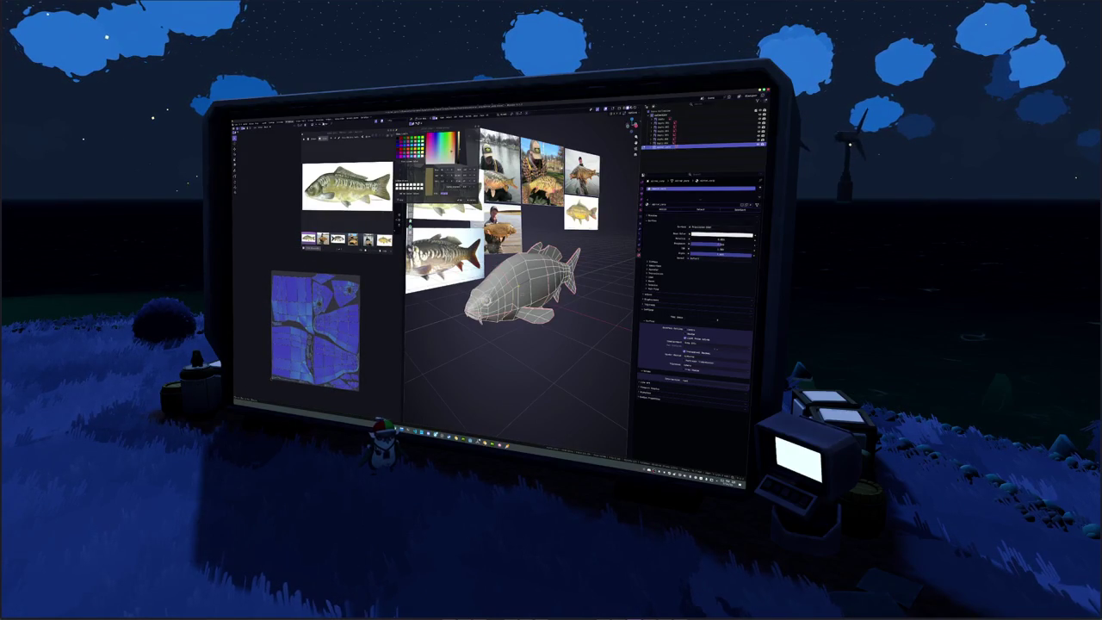
key("a")
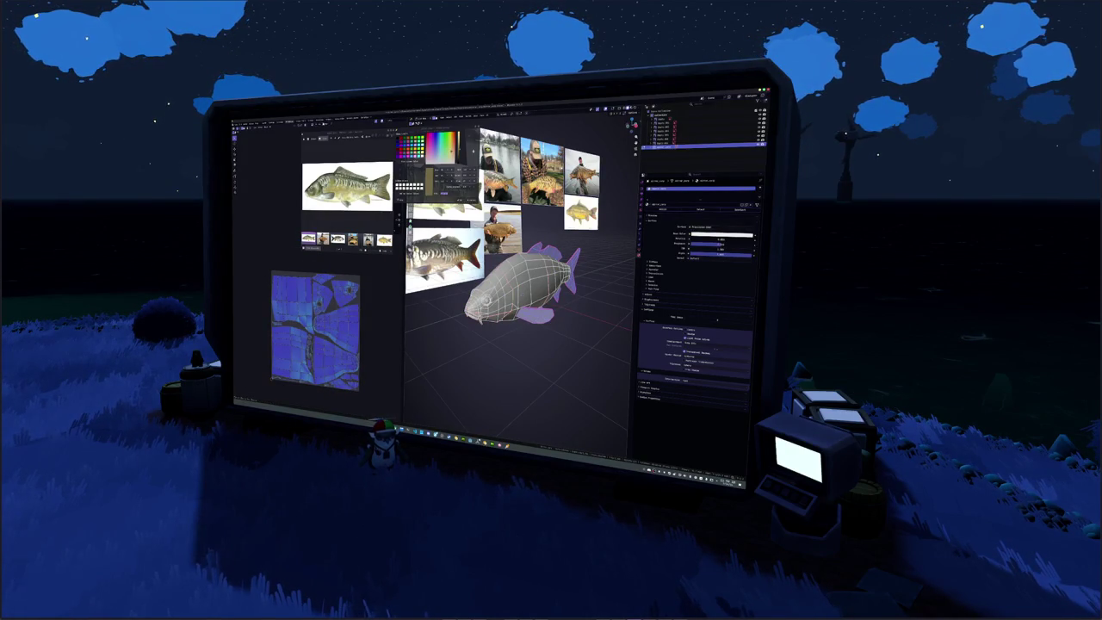
key("a")
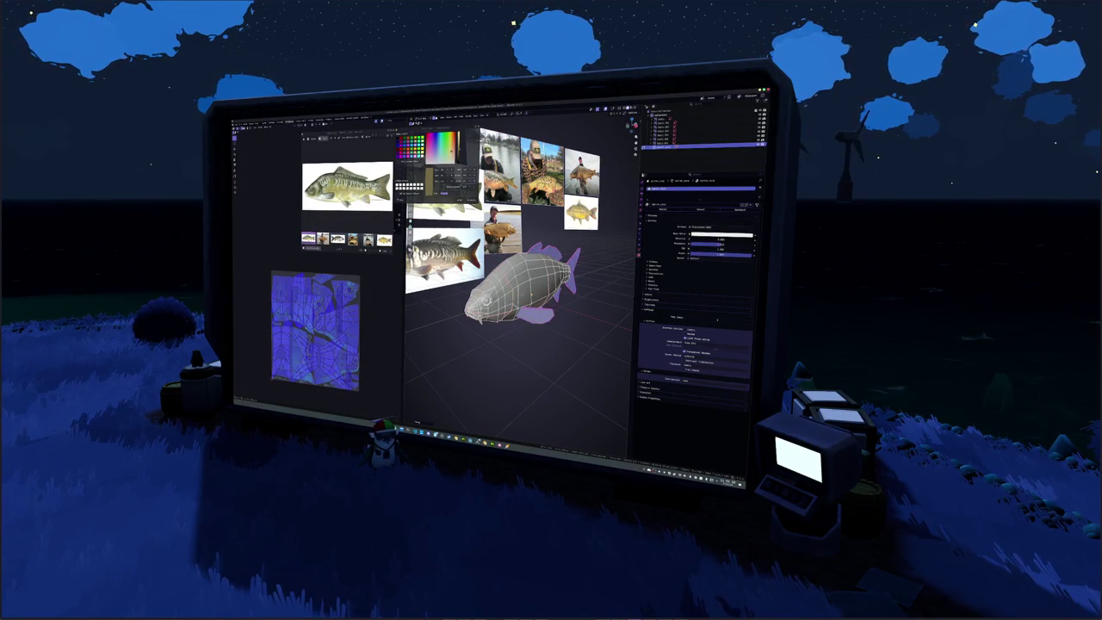
key("a")
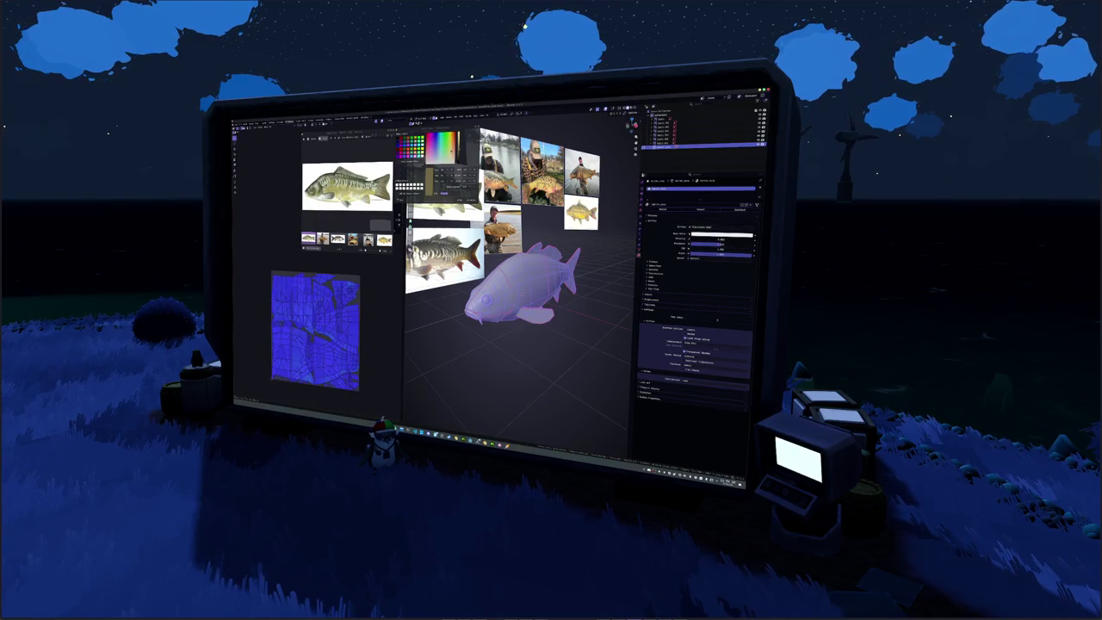
key("n")
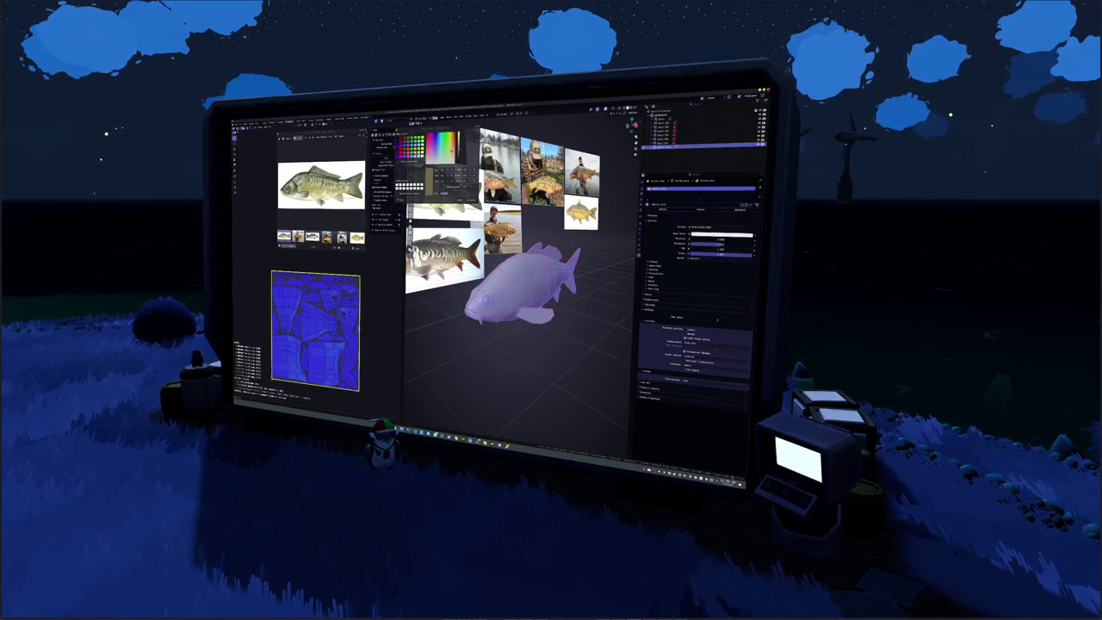
key("Tab")
right_click(456, 309)
left_click(465, 320)
key("n")
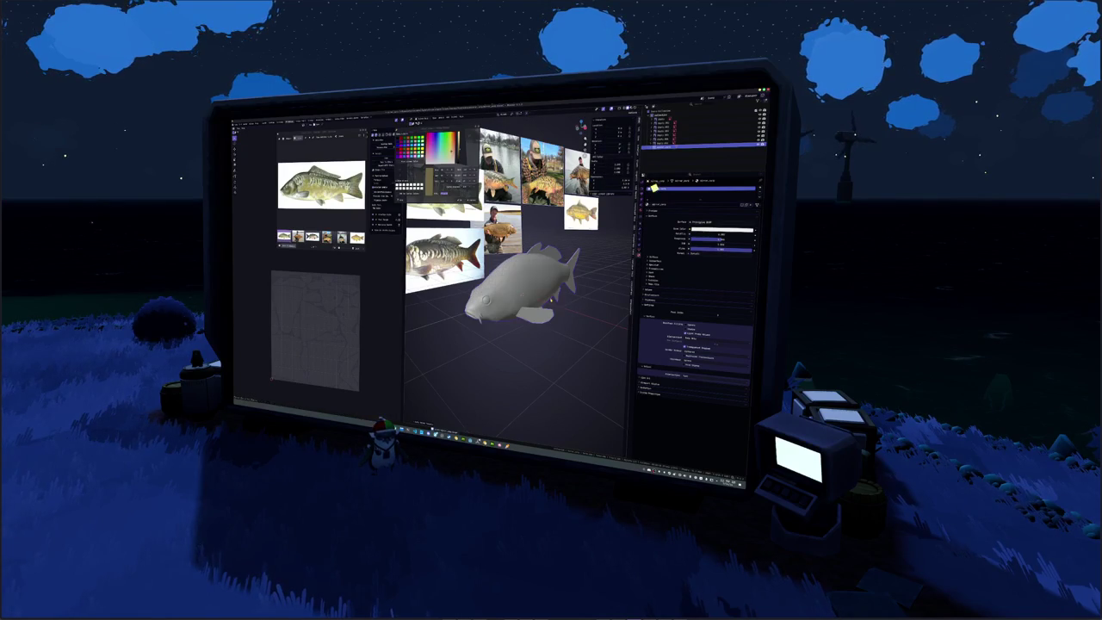
left_click(244, 129)
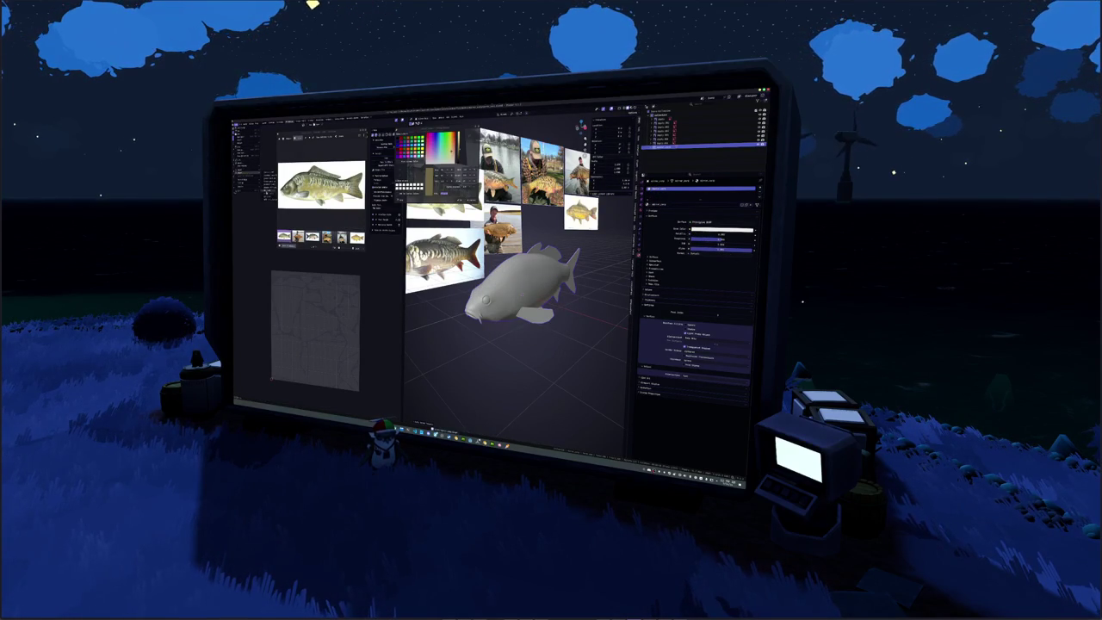
left_click(245, 172)
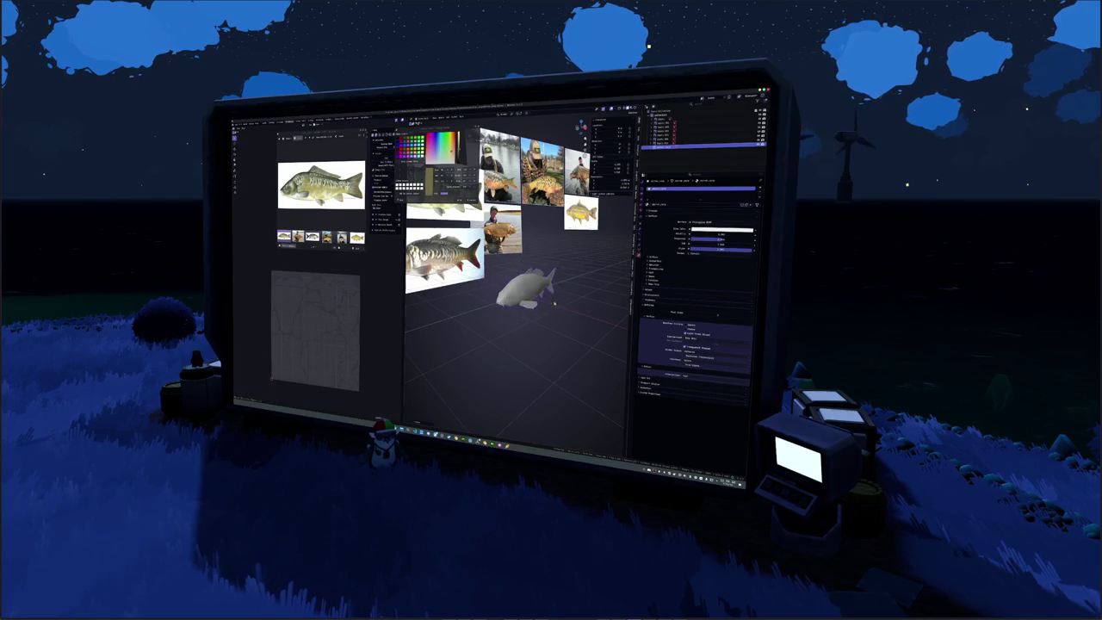
middle_click_drag(598, 306, 556, 313)
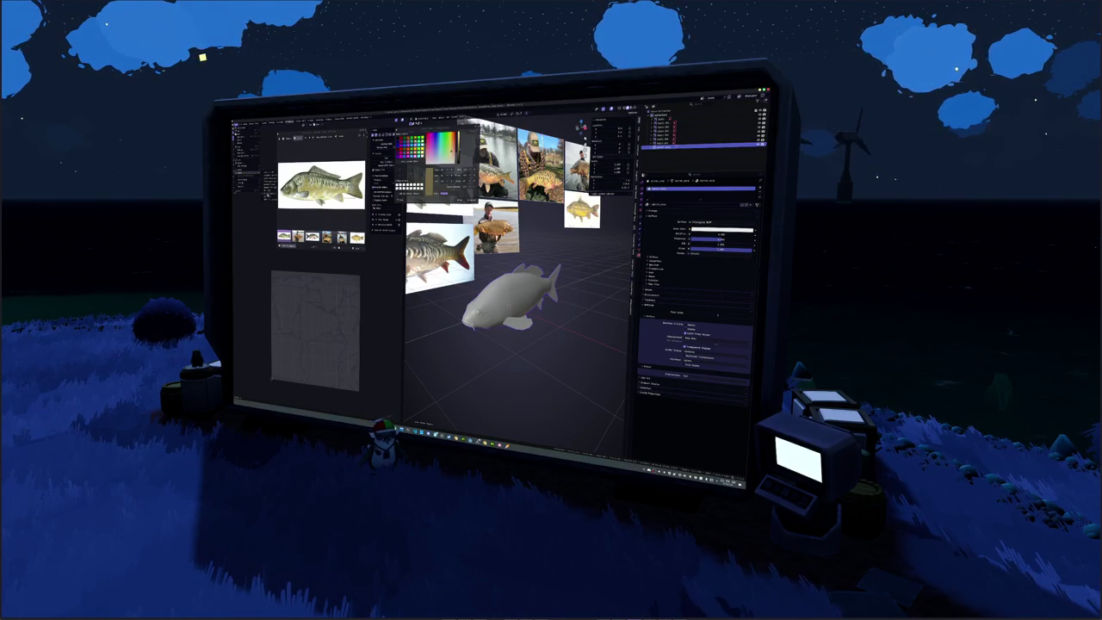
key("ctrl+Page_Down")
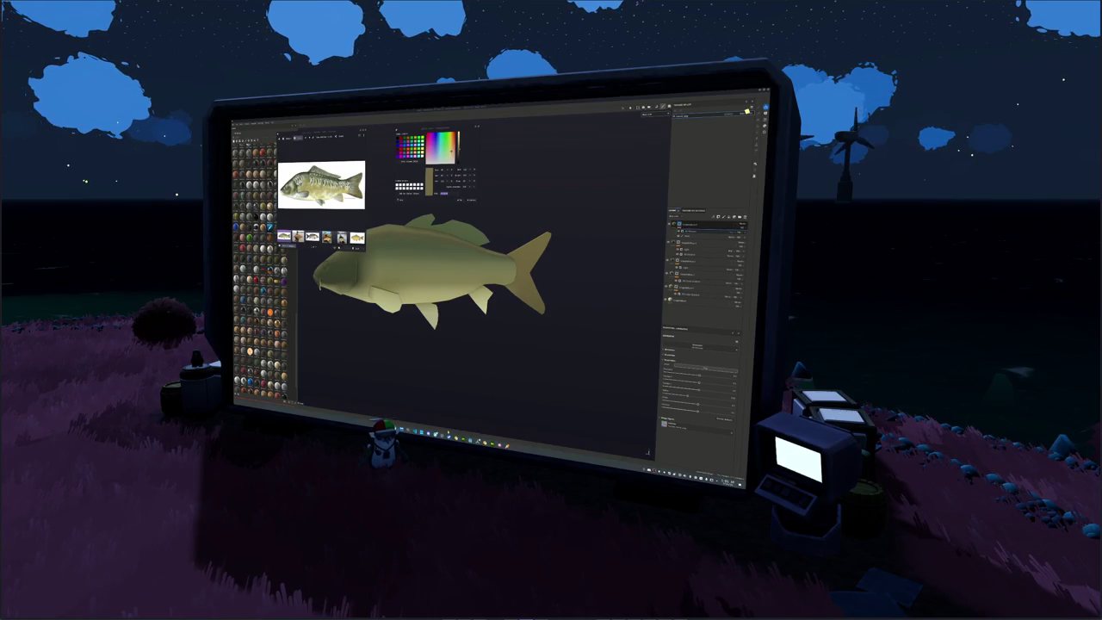
Bring the Steam window to the front and move it down and to the right.
left_click(447, 428)
left_click_drag(555, 172, 582, 247)
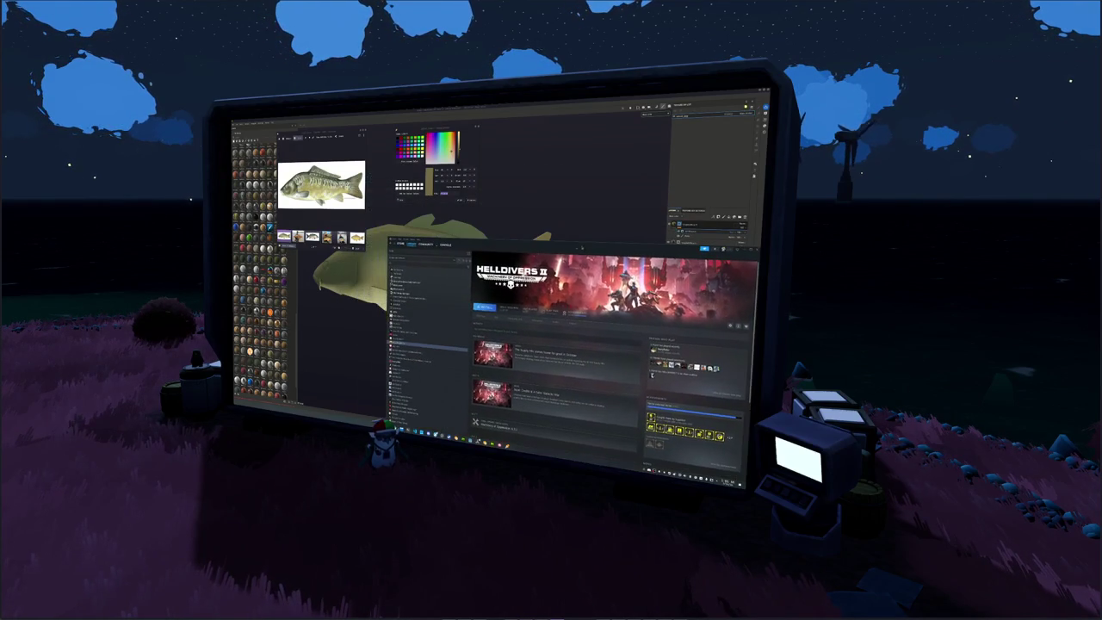
Maximize Steam, search 'hitman', and scroll through a game's store page from the results.
double_click(582, 248)
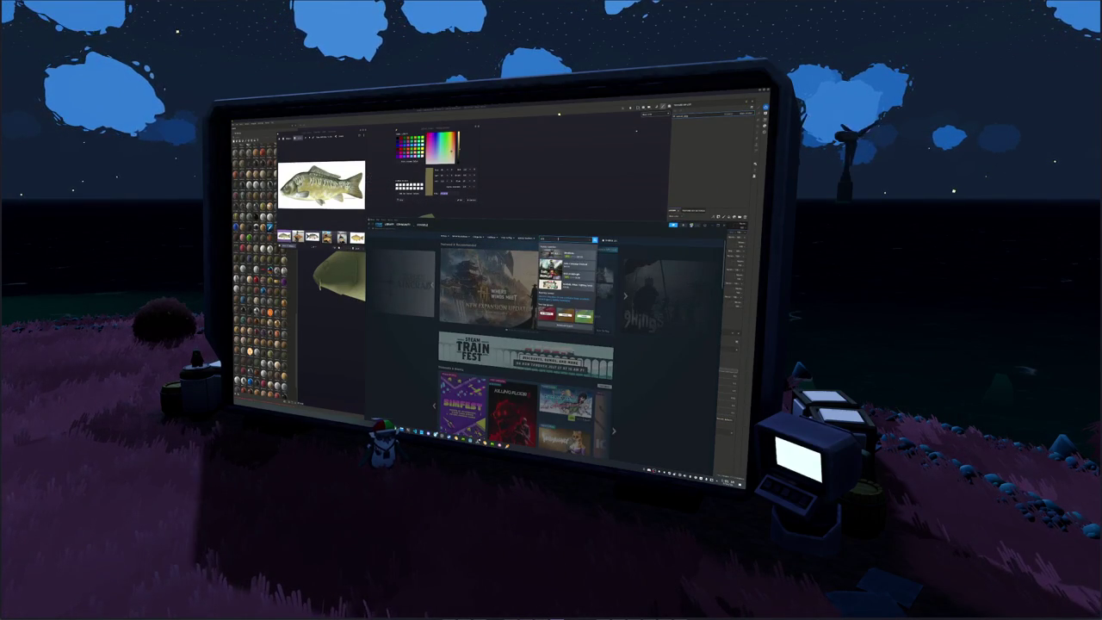
type("hitman")
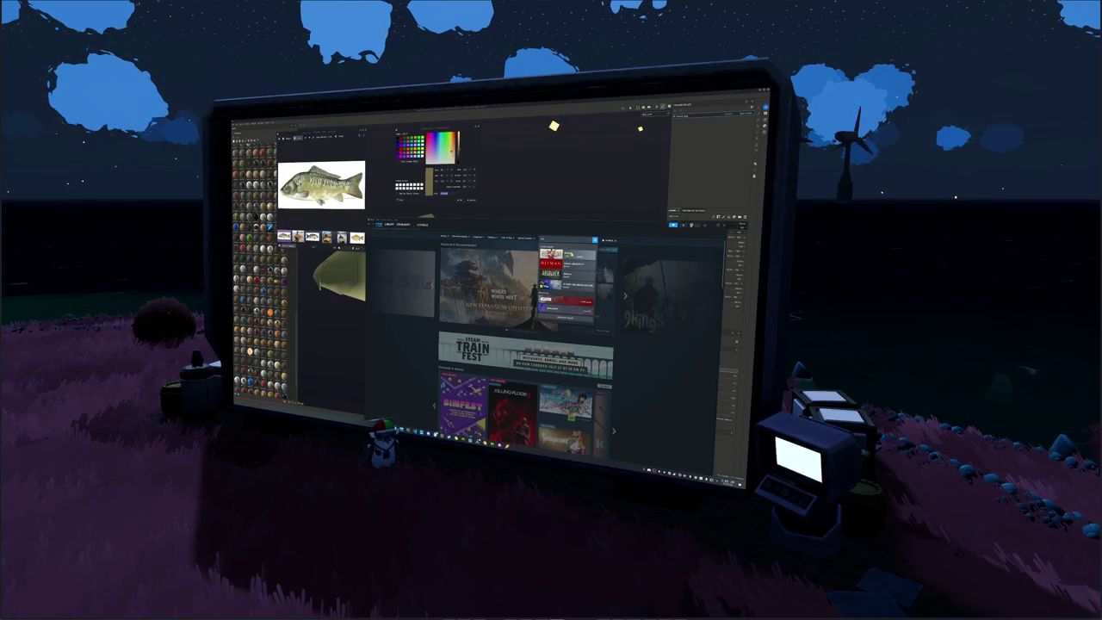
left_click(566, 300)
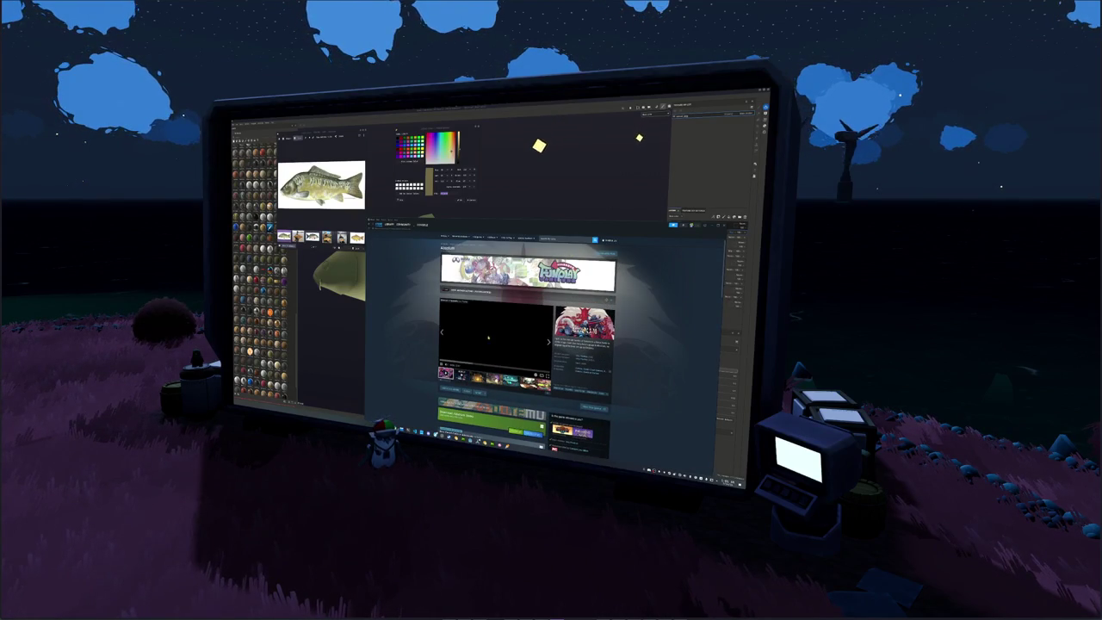
scroll(488, 338, "down", 2)
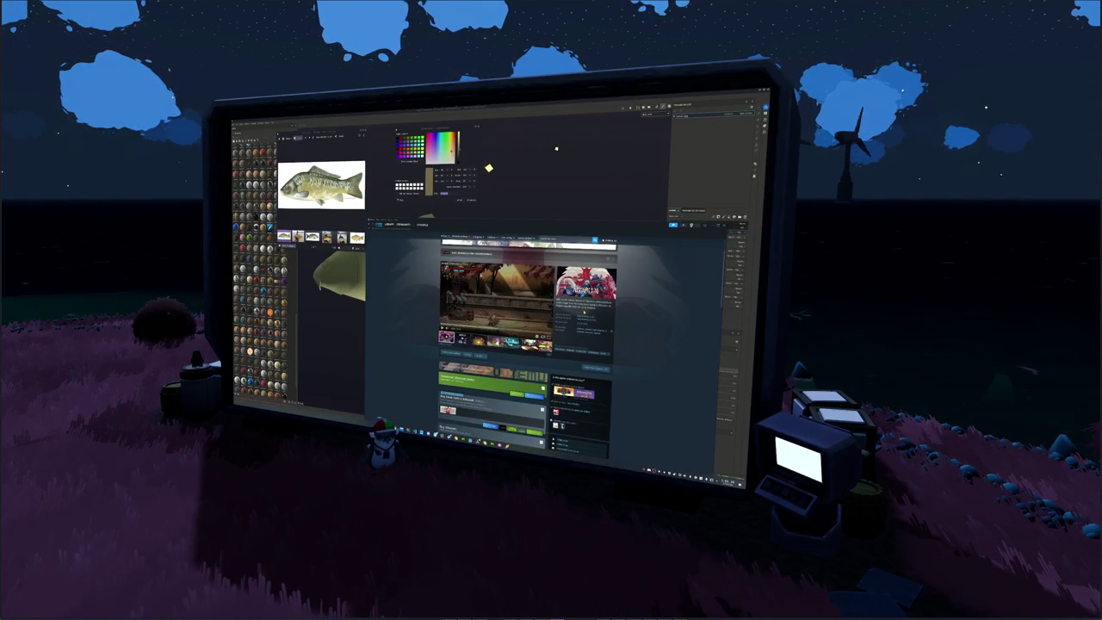
scroll(525, 344, "down", 2)
scroll(525, 344, "down", 2)
scroll(525, 344, "down", 2)
scroll(525, 345, "down", 2)
scroll(525, 344, "down", 1)
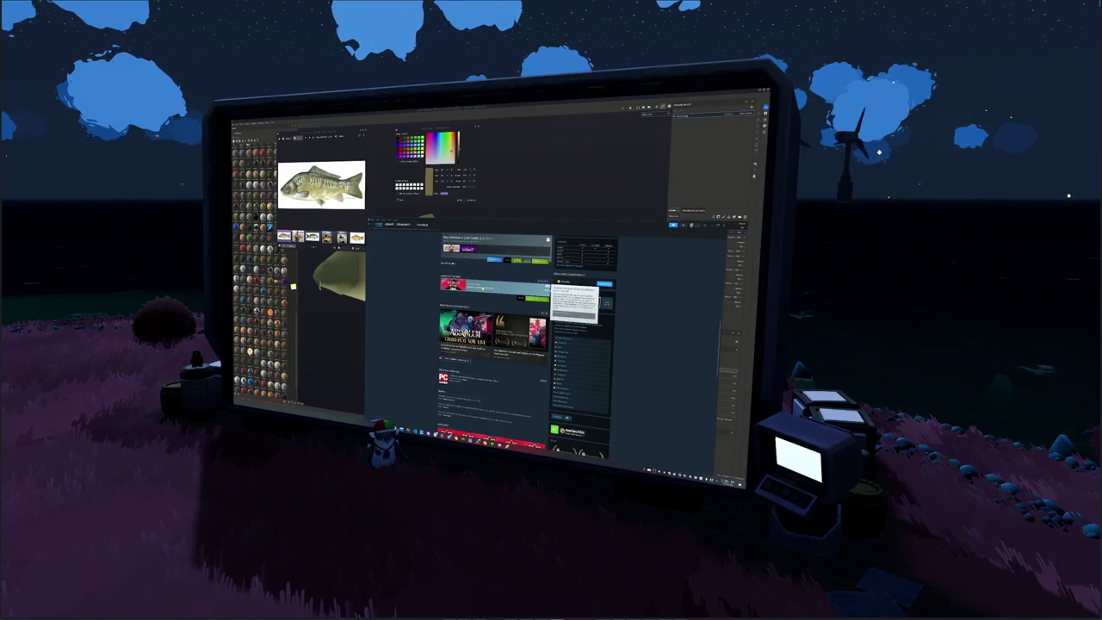
Open the Absolum Original Game Soundtrack store page and read its About section.
left_click(486, 285)
scroll(495, 344, "down", 5)
scroll(495, 344, "down", 5)
scroll(495, 344, "down", 3)
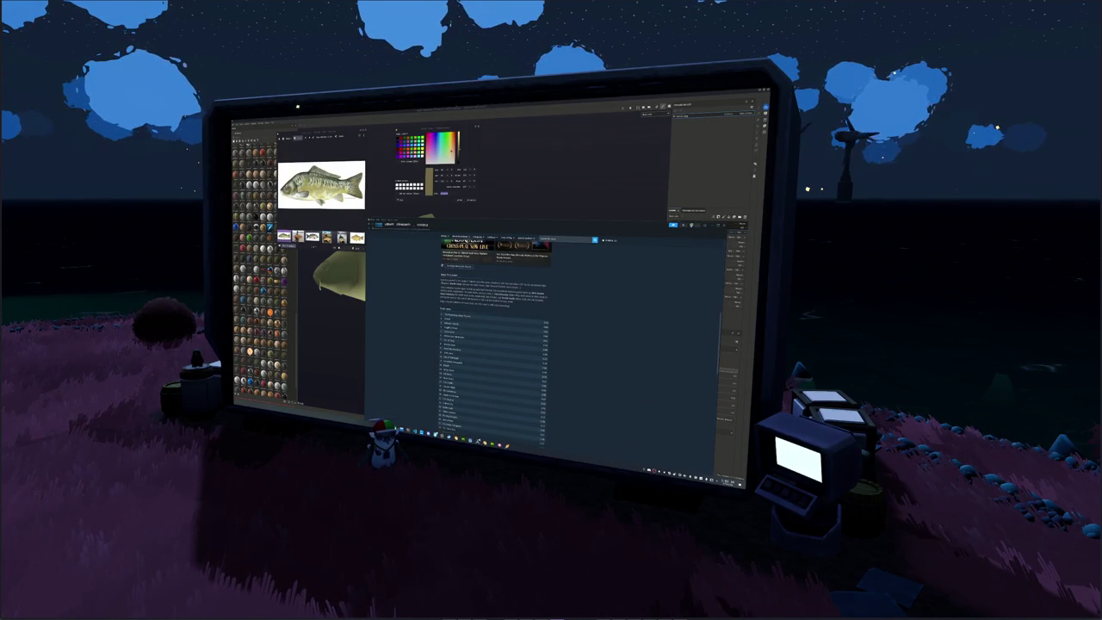
left_click_drag(441, 282, 496, 289)
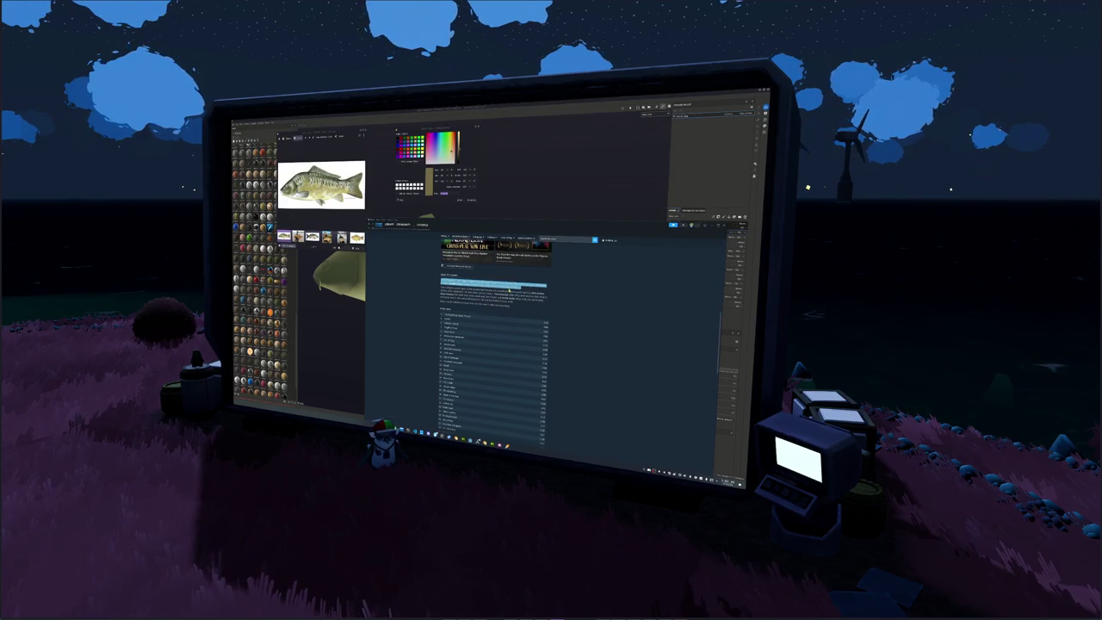
left_click(510, 291)
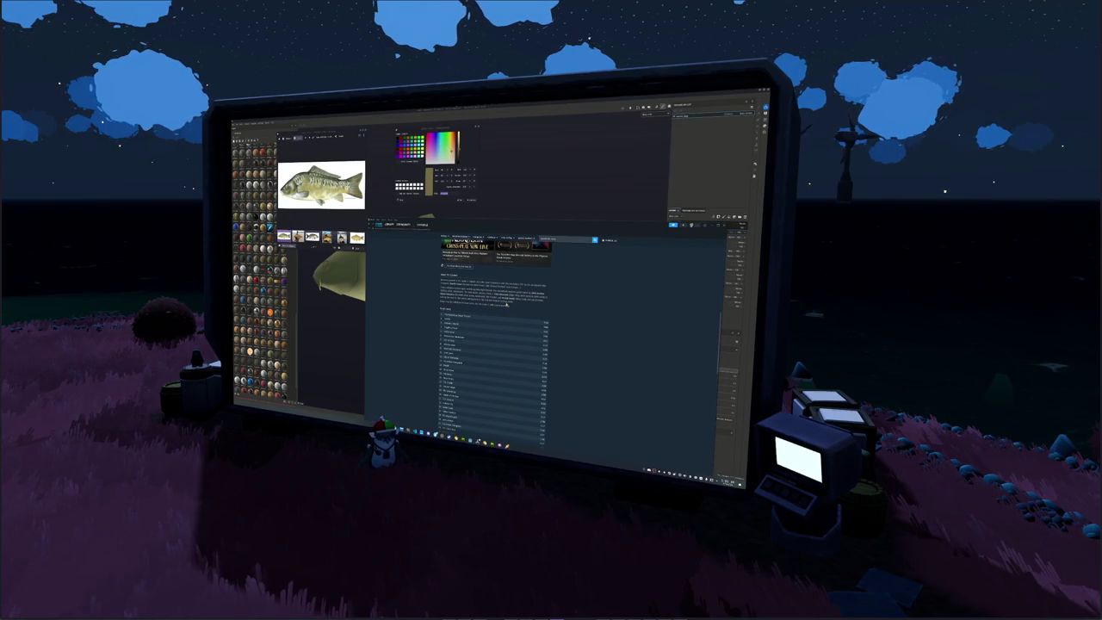
scroll(498, 311, "up", 5)
scroll(423, 320, "up", 5)
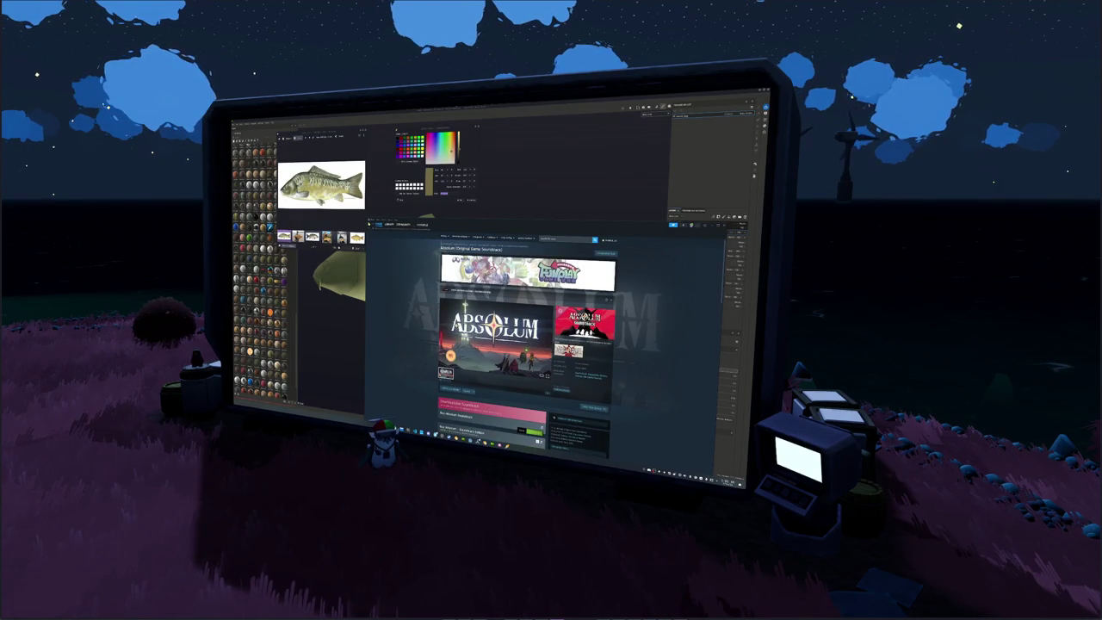
scroll(423, 336, "down", 3)
scroll(423, 337, "down", 2)
scroll(422, 337, "down", 3)
scroll(423, 336, "down", 2)
Scroll through the soundtrack page, then return to the Absolum game store page.
scroll(422, 336, "up", 2)
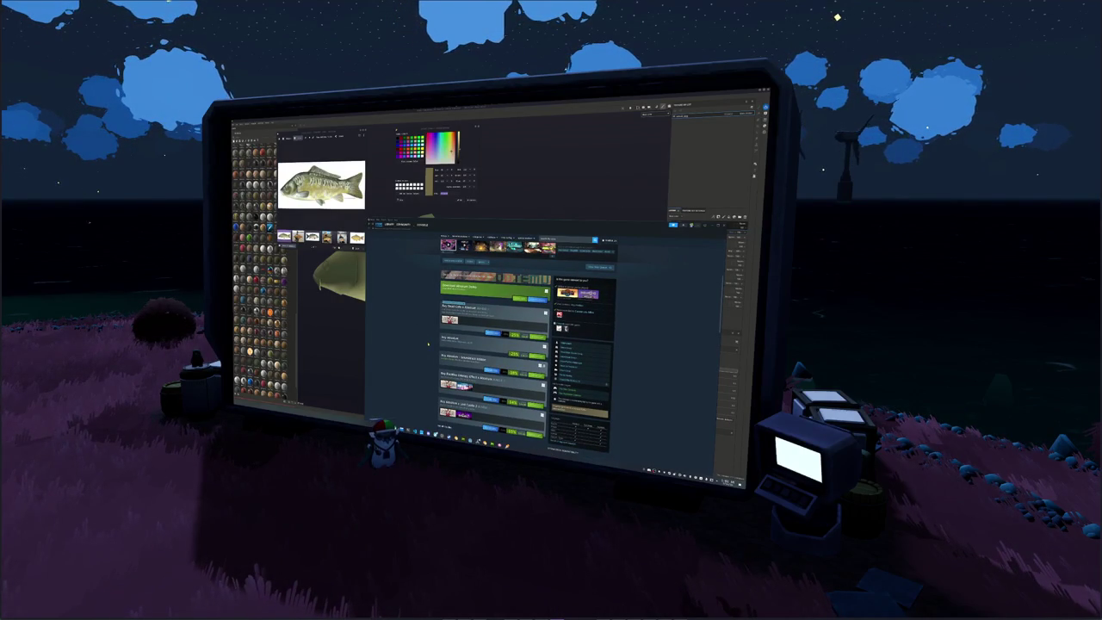
scroll(427, 340, "up", 2)
scroll(428, 344, "down", 3)
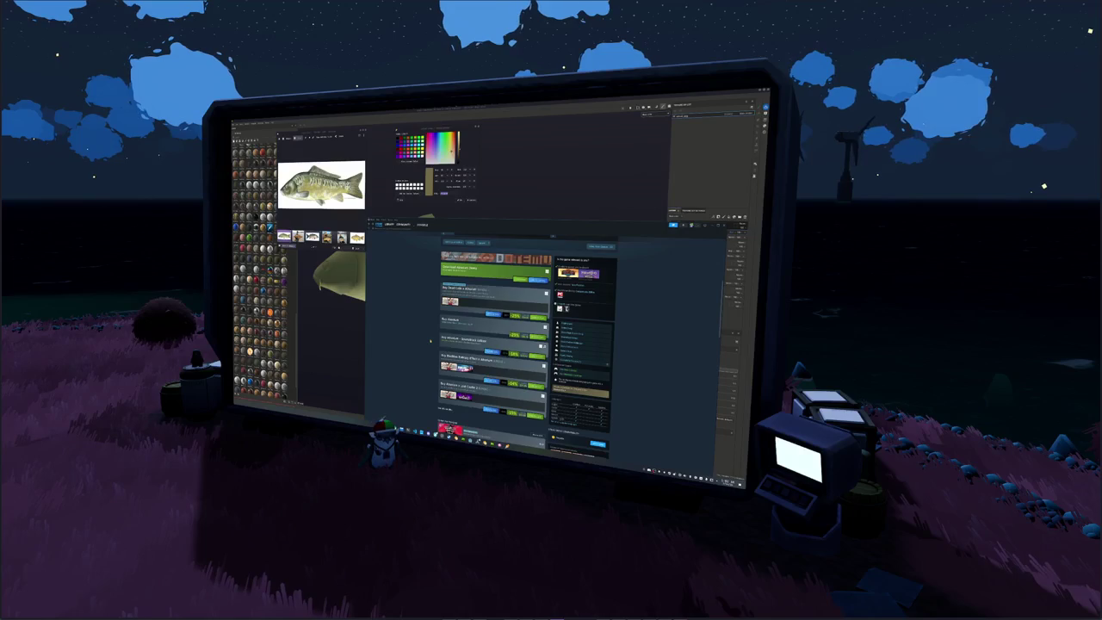
scroll(430, 342, "up", 1)
scroll(430, 342, "up", 3)
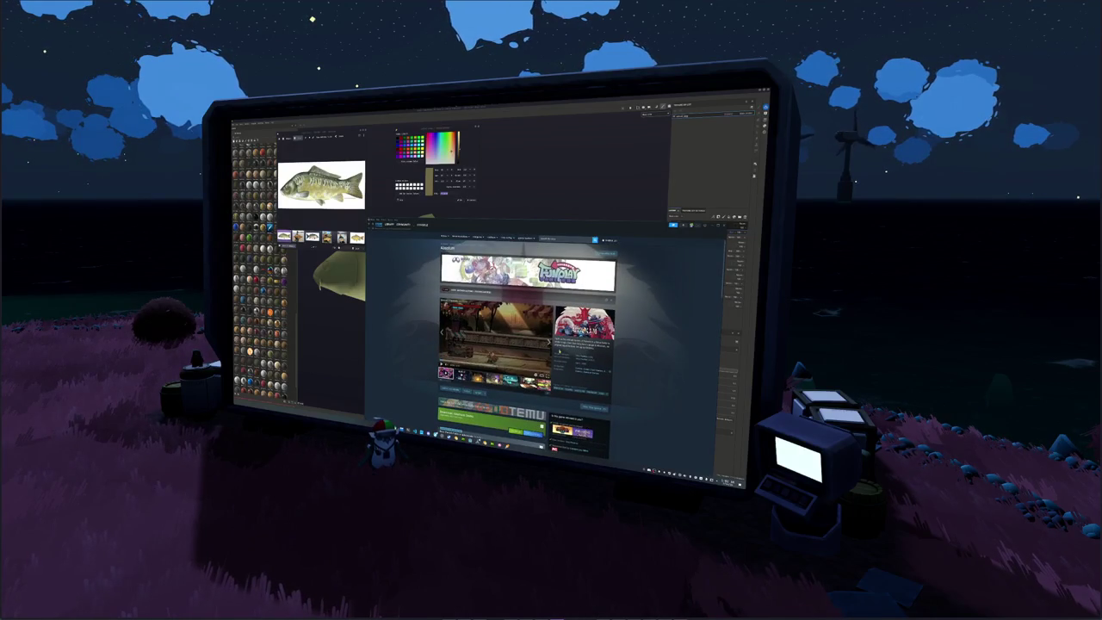
scroll(429, 341, "down", 5)
scroll(429, 342, "down", 2)
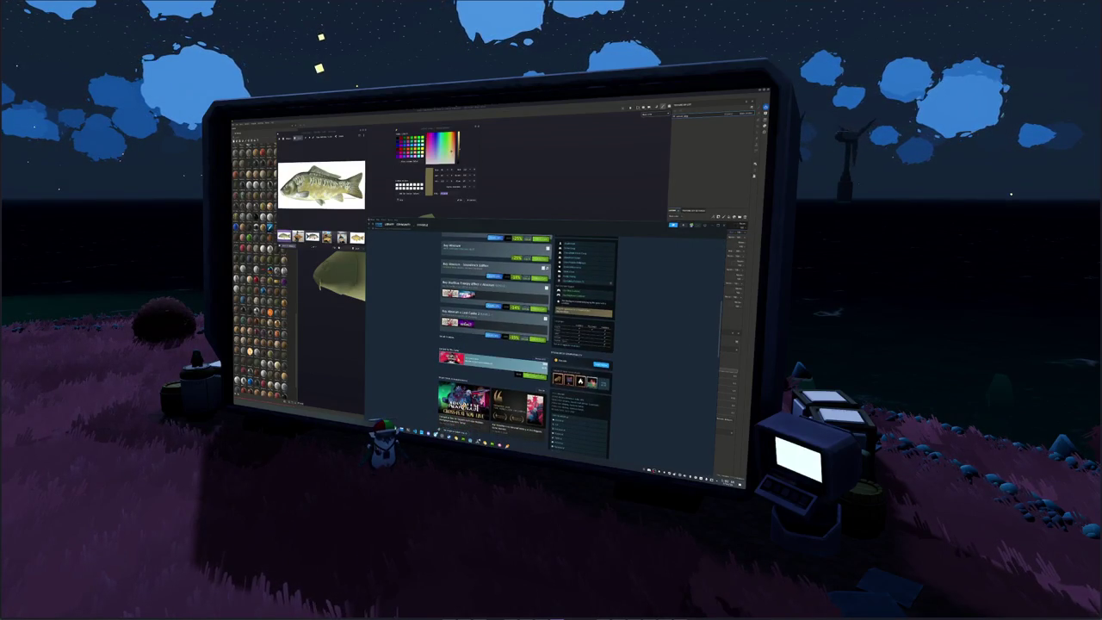
scroll(436, 350, "down", 2)
scroll(437, 350, "down", 2)
scroll(436, 350, "down", 2)
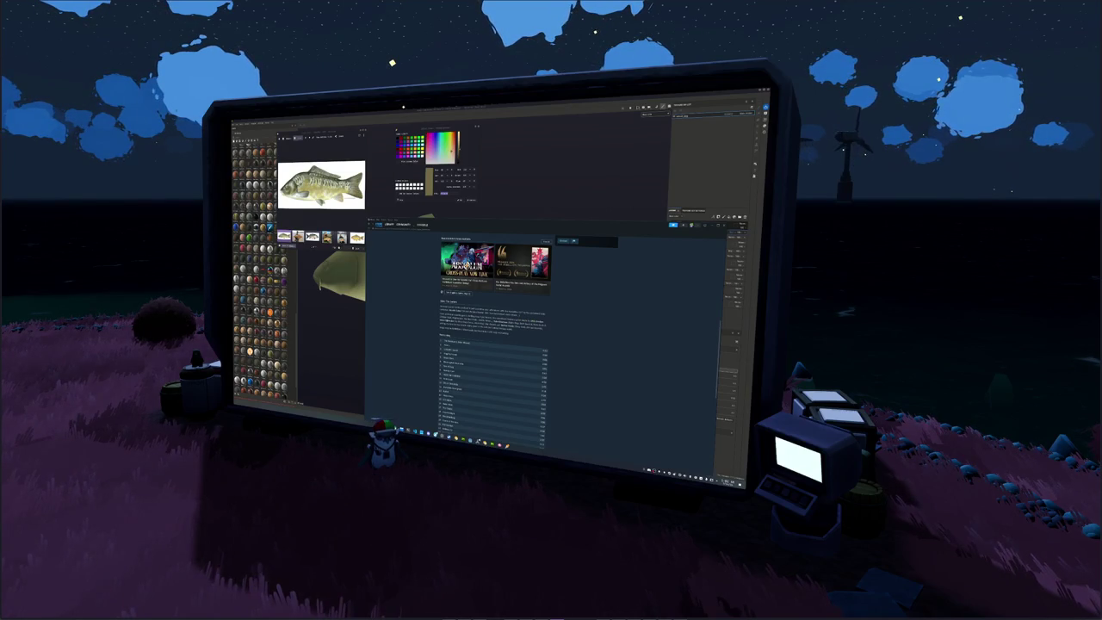
scroll(458, 363, "down", 3)
scroll(458, 362, "down", 2)
scroll(439, 365, "down", 2)
scroll(422, 366, "up", 2)
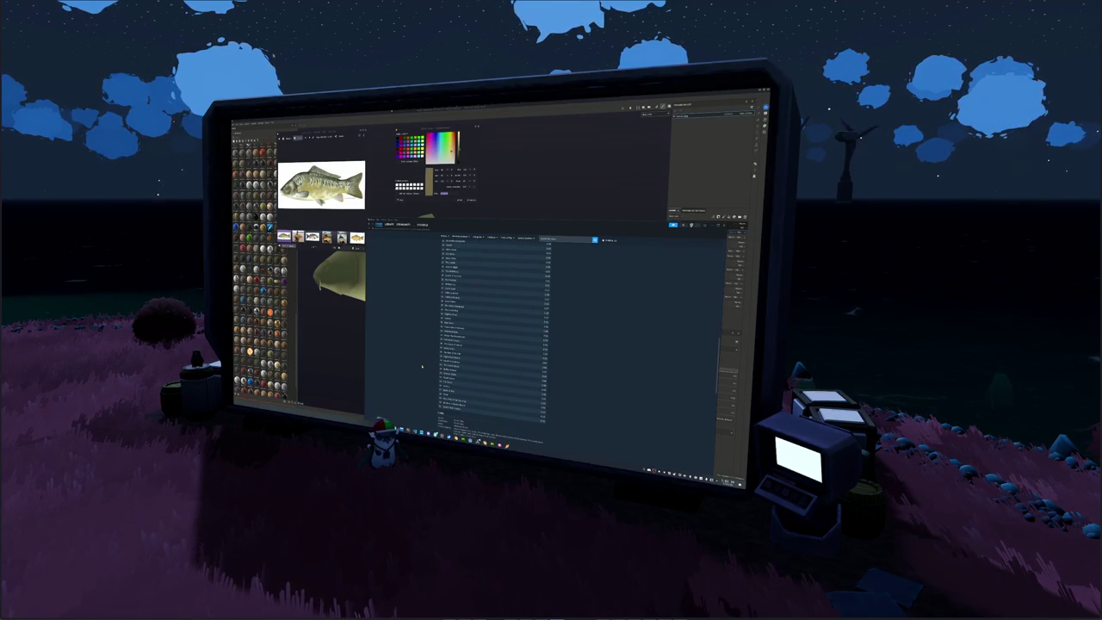
scroll(422, 367, "down", 2)
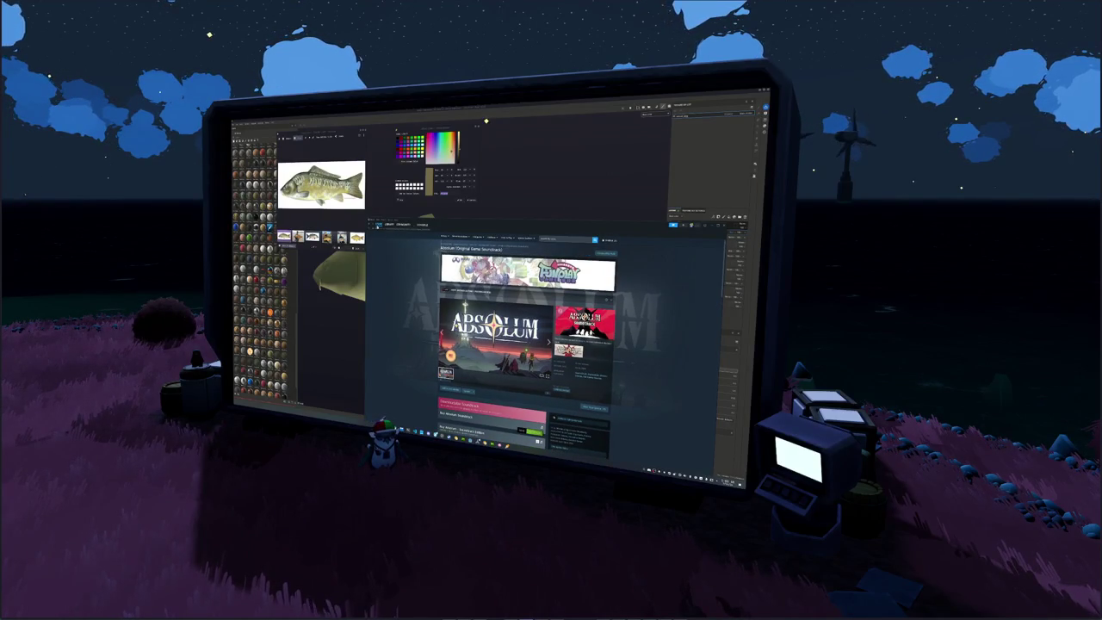
left_click(422, 331)
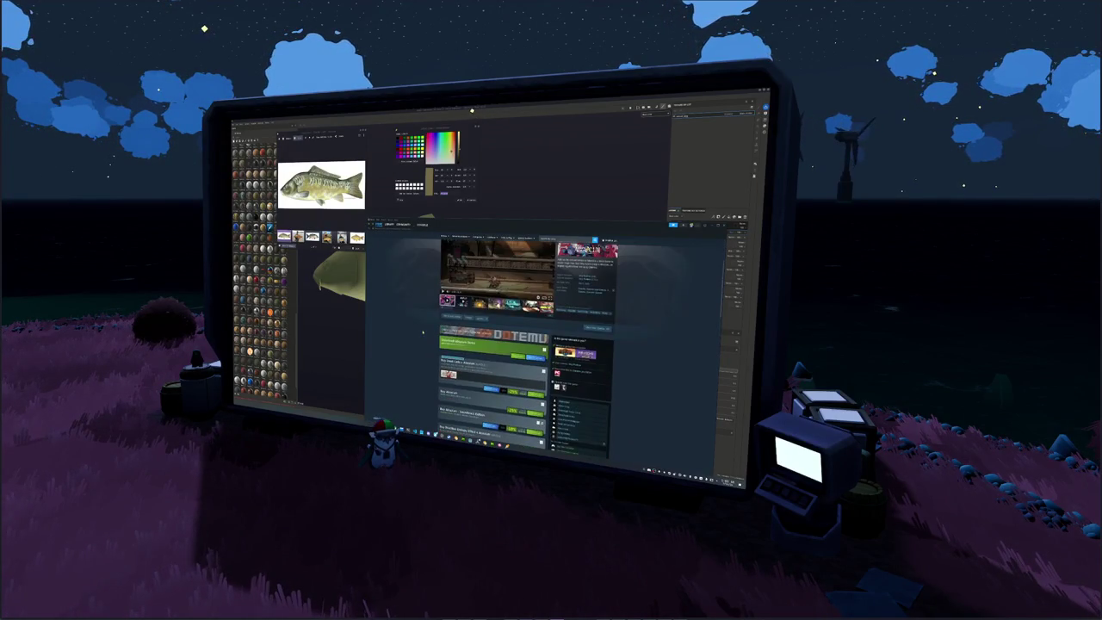
Browse the Absolum community discussions page, then close the Steam window.
scroll(588, 301, "down", 10)
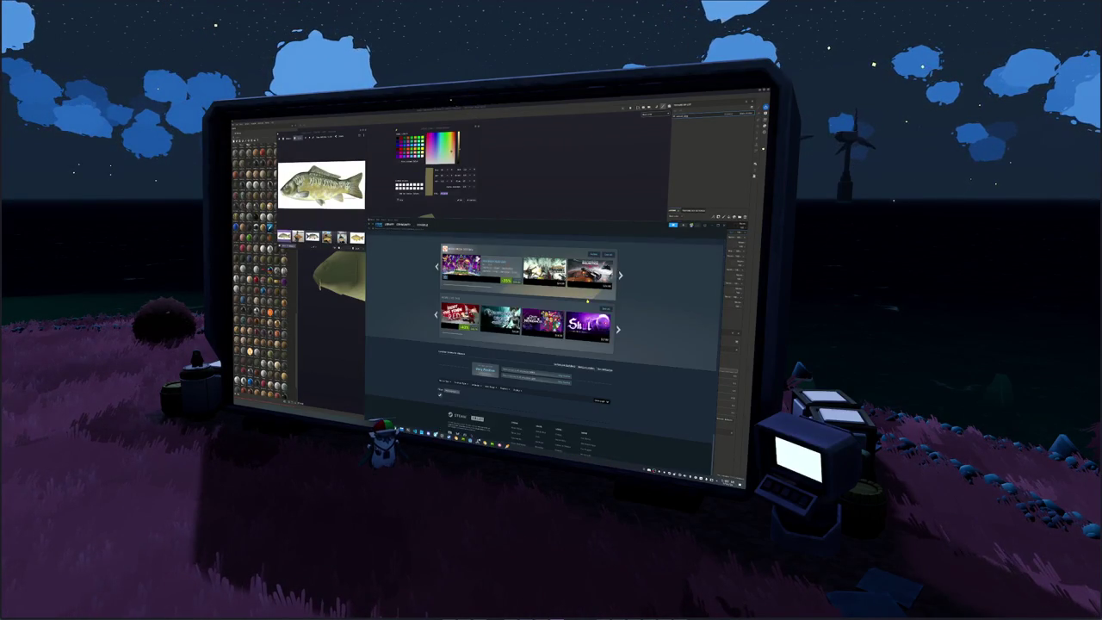
left_click(484, 370)
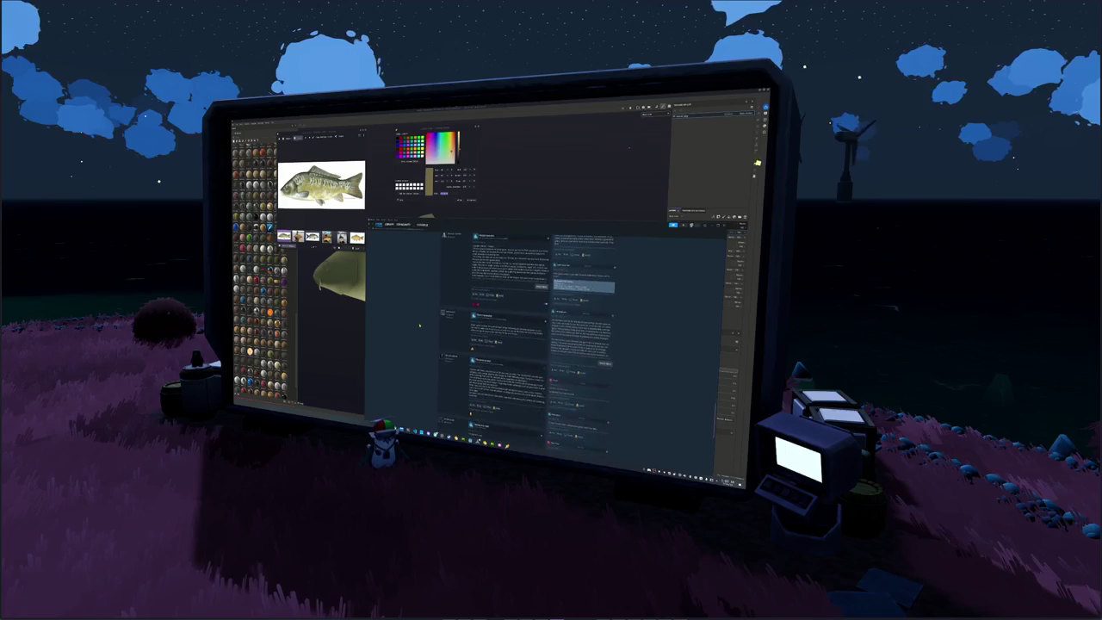
scroll(419, 326, "down", 2)
scroll(419, 326, "down", 2)
scroll(419, 325, "down", 2)
scroll(419, 326, "down", 2)
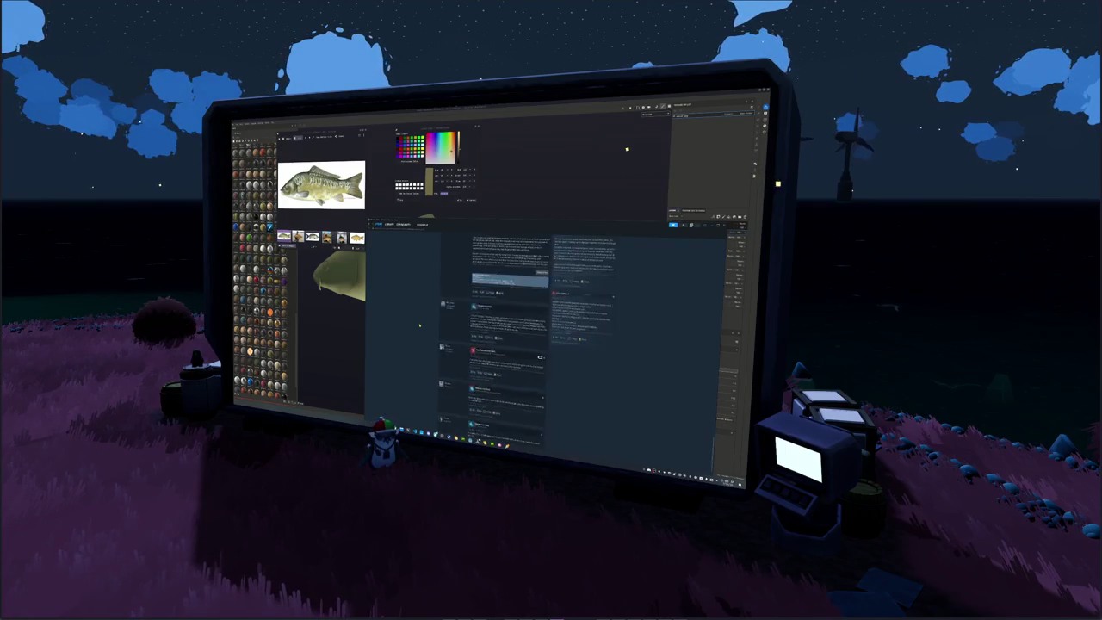
scroll(419, 325, "down", 2)
scroll(420, 325, "down", 2)
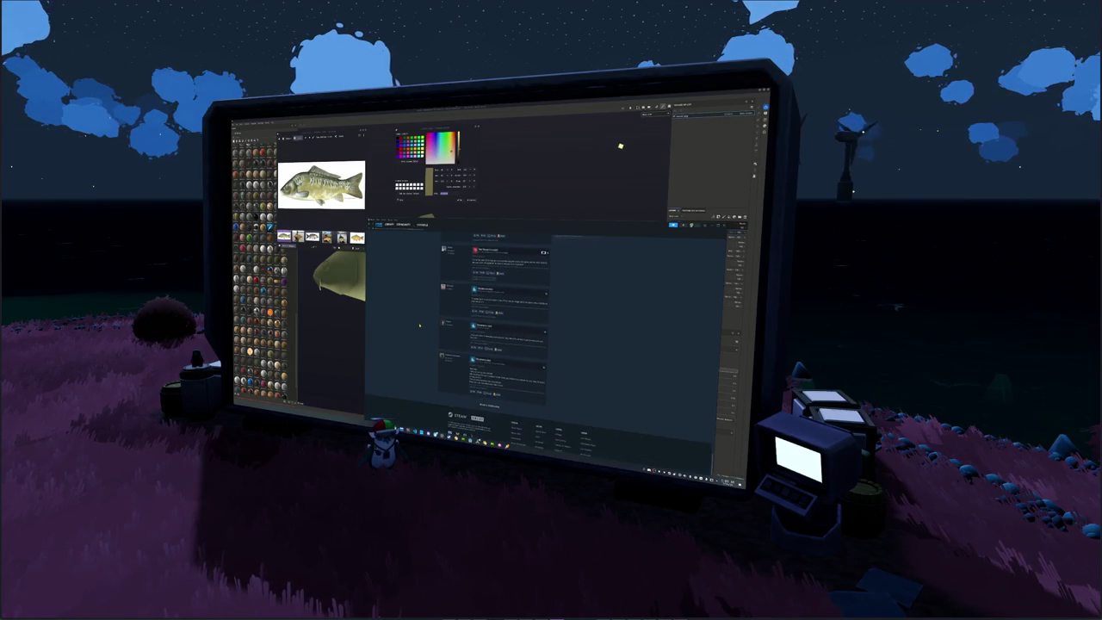
scroll(419, 325, "down", 2)
scroll(420, 326, "down", 2)
scroll(420, 309, "down", 5)
scroll(419, 310, "down", 5)
scroll(418, 319, "down", 5)
scroll(414, 334, "down", 5)
scroll(415, 334, "up", 2)
scroll(418, 334, "up", 2)
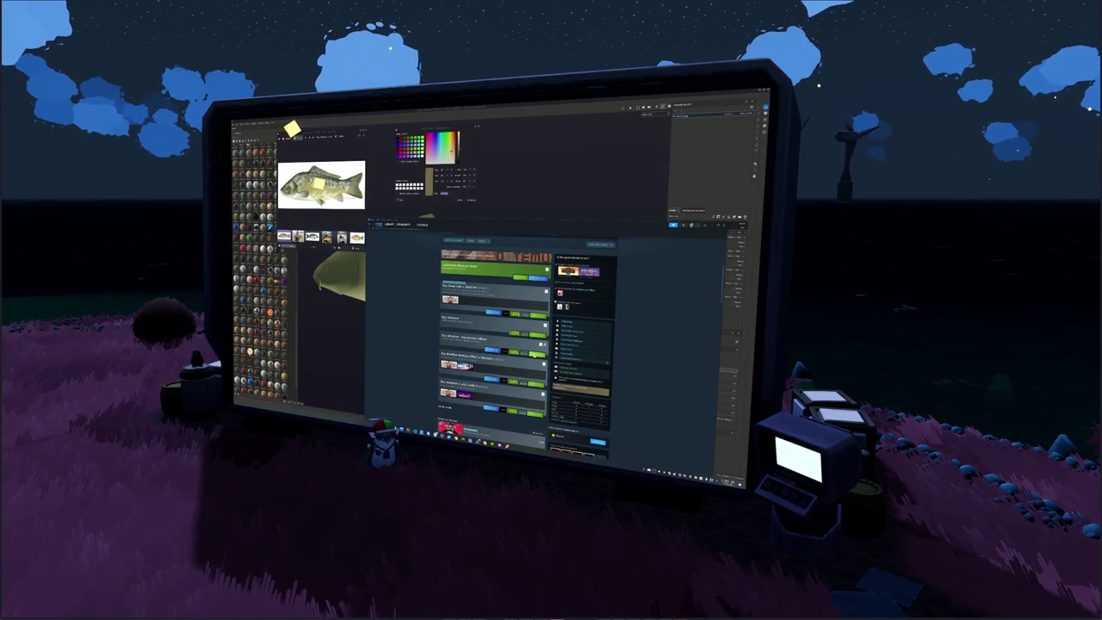
key("Escape")
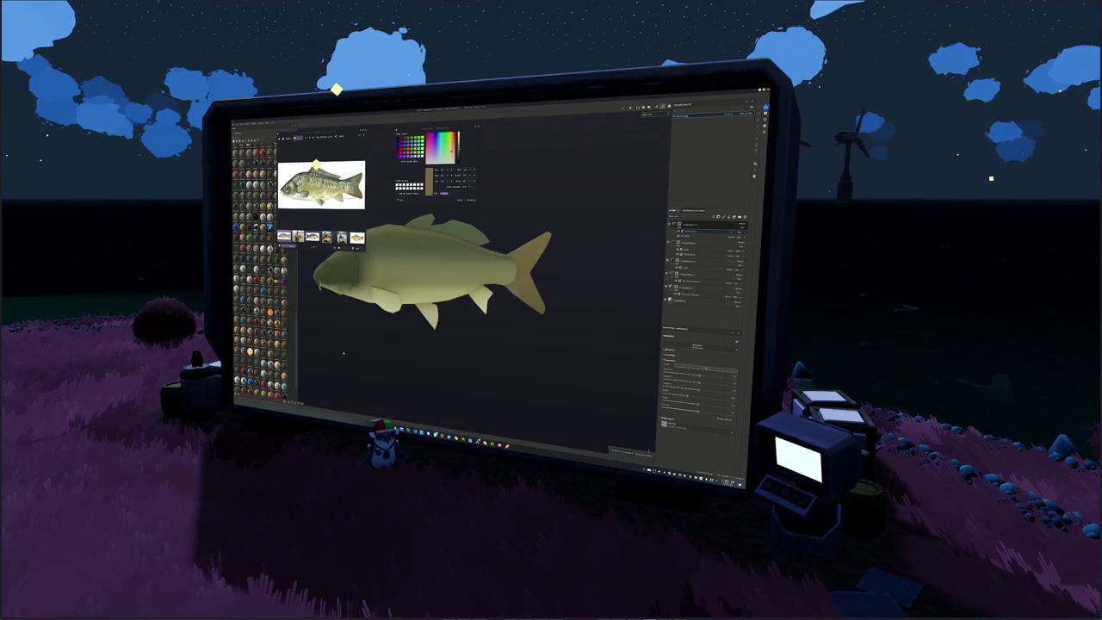
Frame the carp, turn it slightly, and zoom the reference photo onto the dorsal scales.
key("f")
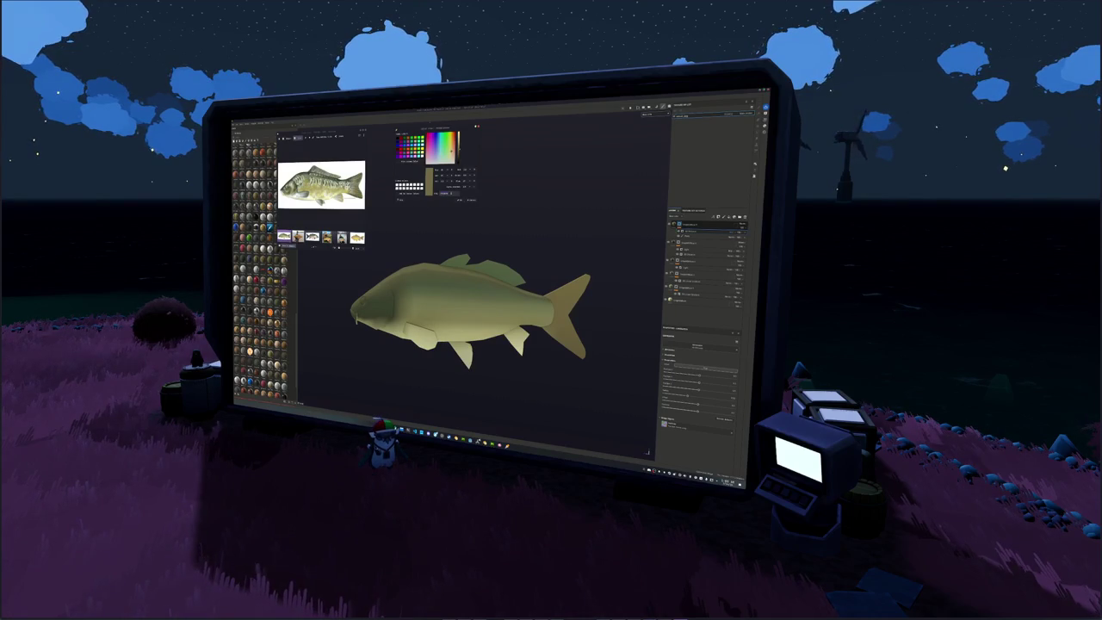
left_click_drag(594, 241, 448, 258, "alt")
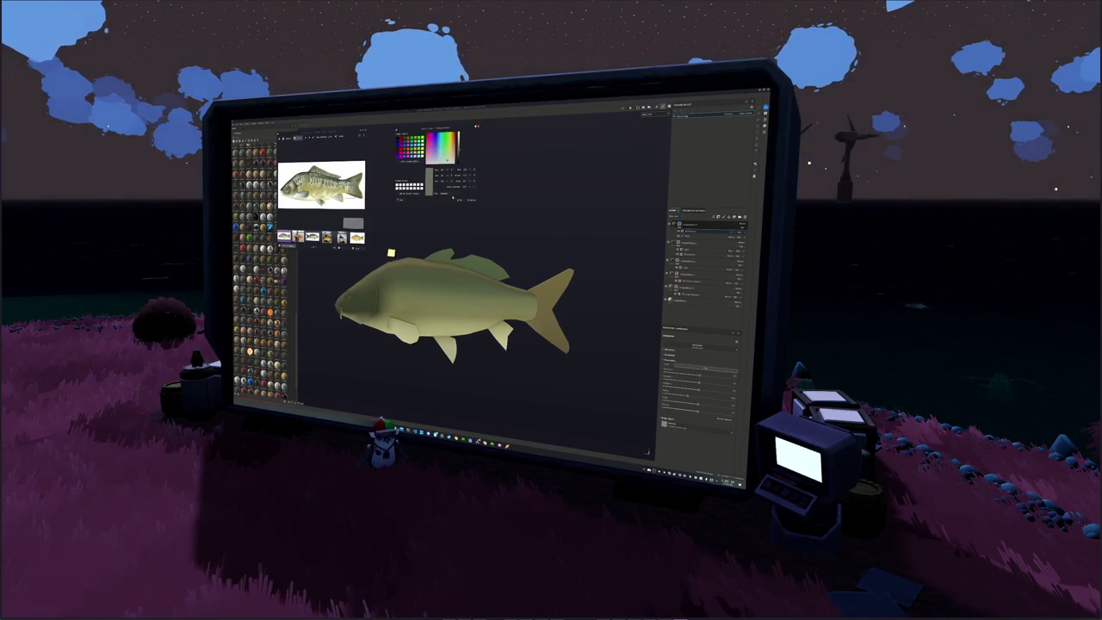
scroll(323, 177, "up", 5)
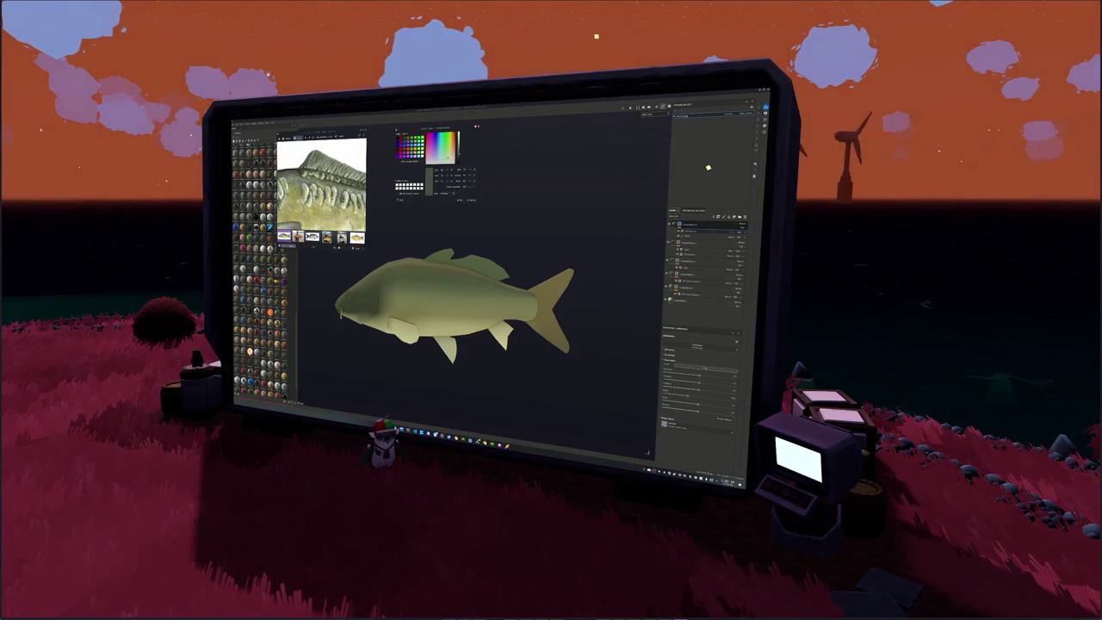
Recolour the base fill layer from pale yellow to a darker olive green.
left_click(684, 301)
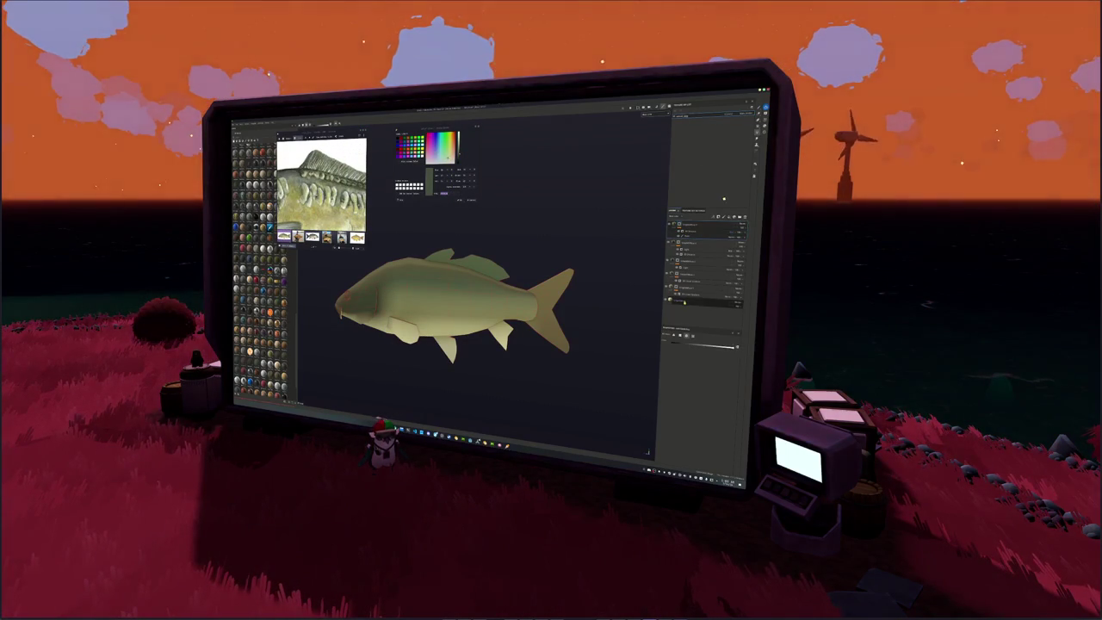
left_click(689, 225)
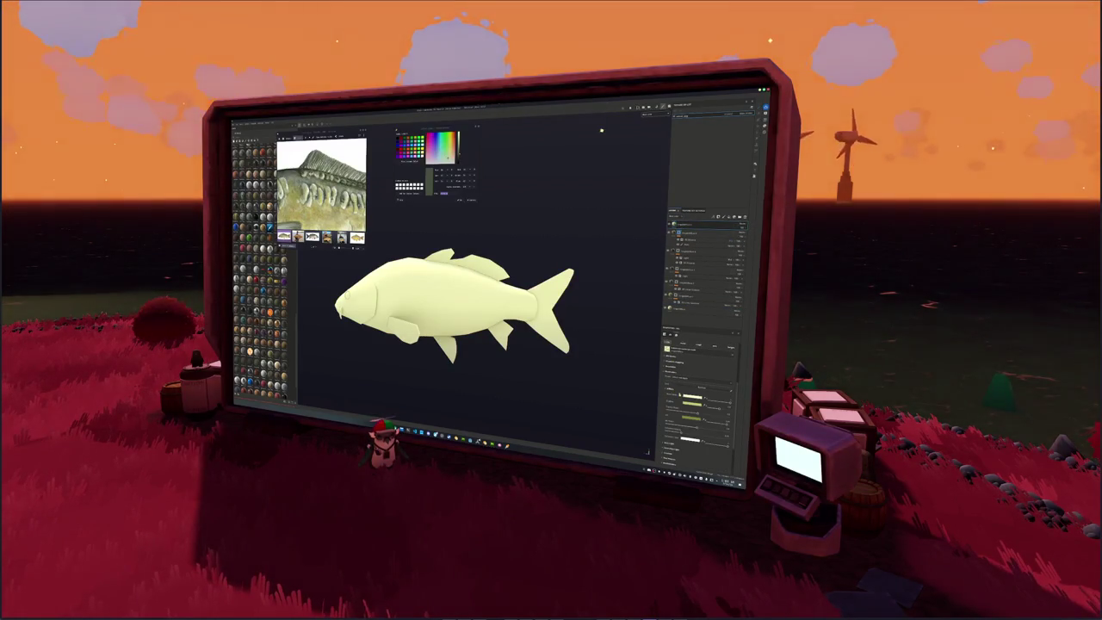
left_click(676, 396)
left_click_drag(734, 404, 733, 397)
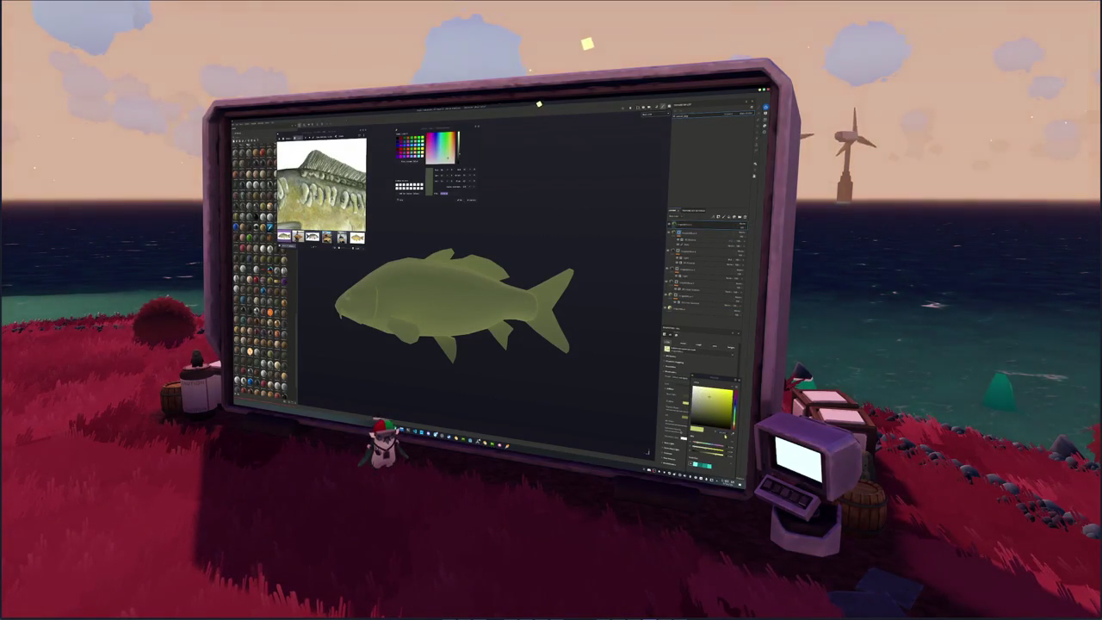
left_click_drag(734, 405, 715, 423)
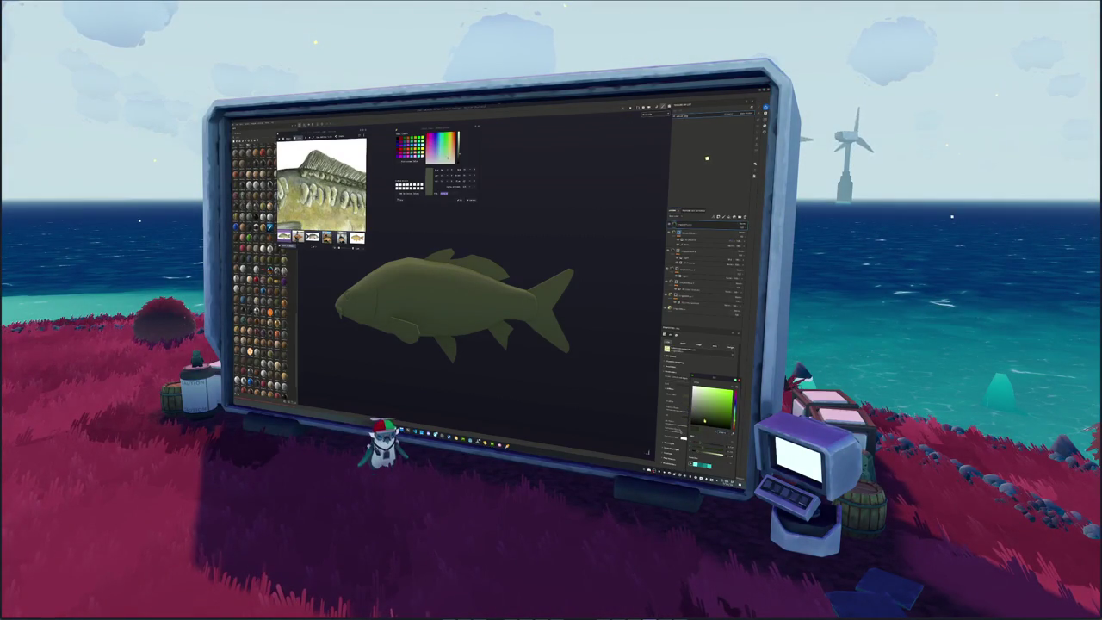
left_click(696, 159)
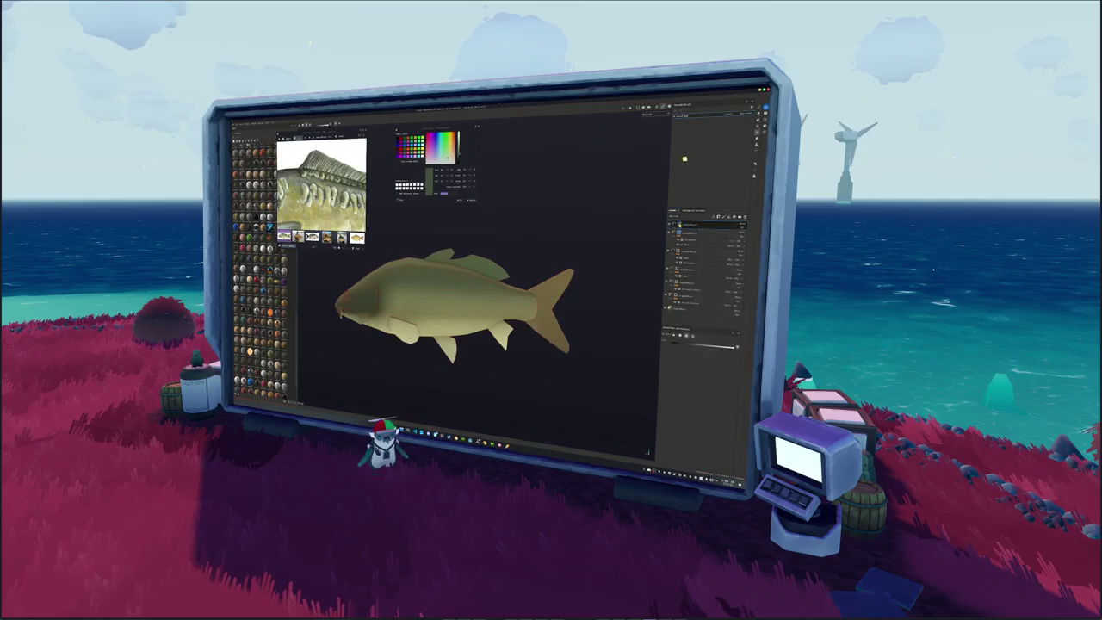
Switch the viewport shading mode, test a dark stroke on the back, and undo it.
left_click(680, 162)
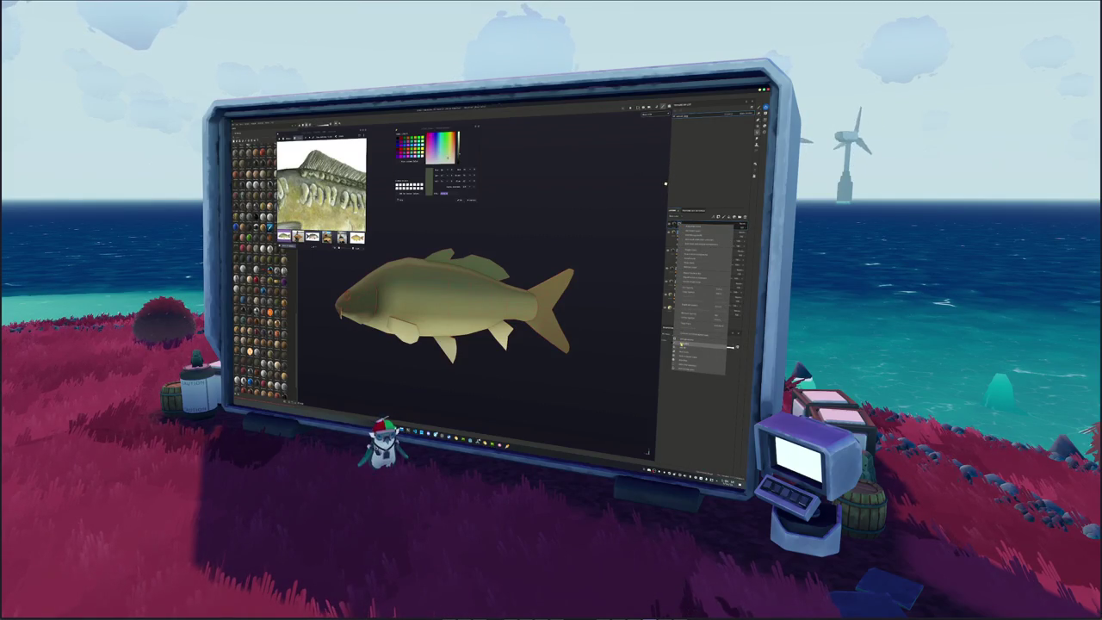
left_click(683, 344)
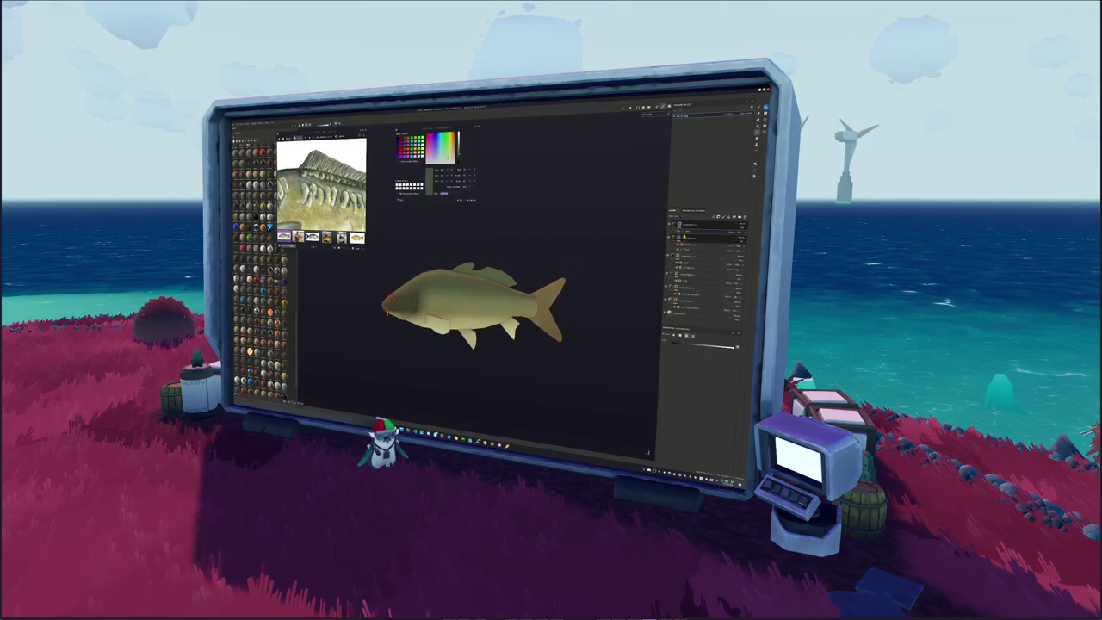
key("1")
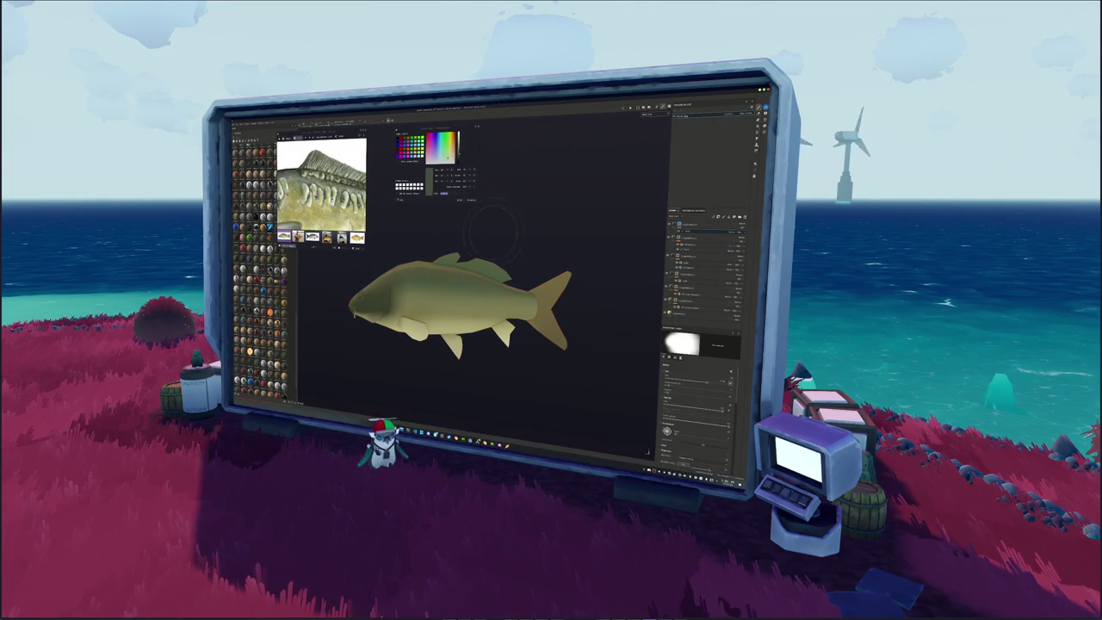
left_click_drag(439, 245, 487, 262)
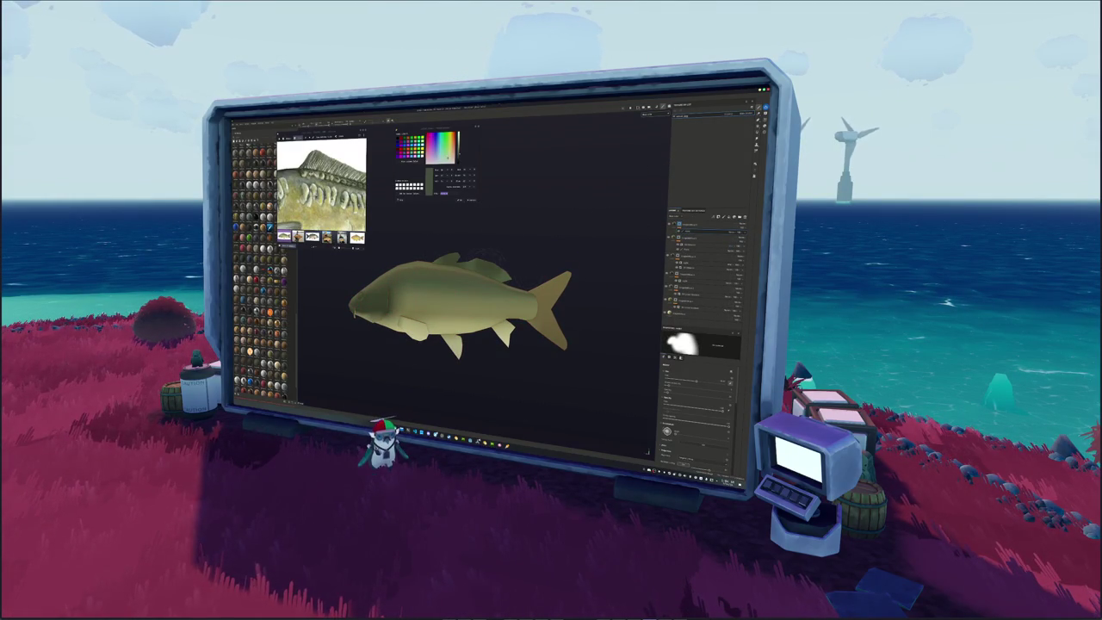
key("ctrl+z")
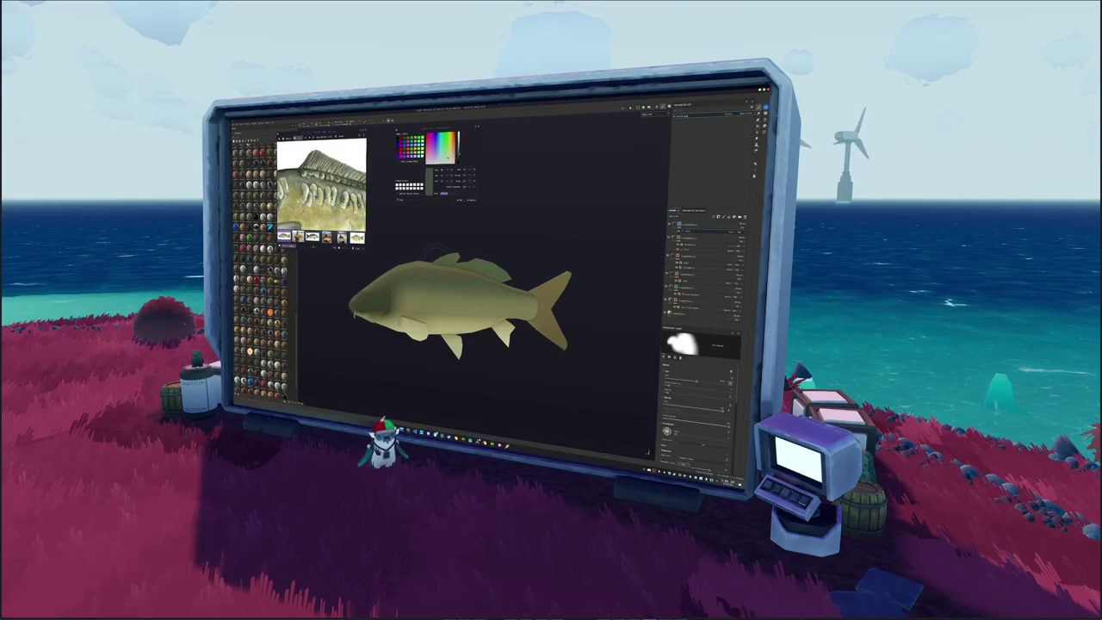
left_click_drag(456, 310, 469, 310, "alt")
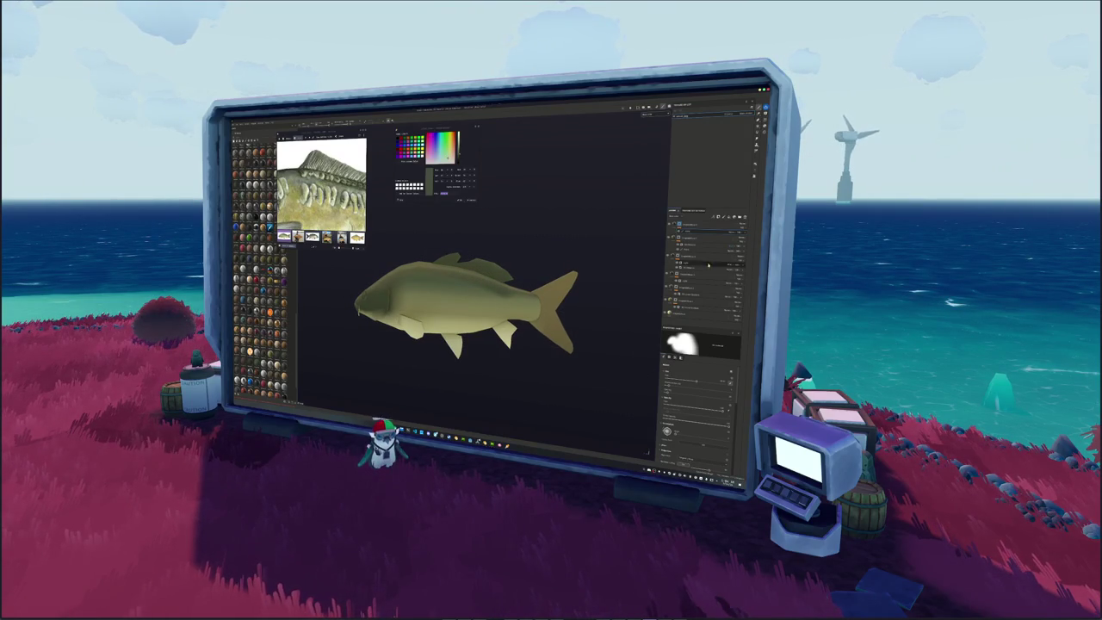
left_click(732, 172)
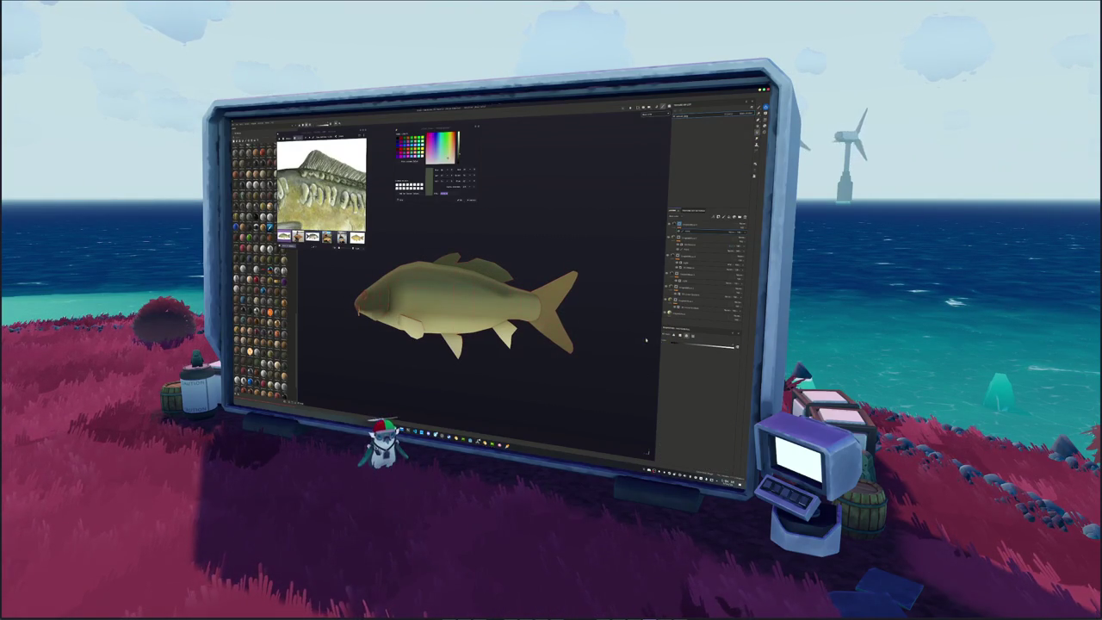
left_click(353, 234)
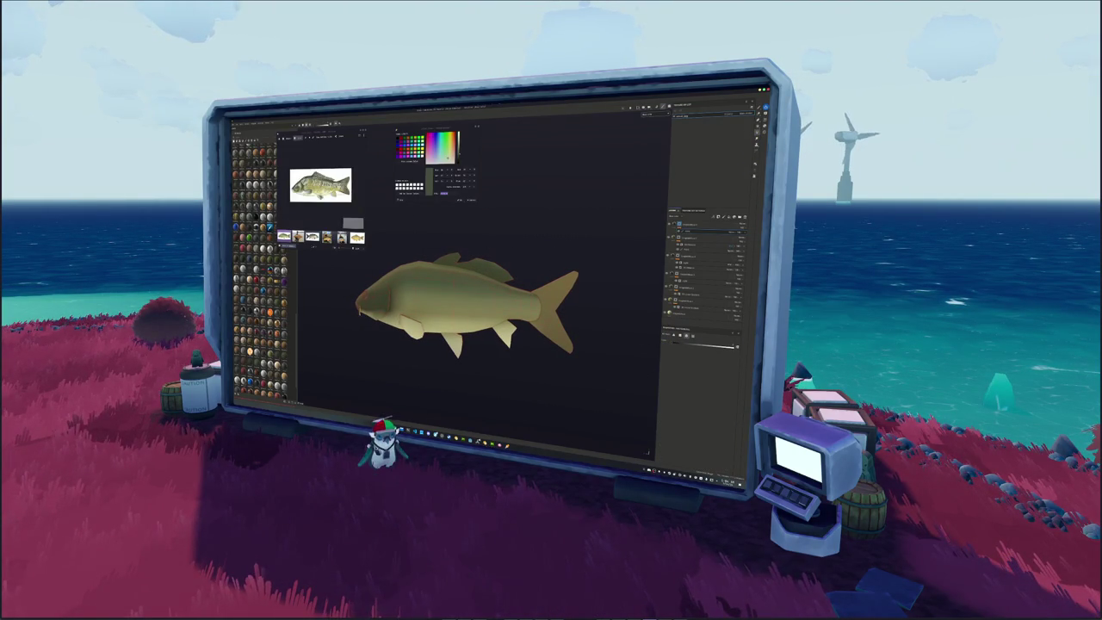
On the masked layer, paint dark shading on the underside near the pectoral fin base.
left_click(687, 231)
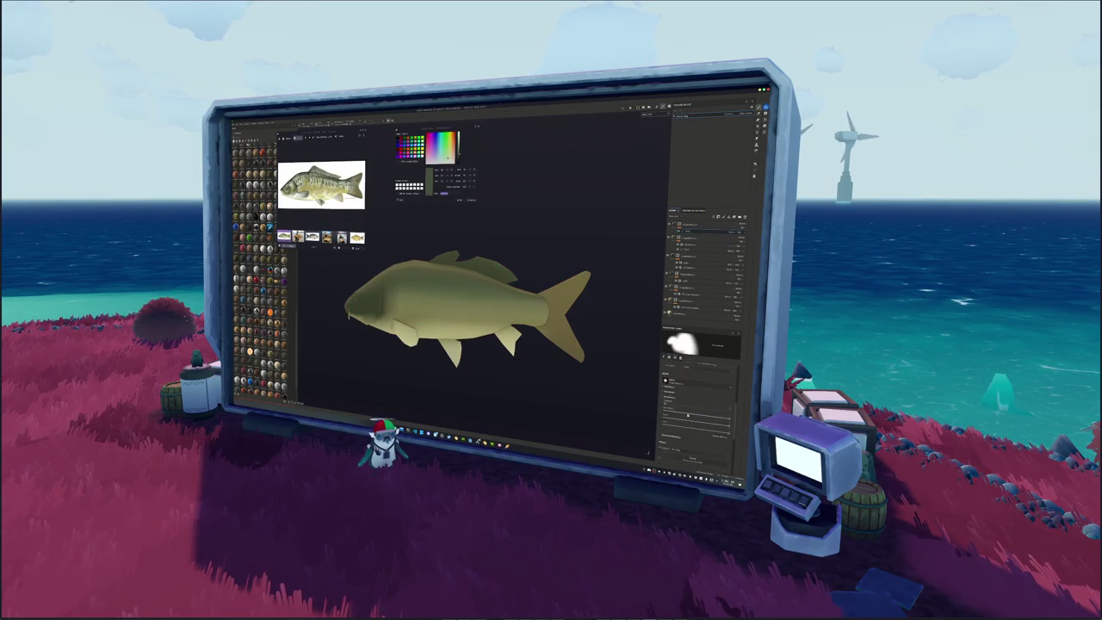
left_click_drag(482, 328, 538, 340, "alt")
left_click_drag(468, 347, 472, 355, "alt")
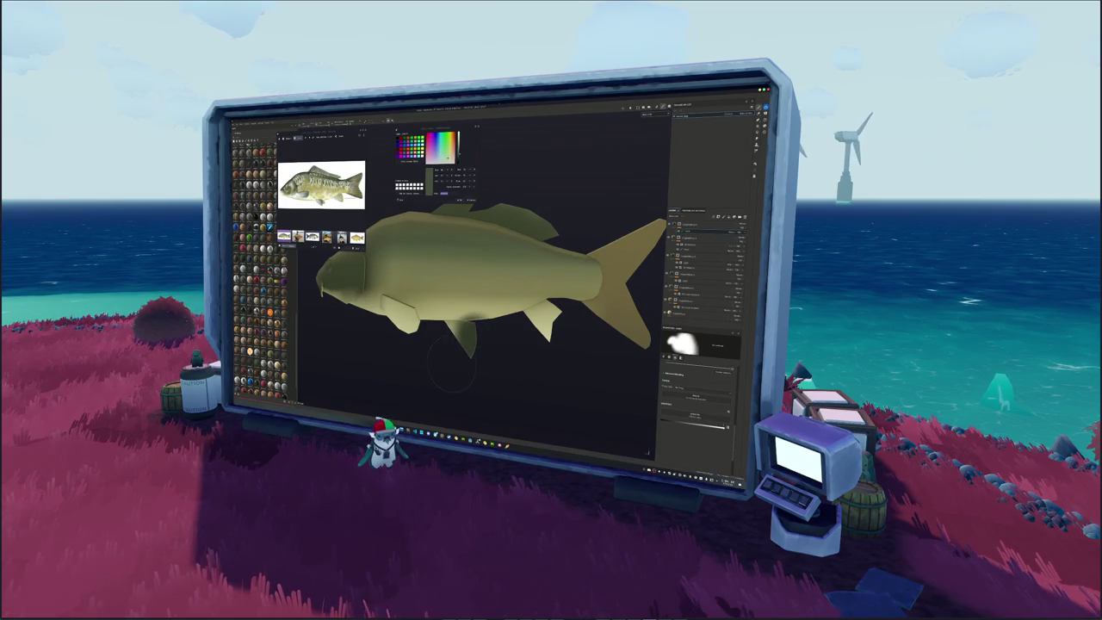
left_click_drag(472, 362, 470, 360, "alt")
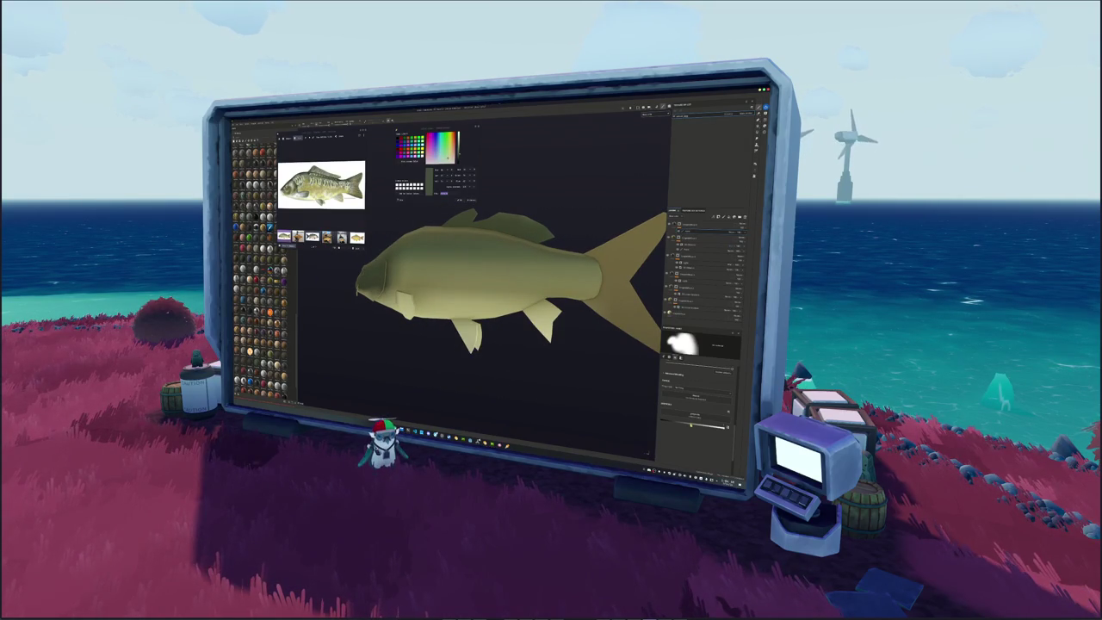
scroll(648, 408, "up", 3)
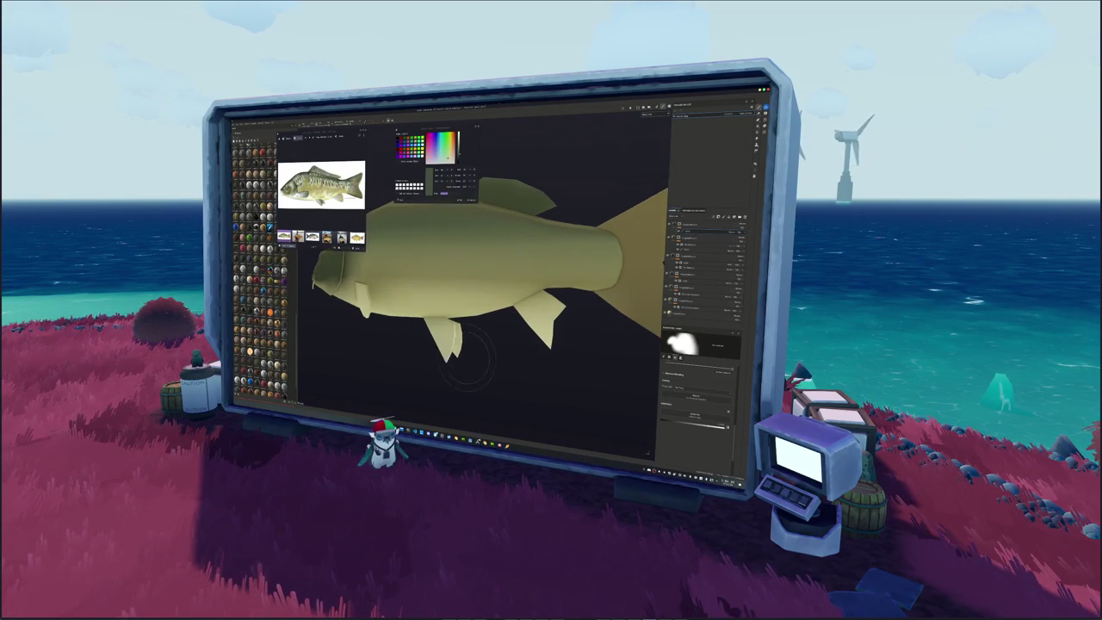
scroll(455, 342, "up", 2)
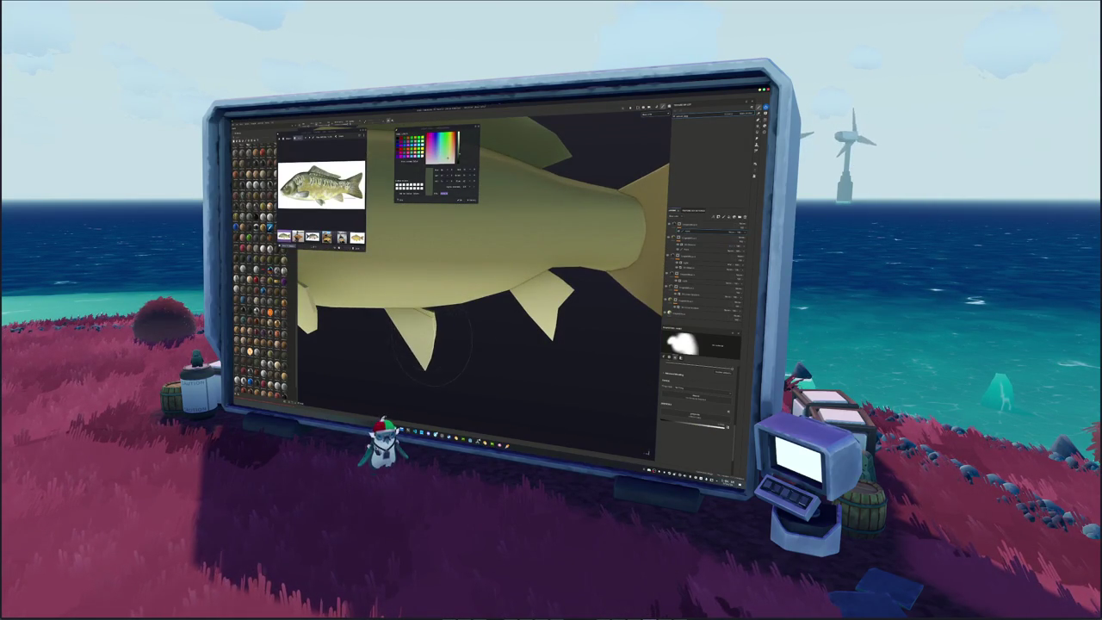
mouse_move(405, 379)
left_mouse_down("alt")
mouse_move(447, 362)
mouse_move(427, 370)
left_mouse_up("alt")
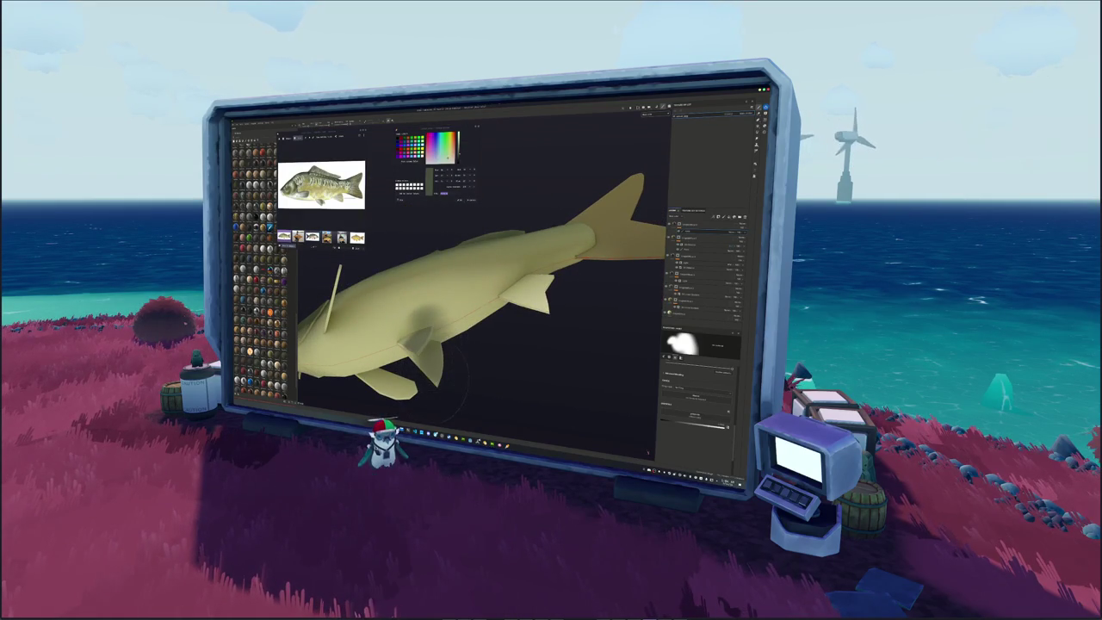
mouse_move(435, 326)
left_mouse_down()
mouse_move(423, 390)
mouse_move(434, 372)
left_mouse_up()
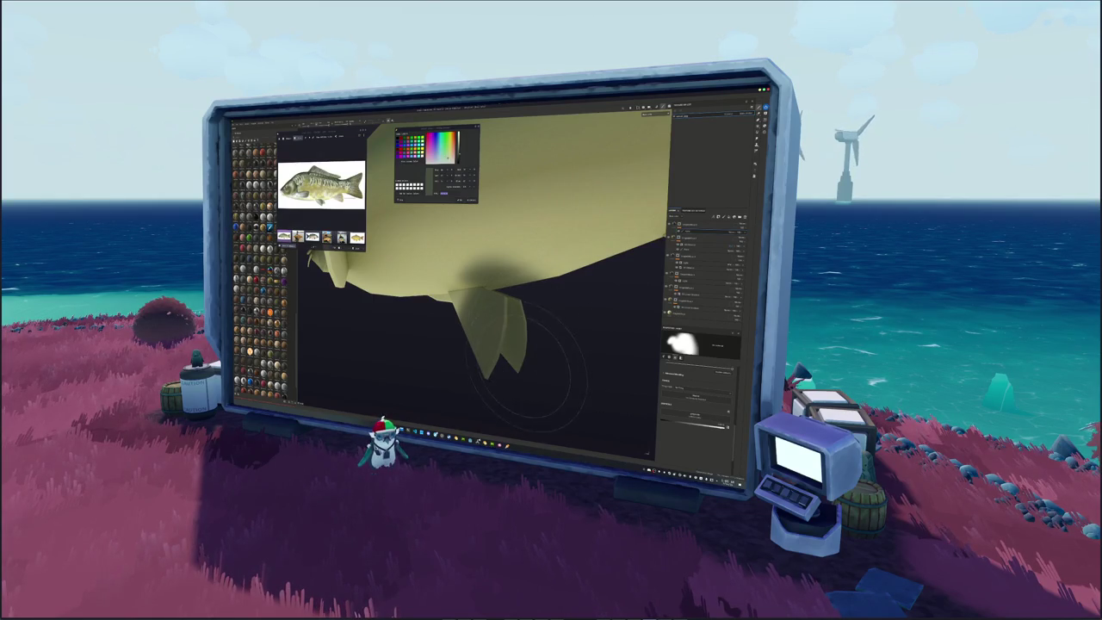
left_click(680, 230)
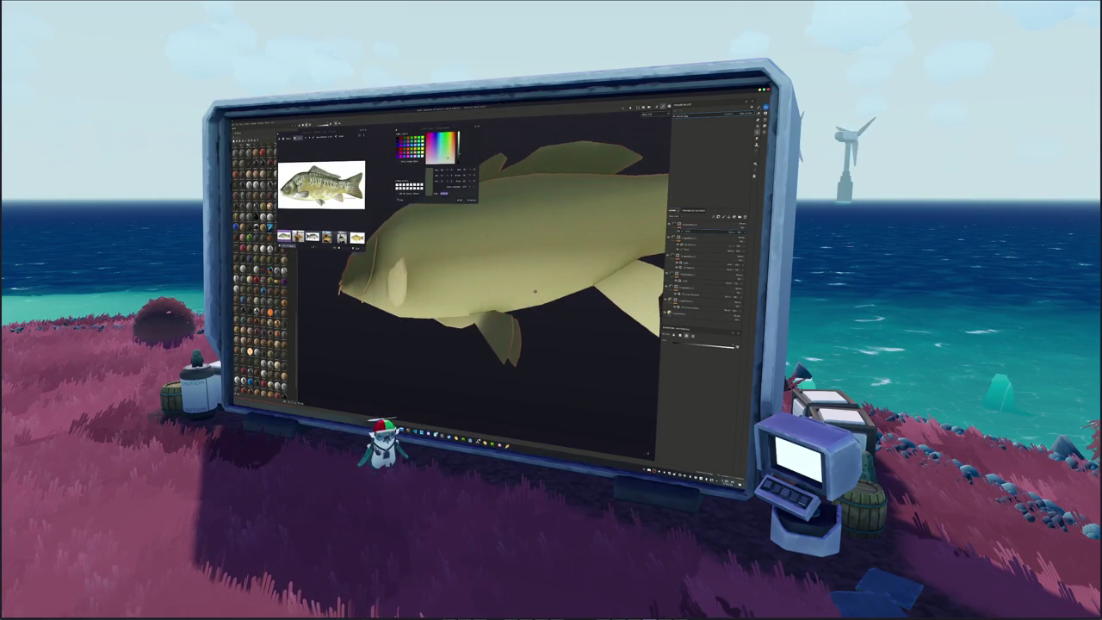
Select another fill layer's mask and orbit and zoom the view onto the fish's tail.
left_click_drag(528, 287, 591, 302, "alt")
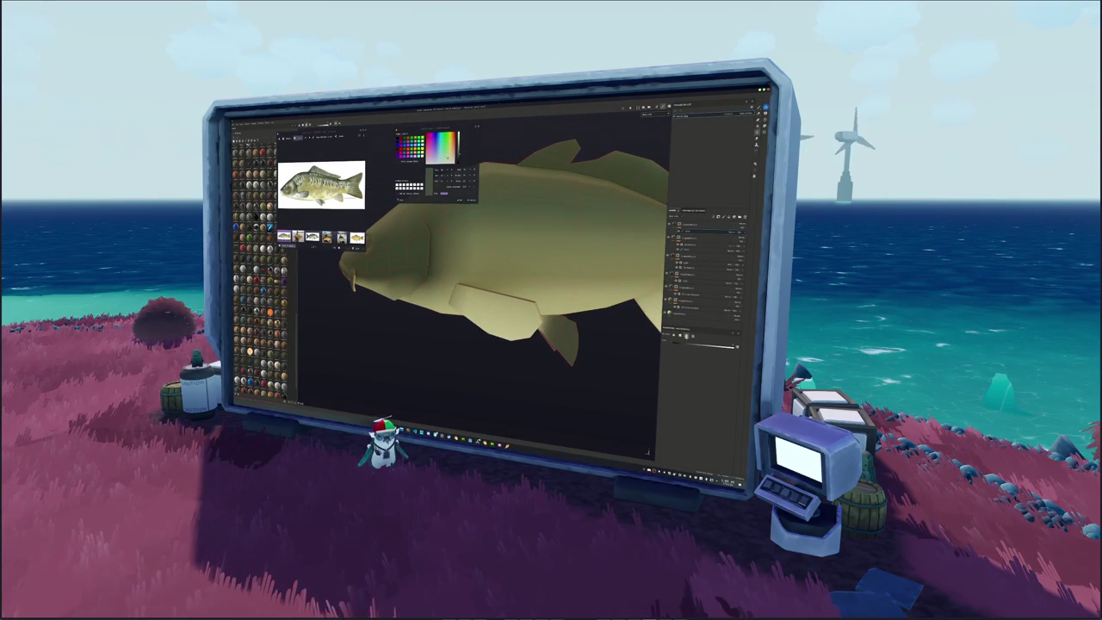
left_click(680, 333)
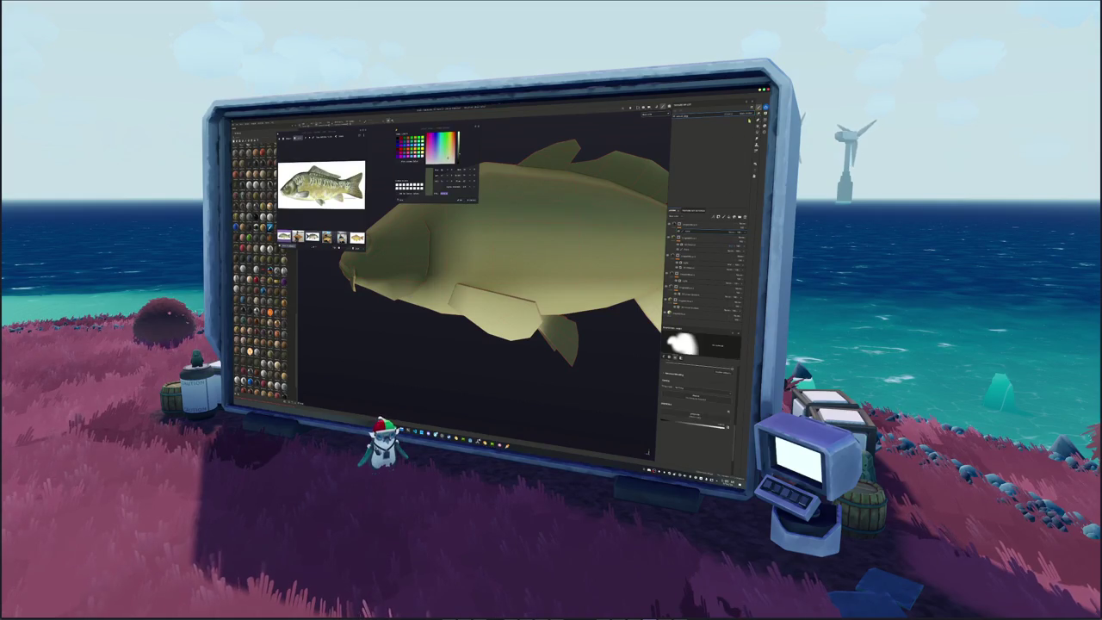
left_click_drag(465, 344, 513, 372, "alt")
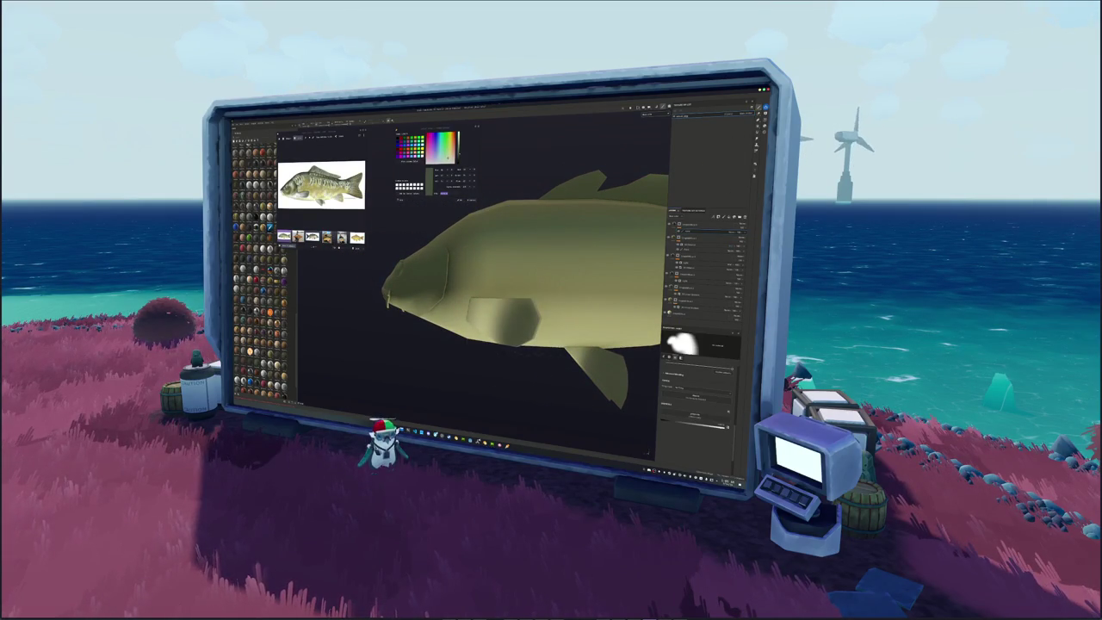
mouse_move(498, 307)
left_mouse_down("alt")
mouse_move(503, 331)
mouse_move(516, 284)
mouse_move(540, 299)
left_mouse_up("alt")
scroll(516, 284, "down", 2)
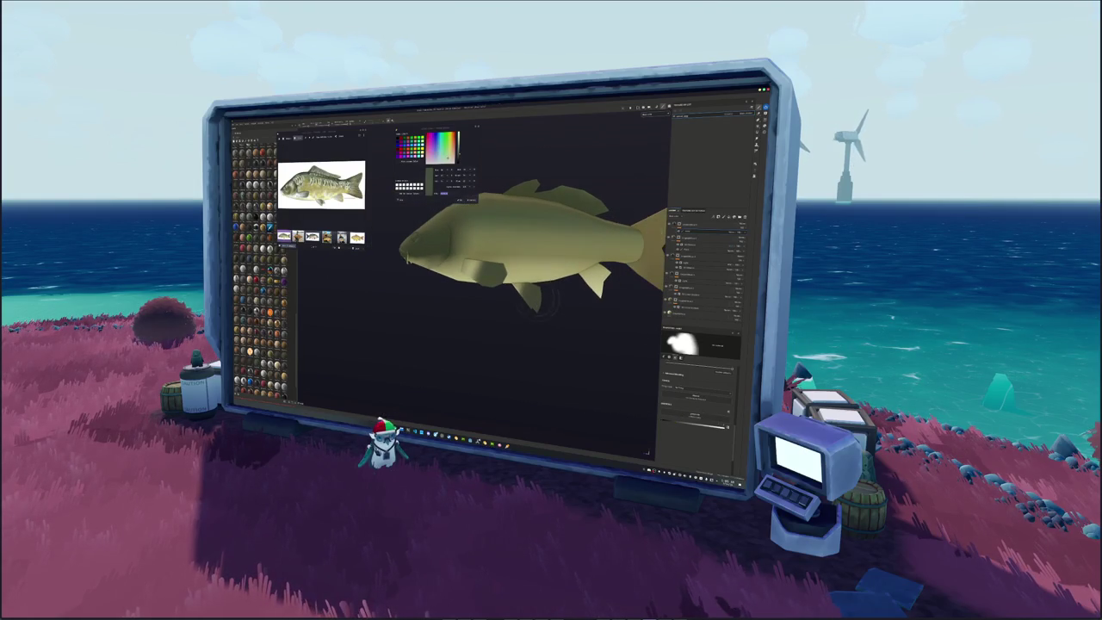
left_click(758, 133)
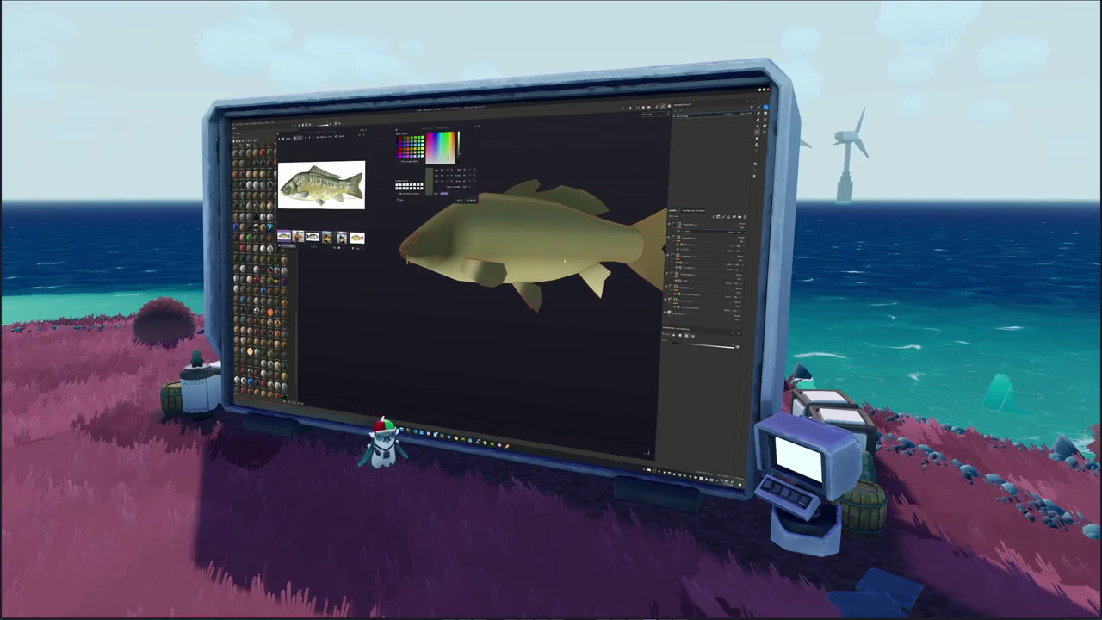
mouse_move(562, 265)
left_mouse_down("alt")
mouse_move(495, 275)
mouse_move(600, 211)
left_mouse_up("alt")
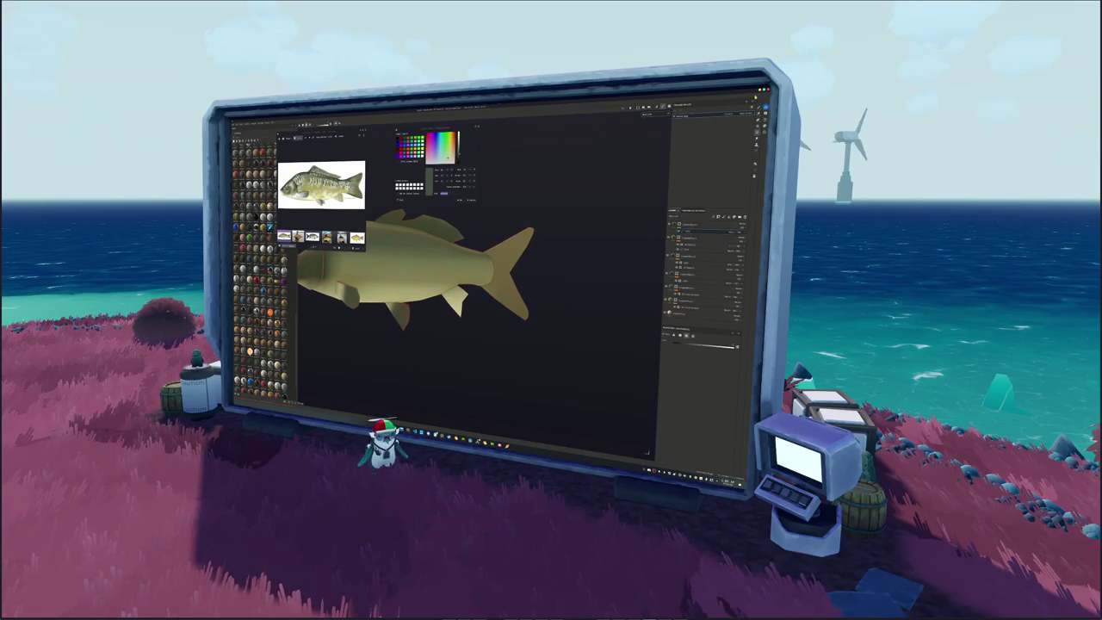
scroll(560, 284, "up", 2)
scroll(559, 284, "up", 3)
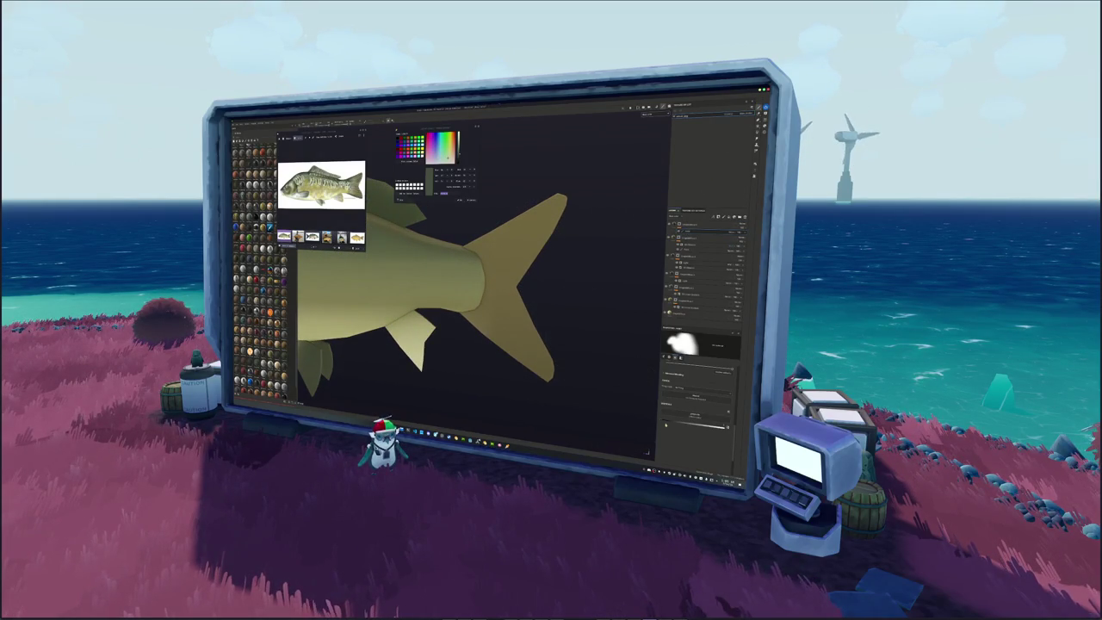
left_click_drag(414, 258, 439, 243, "alt")
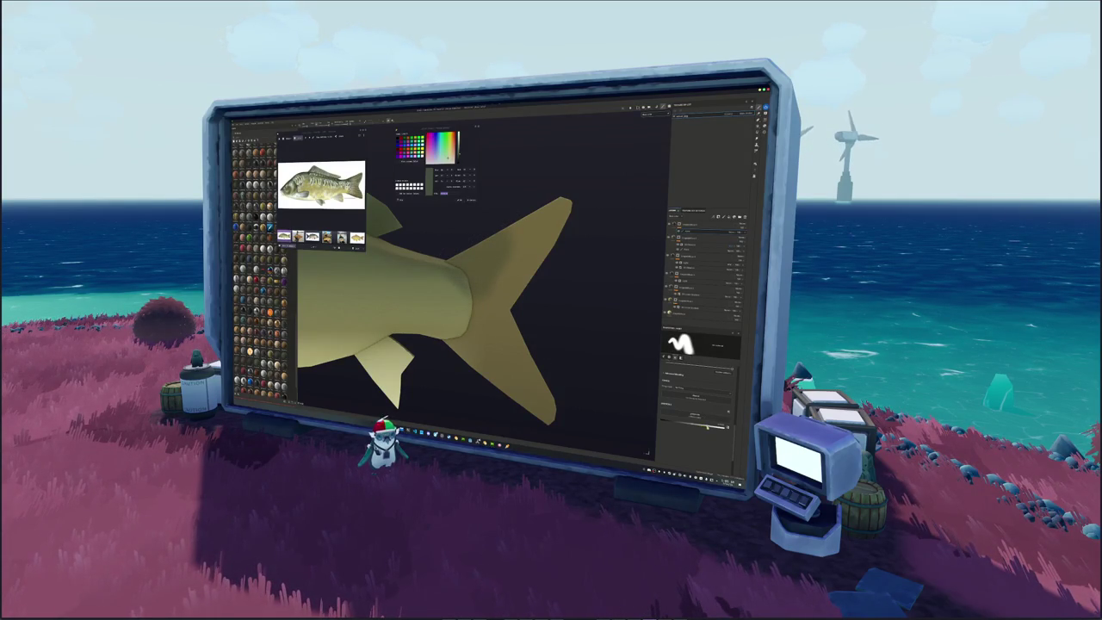
Paint several dark strokes around the base of the tail.
left_click_drag(473, 293, 466, 261)
mouse_move(466, 304)
left_mouse_down()
mouse_move(452, 287)
mouse_move(487, 241)
left_mouse_up()
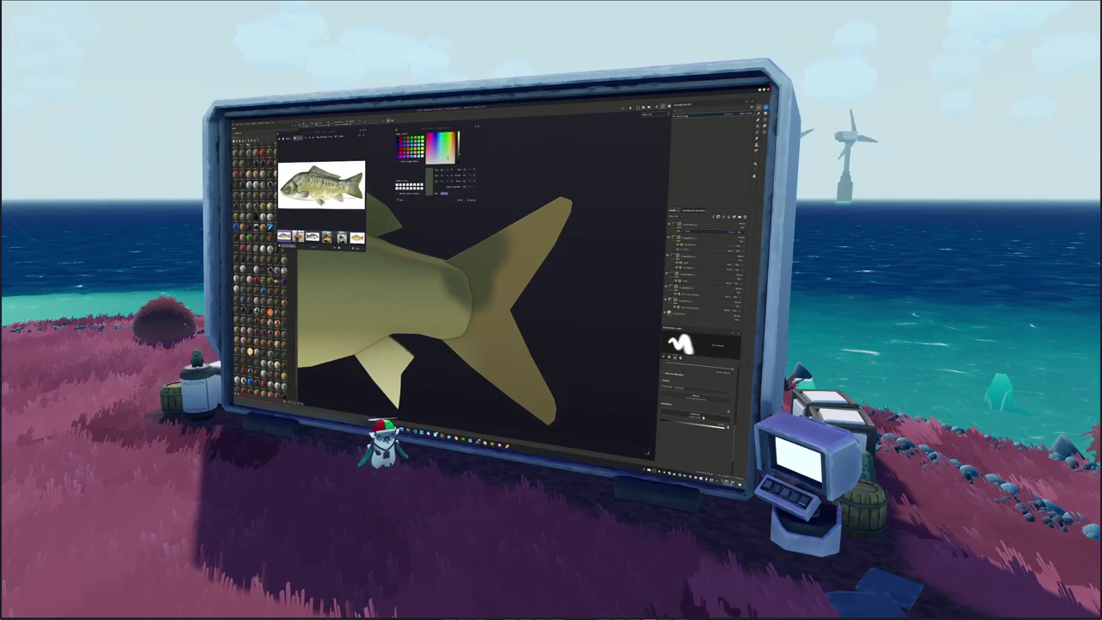
left_click_drag(469, 311, 454, 298)
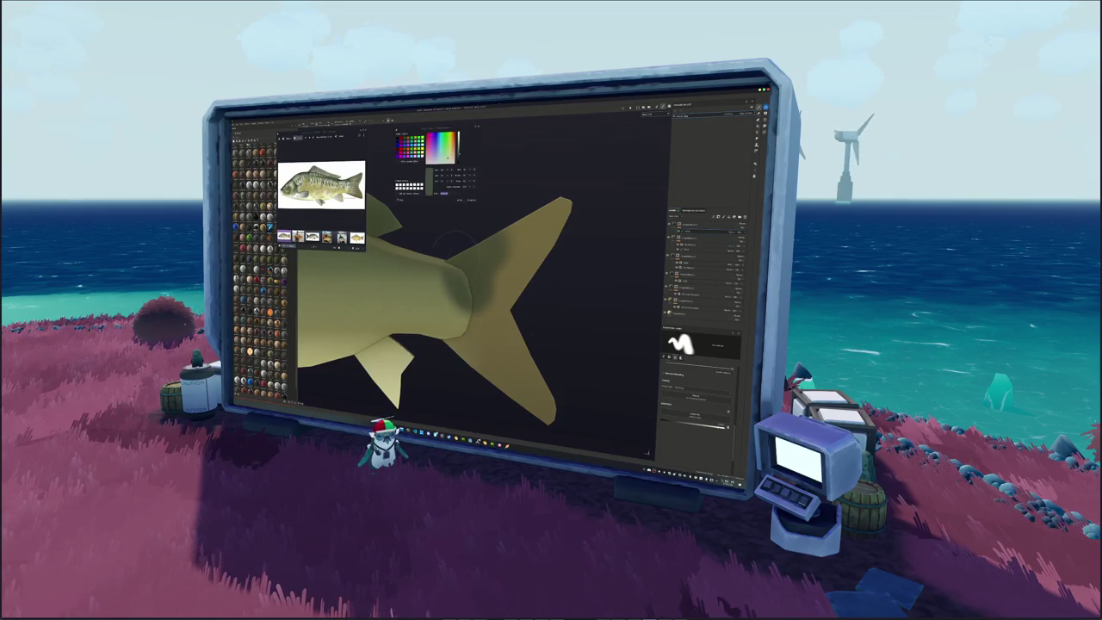
left_click_drag(477, 222, 465, 206, "alt")
left_click_drag(482, 250, 458, 293)
mouse_move(490, 249)
left_mouse_down()
mouse_move(456, 258)
mouse_move(491, 306)
mouse_move(495, 288)
mouse_move(512, 331)
mouse_move(508, 362)
left_mouse_up()
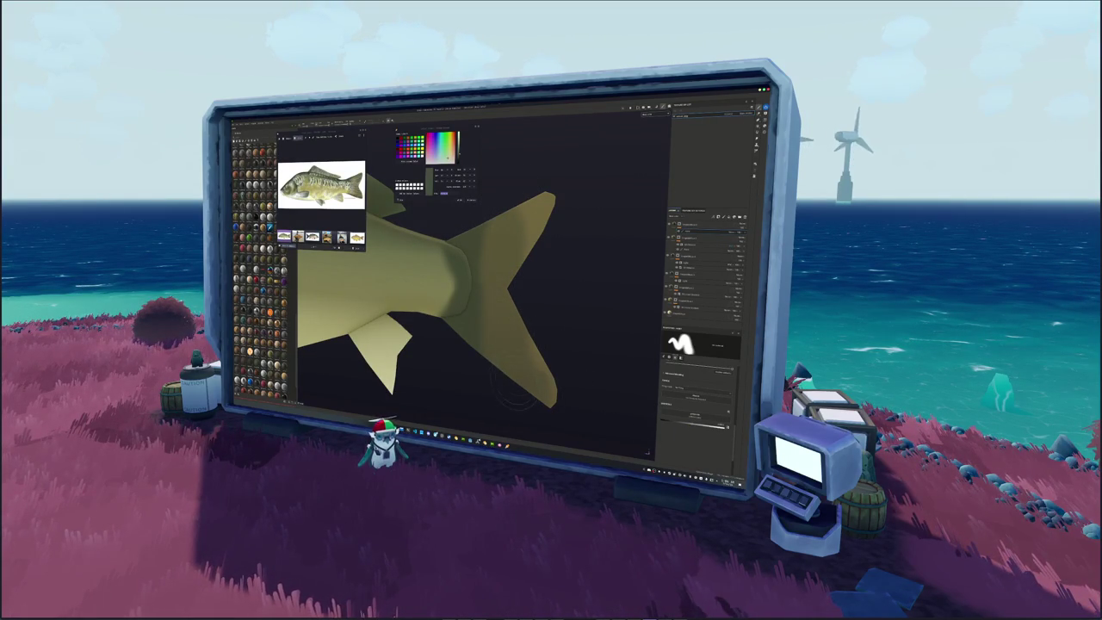
Review the shaded fish from several angles, frame it, and add a new layer.
left_click_drag(508, 344, 529, 344, "alt")
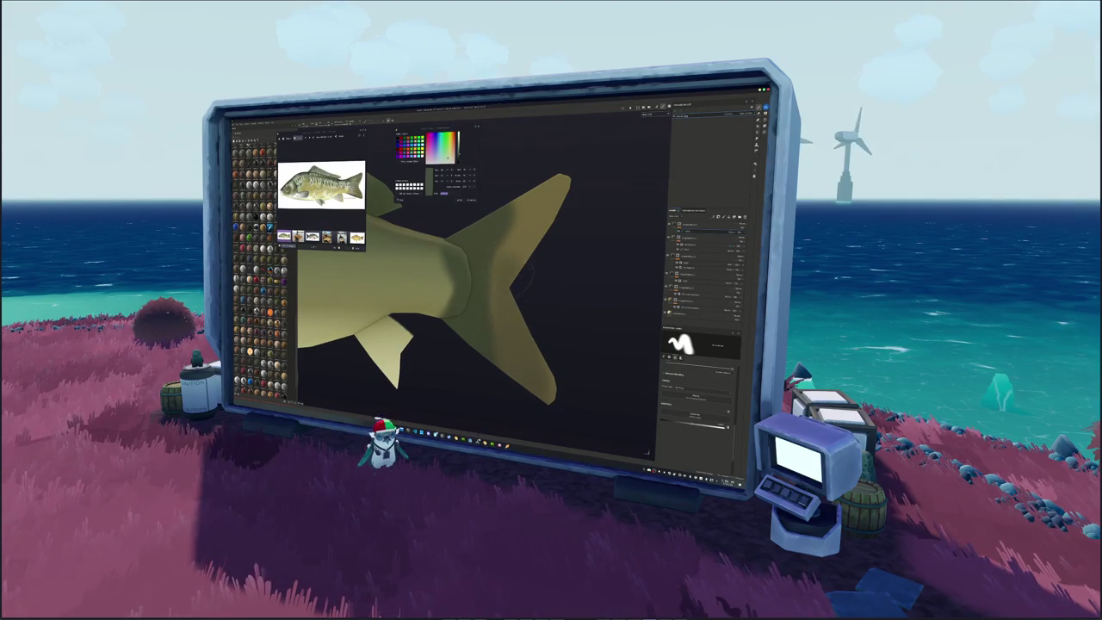
mouse_move(492, 183)
left_mouse_down("alt")
mouse_move(550, 198)
mouse_move(482, 206)
left_mouse_up("alt")
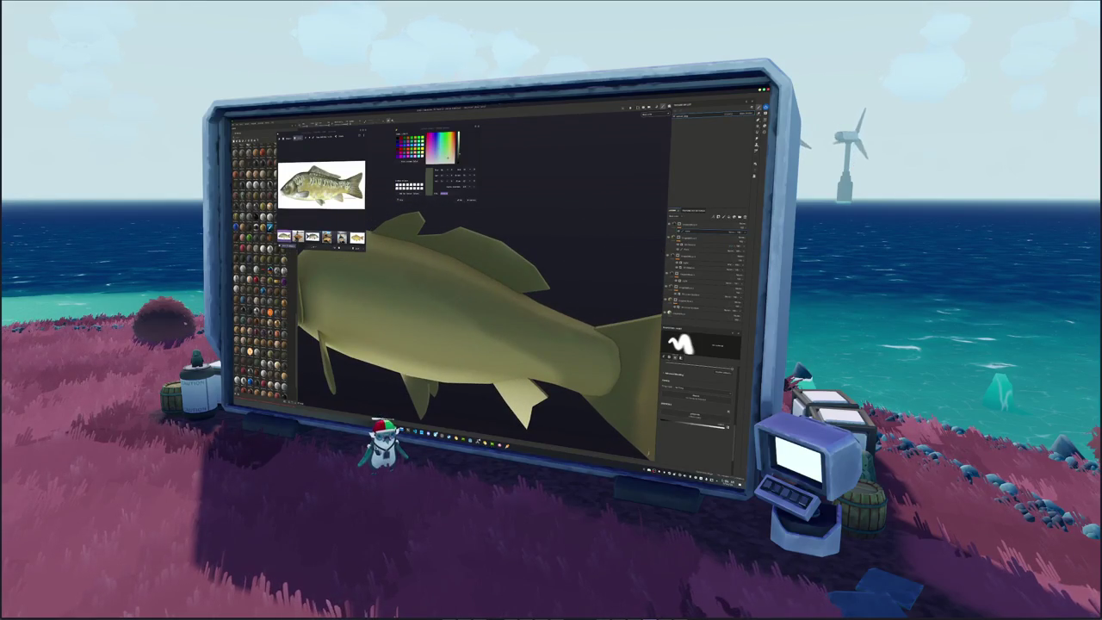
left_click_drag(482, 207, 448, 211, "alt")
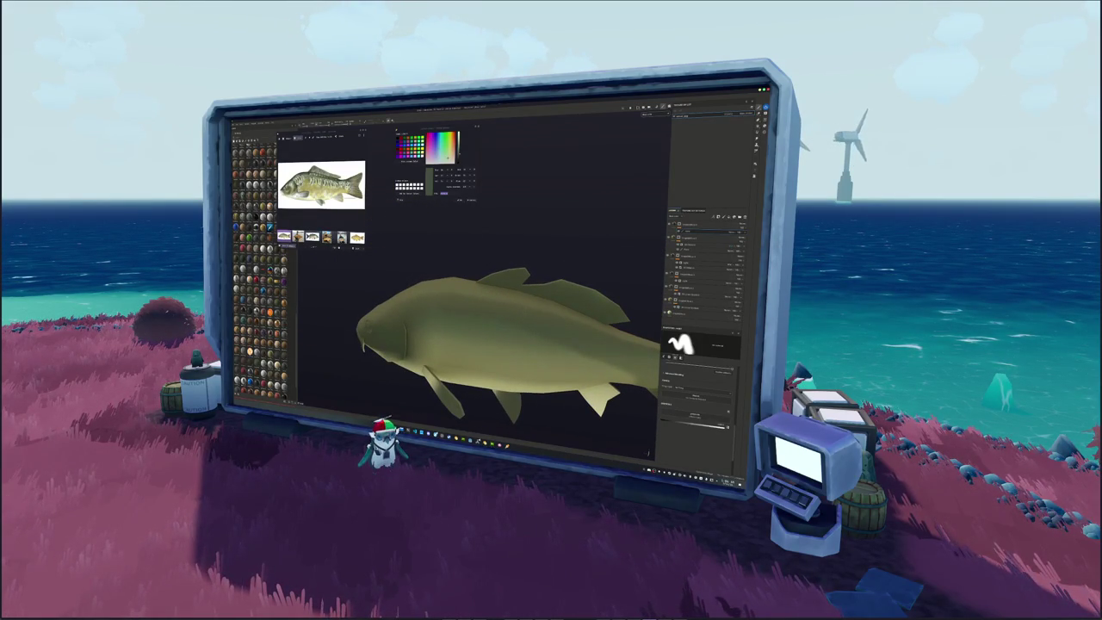
left_click_drag(448, 211, 413, 215, "alt")
scroll(471, 353, "up", 2)
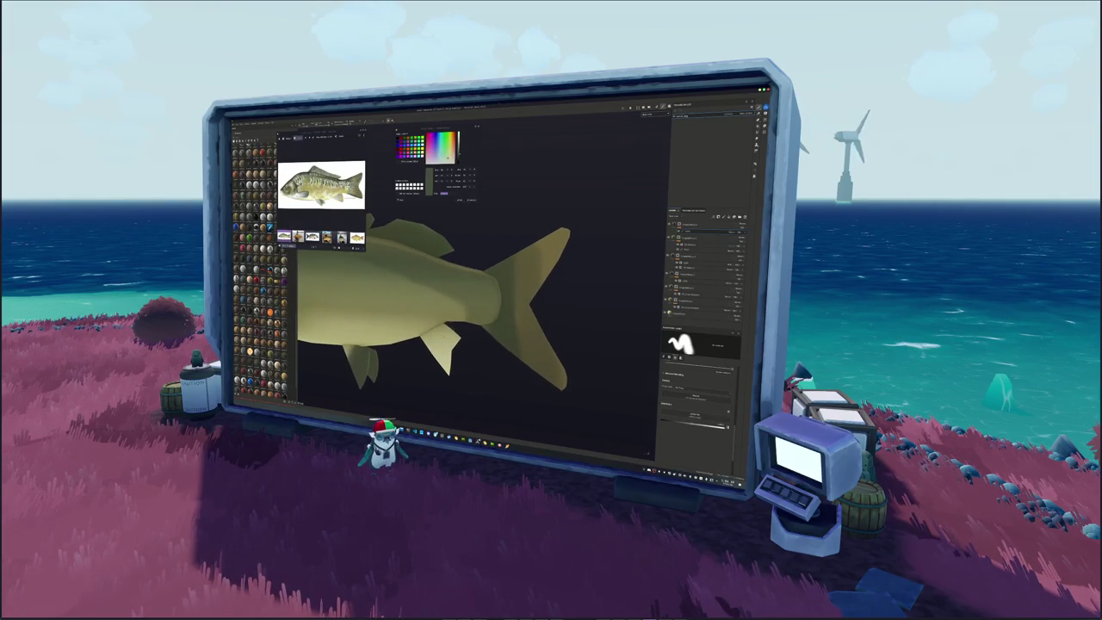
scroll(472, 353, "up", 1)
scroll(472, 353, "up", 1)
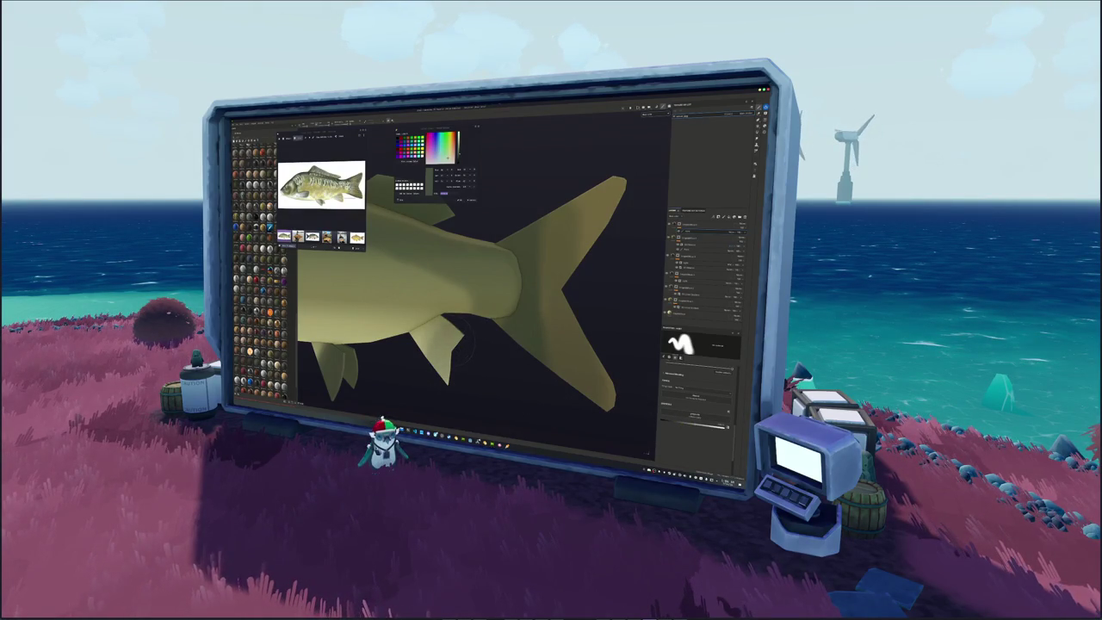
scroll(479, 350, "down", 2)
scroll(549, 324, "down", 2)
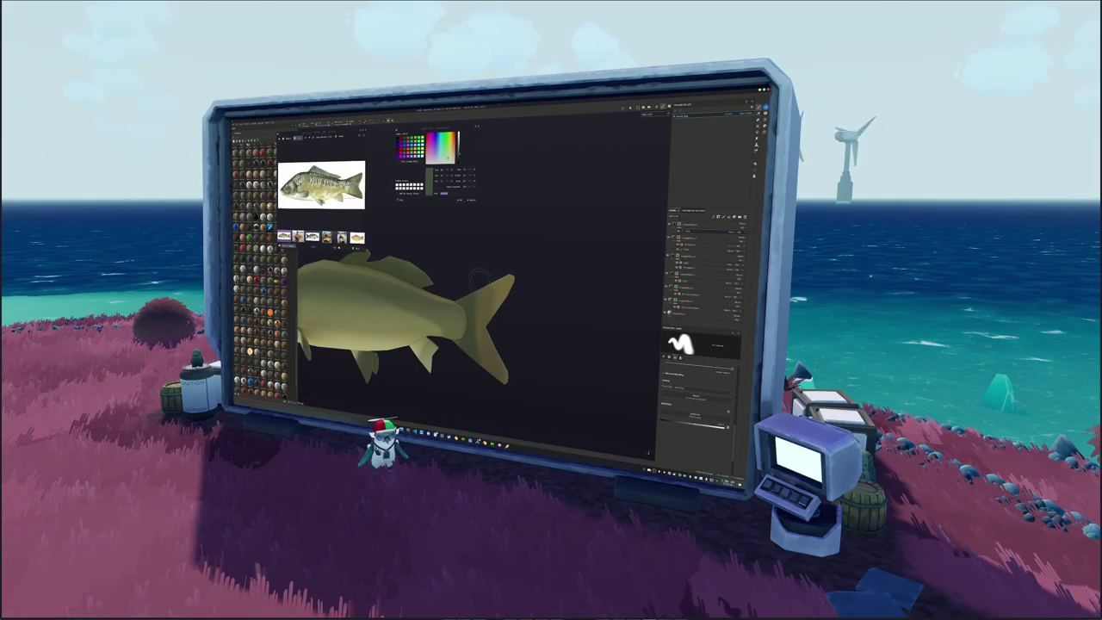
key("f")
mouse_move(532, 290)
left_mouse_down("alt")
mouse_move(435, 262)
mouse_move(419, 246)
left_mouse_up("alt")
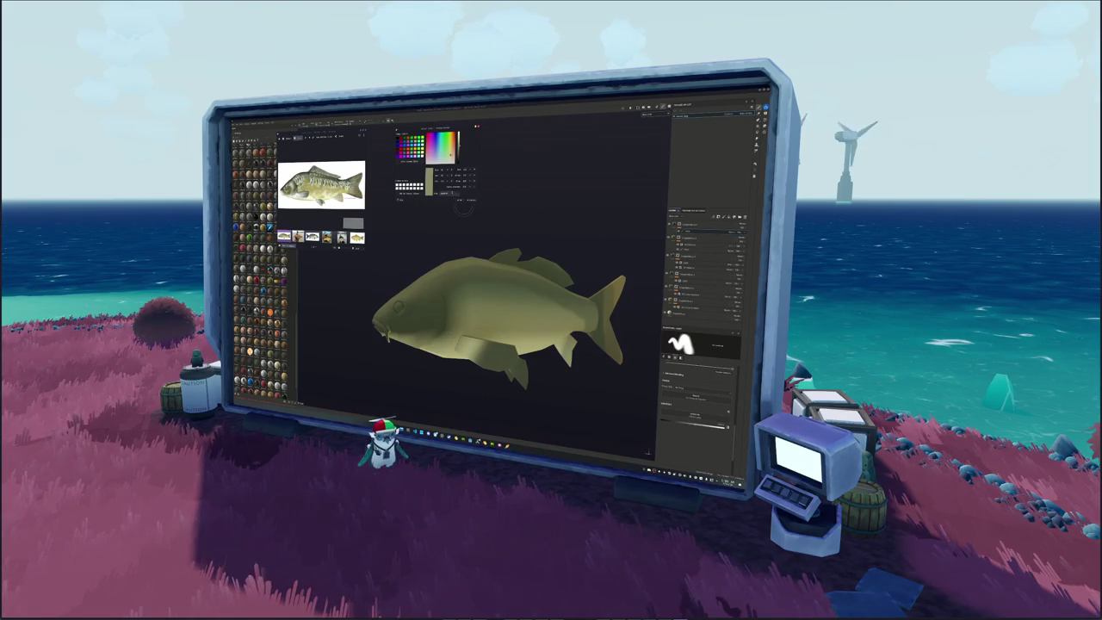
left_click(443, 193)
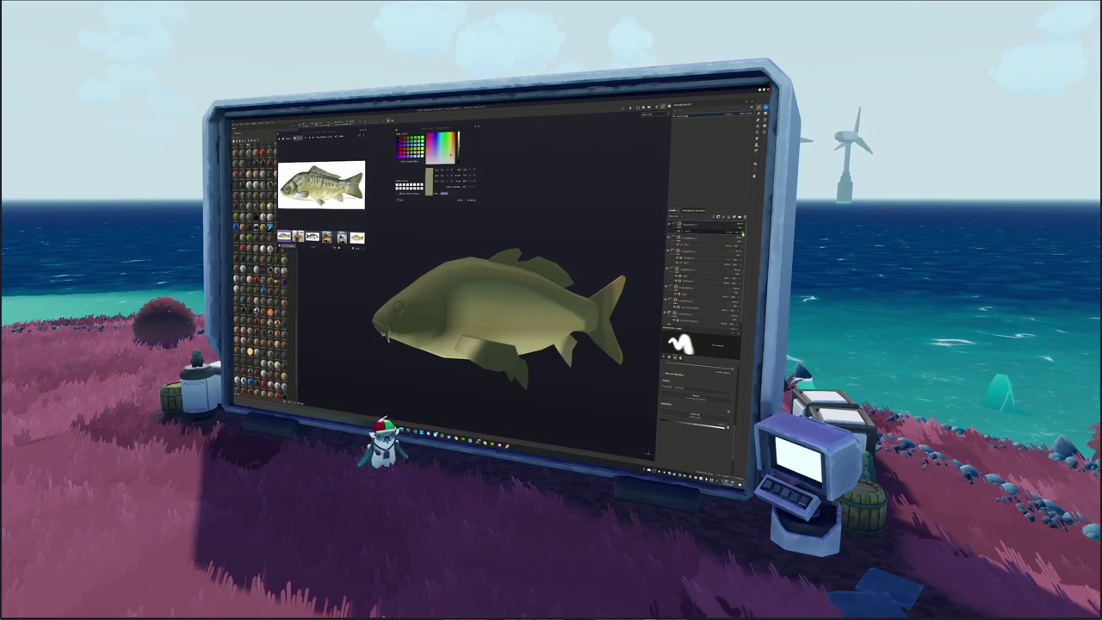
Undo the accidental new layer and shift a fill layer's Base Color from yellow toward green.
key("ctrl+z")
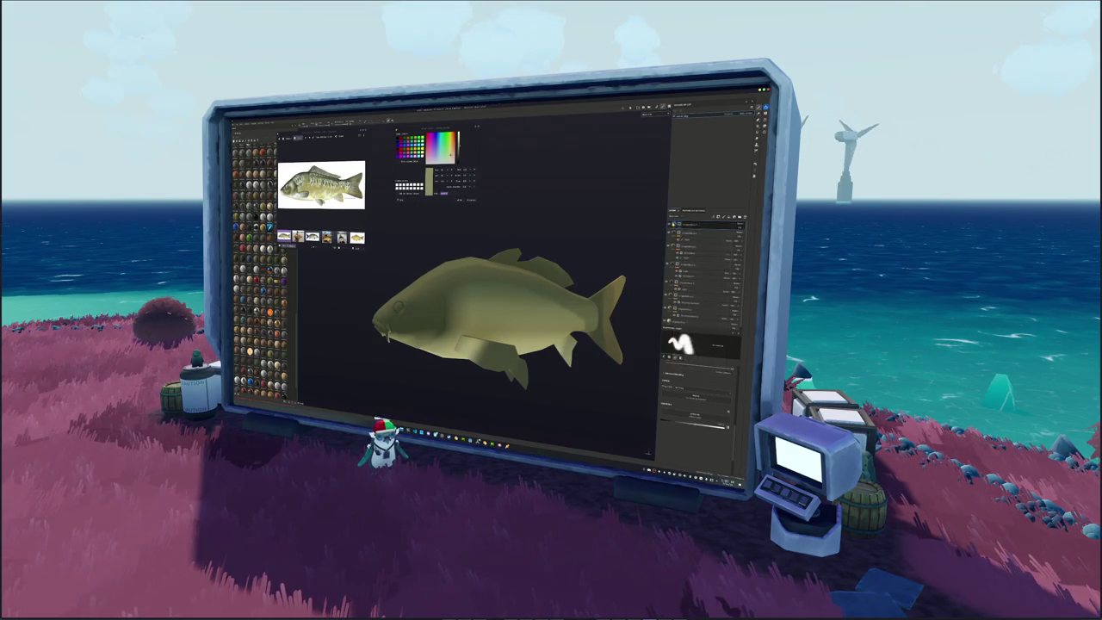
left_click(702, 232)
left_click(676, 398)
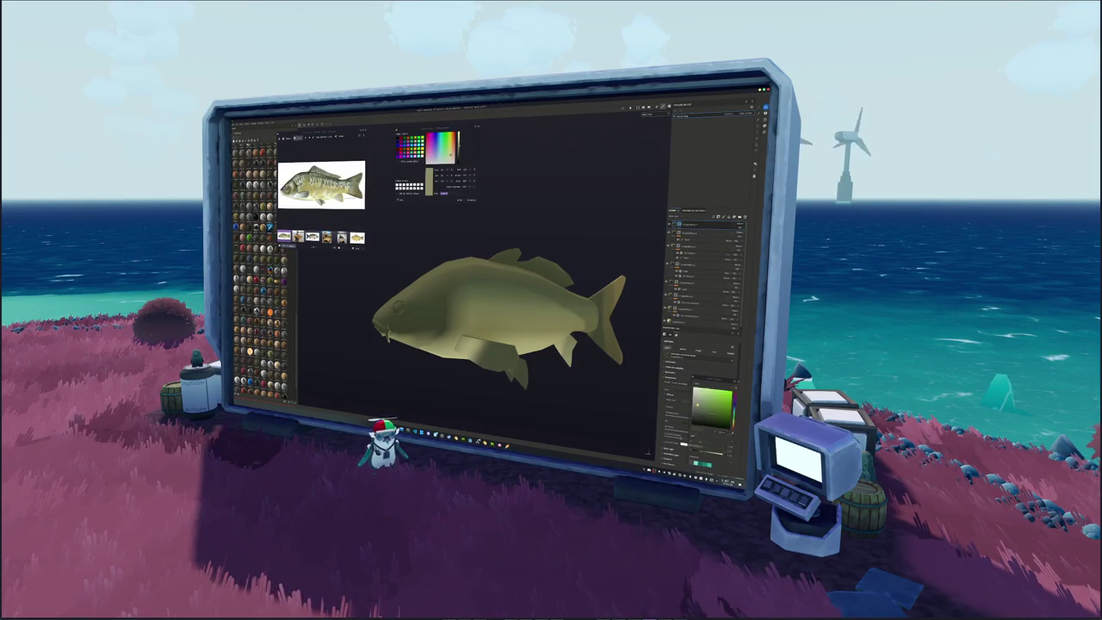
left_click_drag(734, 398, 733, 394)
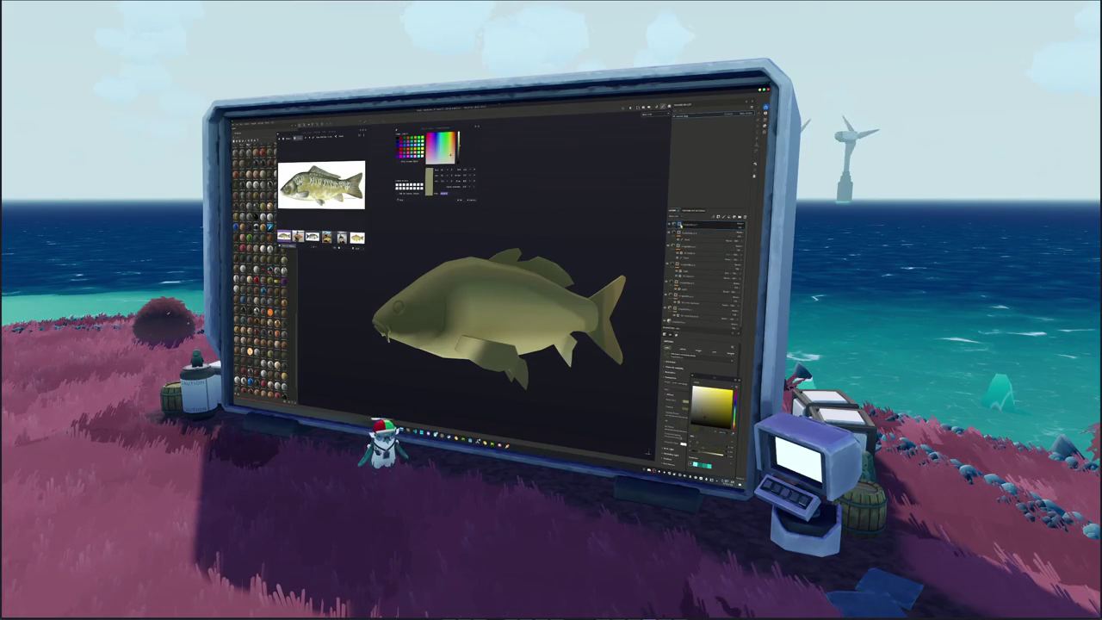
key("1")
Compare the fish's side with and without the darker head shading using undo and redo.
left_click_drag(508, 319, 530, 319, "alt")
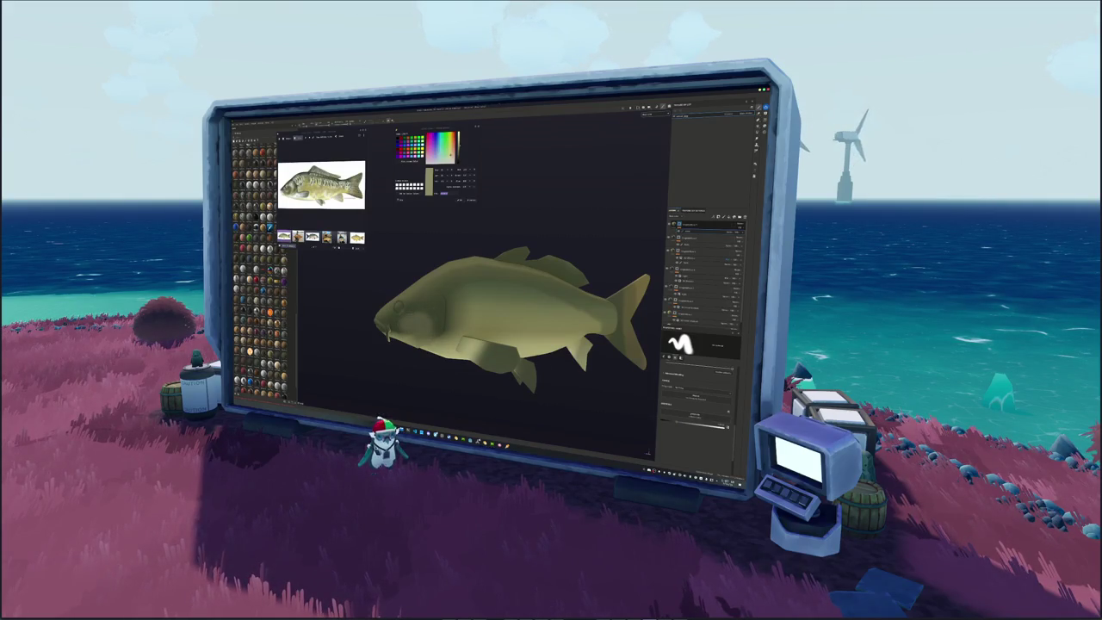
key("ctrl+z")
key("ctrl+y")
mouse_move(508, 318)
left_mouse_down("alt")
mouse_move(482, 302)
mouse_move(473, 308)
left_mouse_up("alt")
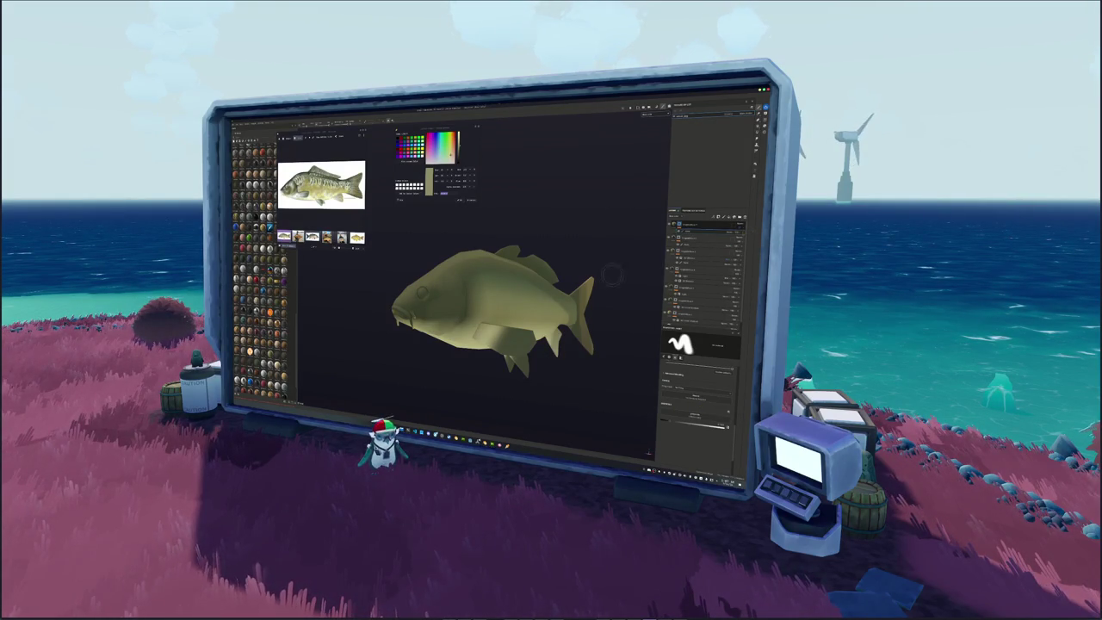
Drag the lower layer to the top of the stack, select its mask, and zoom toward the head.
left_click_drag(651, 264, 452, 339, "alt")
scroll(453, 339, "up", 2)
left_click(675, 320)
left_click(668, 320)
left_click_drag(675, 320, 680, 224)
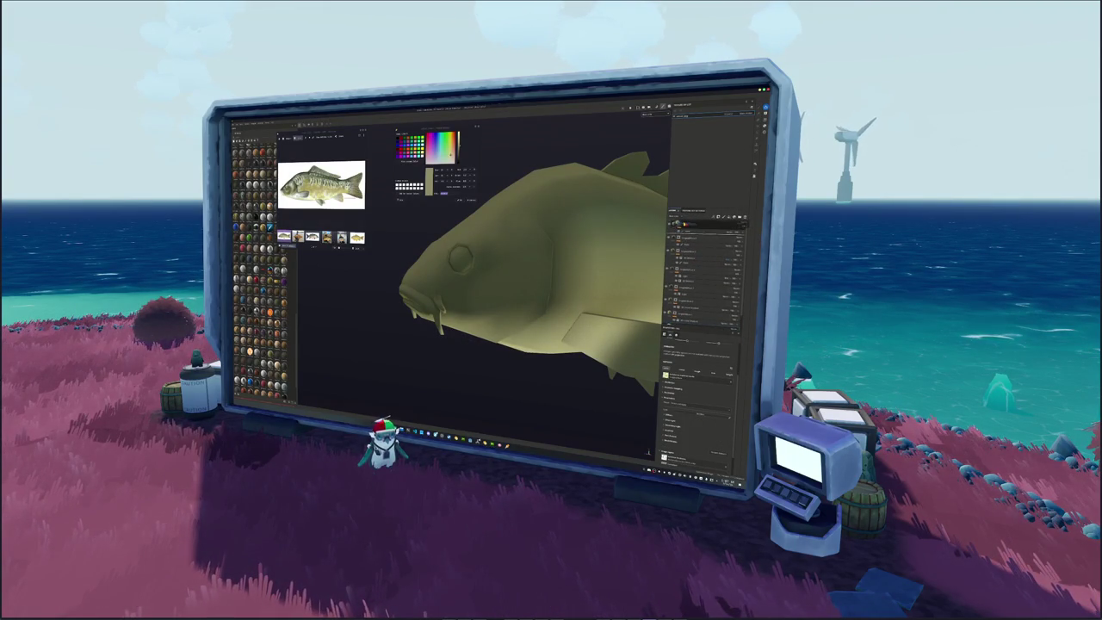
left_click(679, 225)
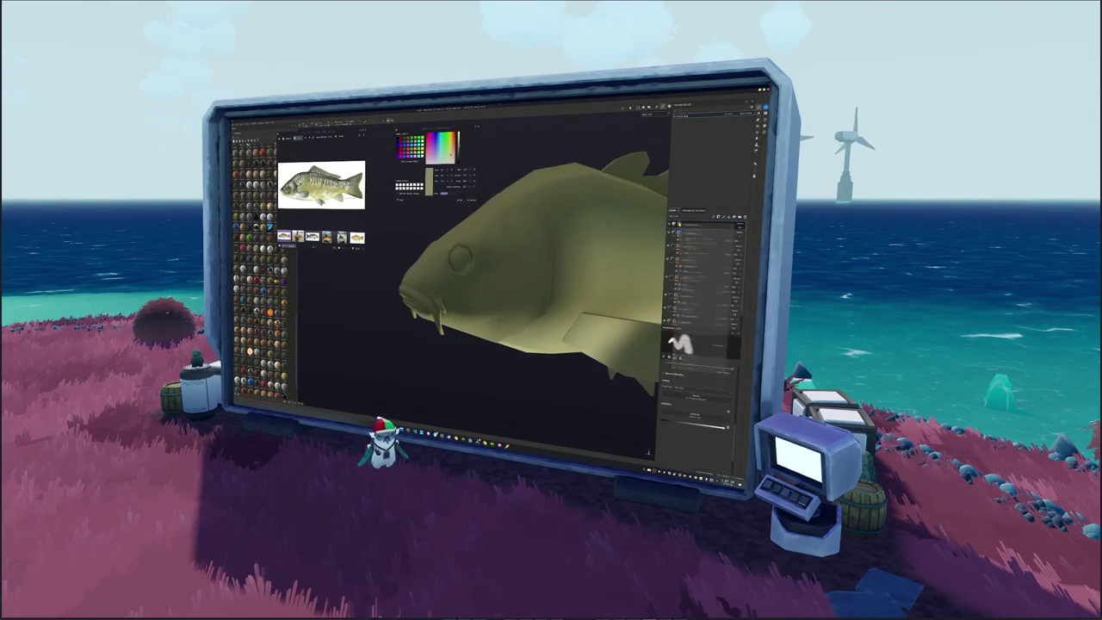
mouse_move(517, 275)
left_mouse_down("alt")
mouse_move(482, 258)
mouse_move(551, 258)
mouse_move(521, 273)
mouse_move(538, 267)
left_mouse_up("alt")
left_click_drag(508, 362, 519, 369, "alt")
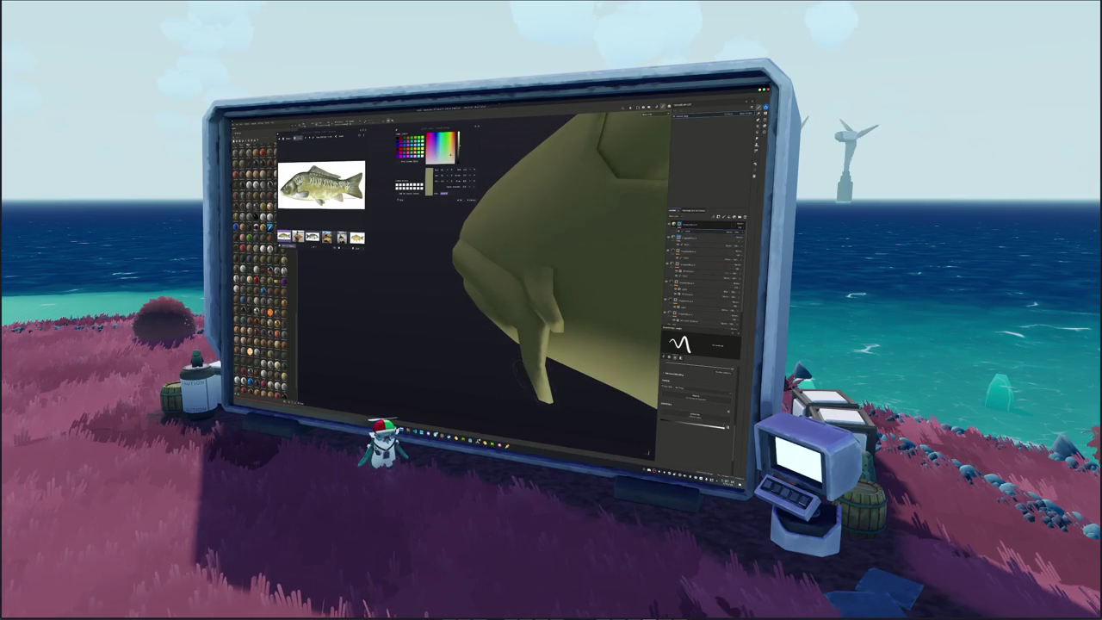
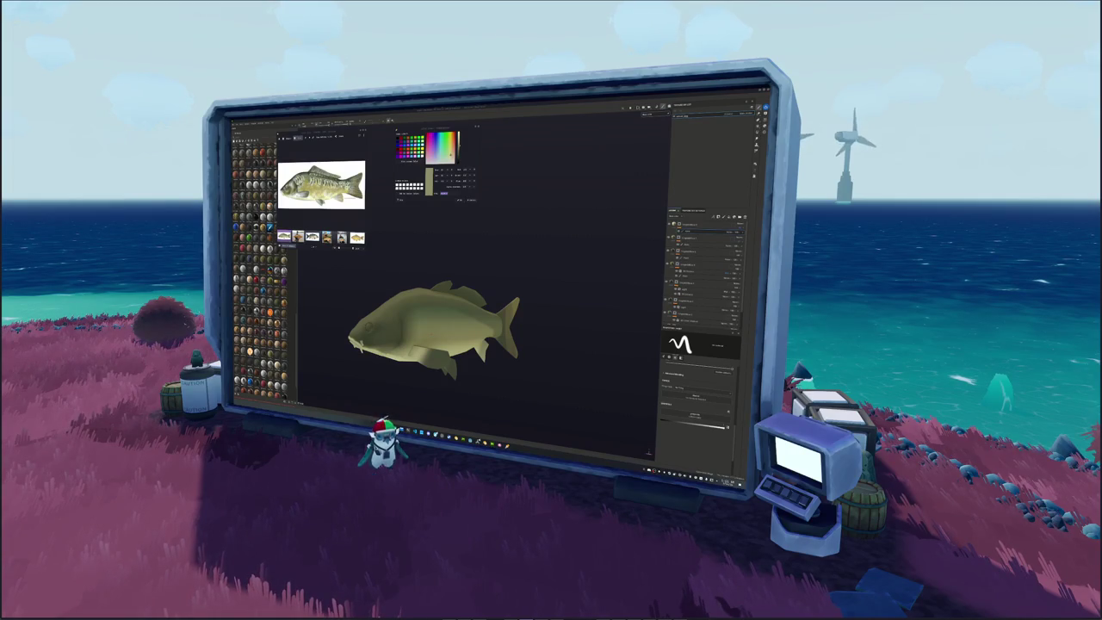
Bring up the Steam store, dismiss the added-to-cart notice and open a game's store page.
key("alt+Tab")
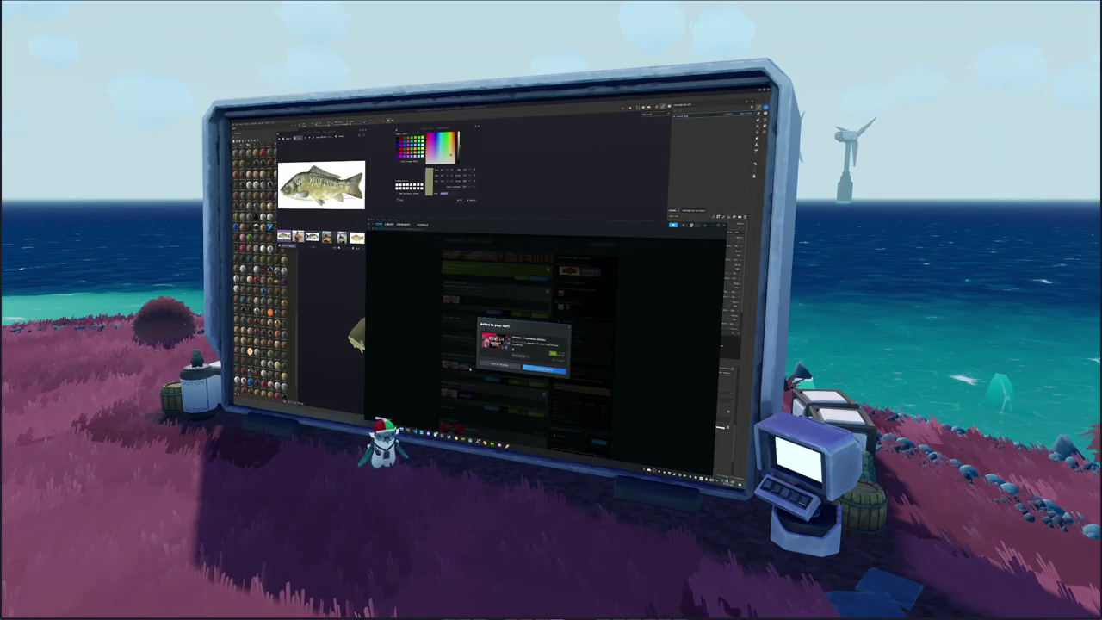
left_click(499, 365)
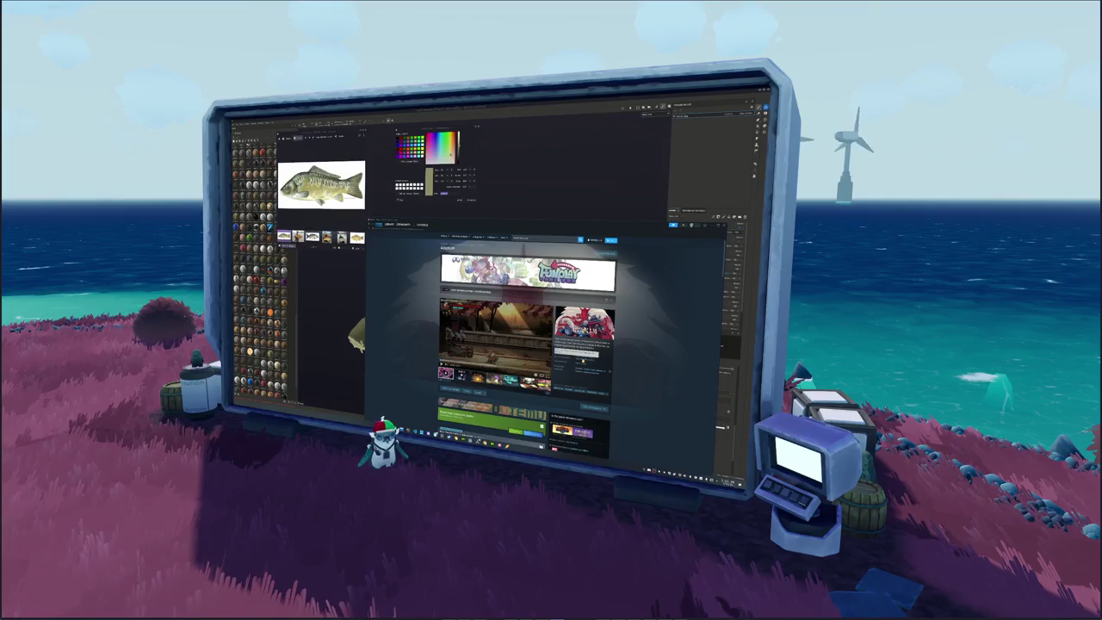
left_click(577, 351)
Scroll down the game's store page to the user posts and reviews at the bottom.
scroll(530, 366, "down", 5)
scroll(525, 368, "down", 5)
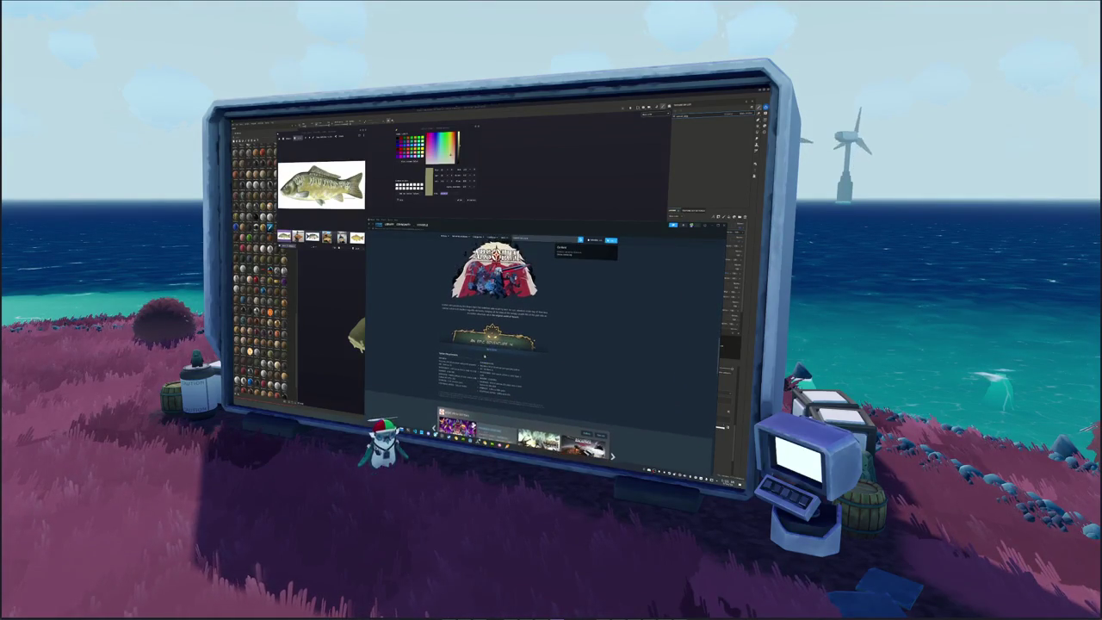
scroll(422, 356, "down", 3)
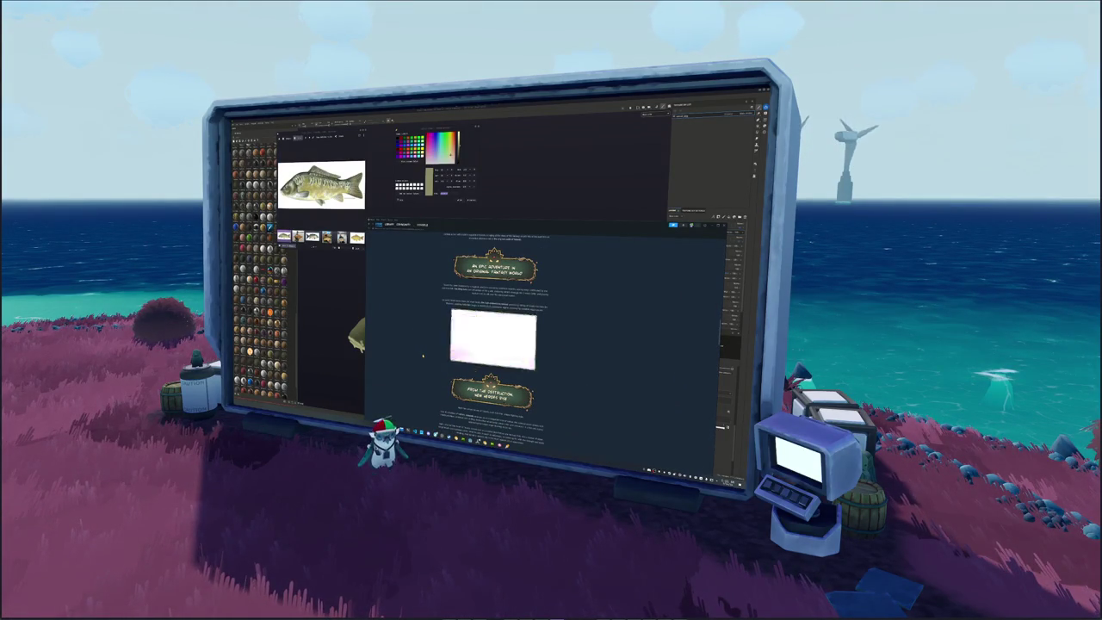
scroll(421, 355, "down", 3)
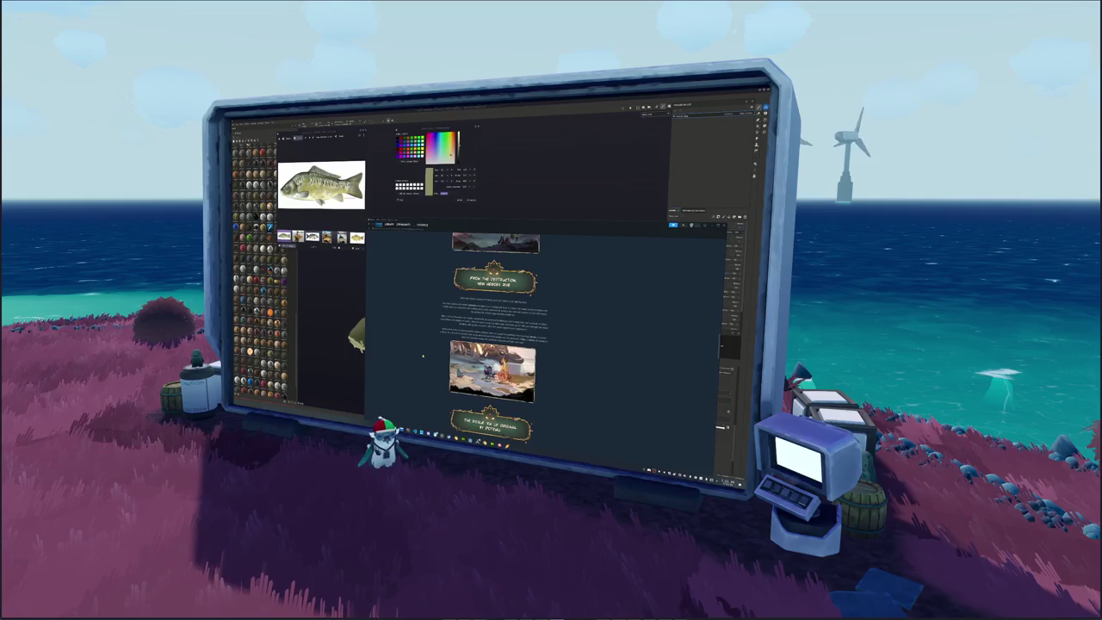
scroll(423, 355, "down", 3)
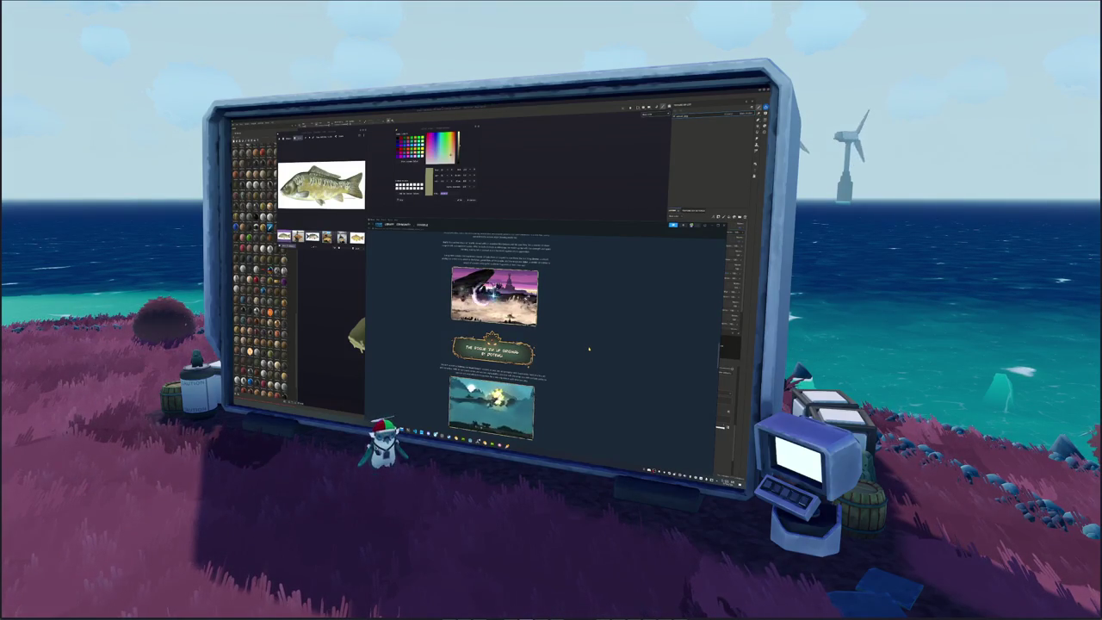
scroll(586, 360, "down", 3)
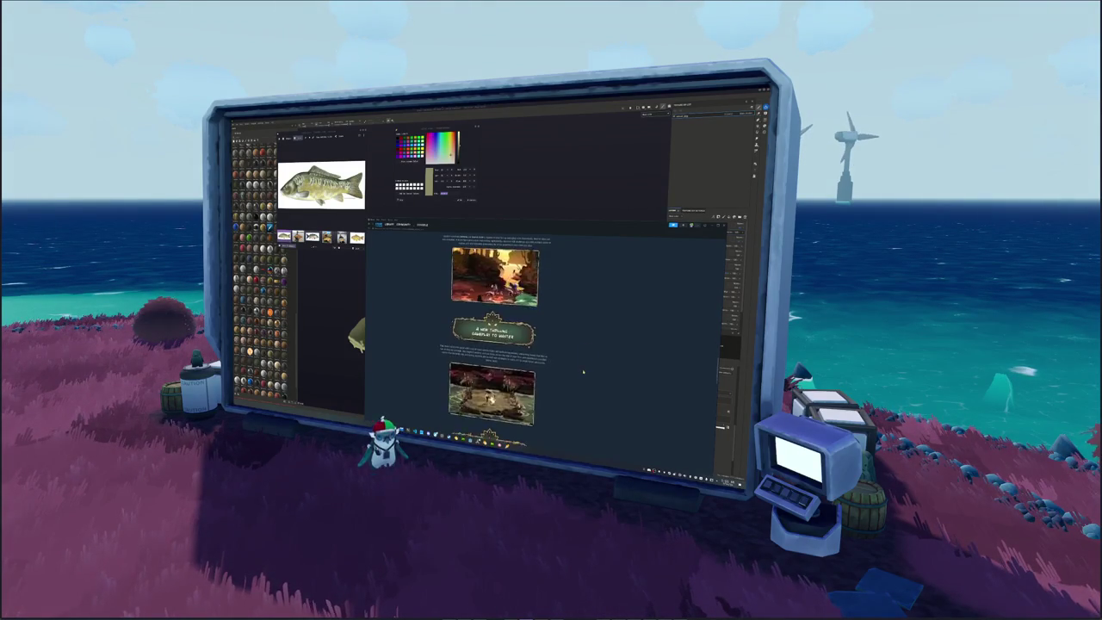
scroll(583, 371, "down", 3)
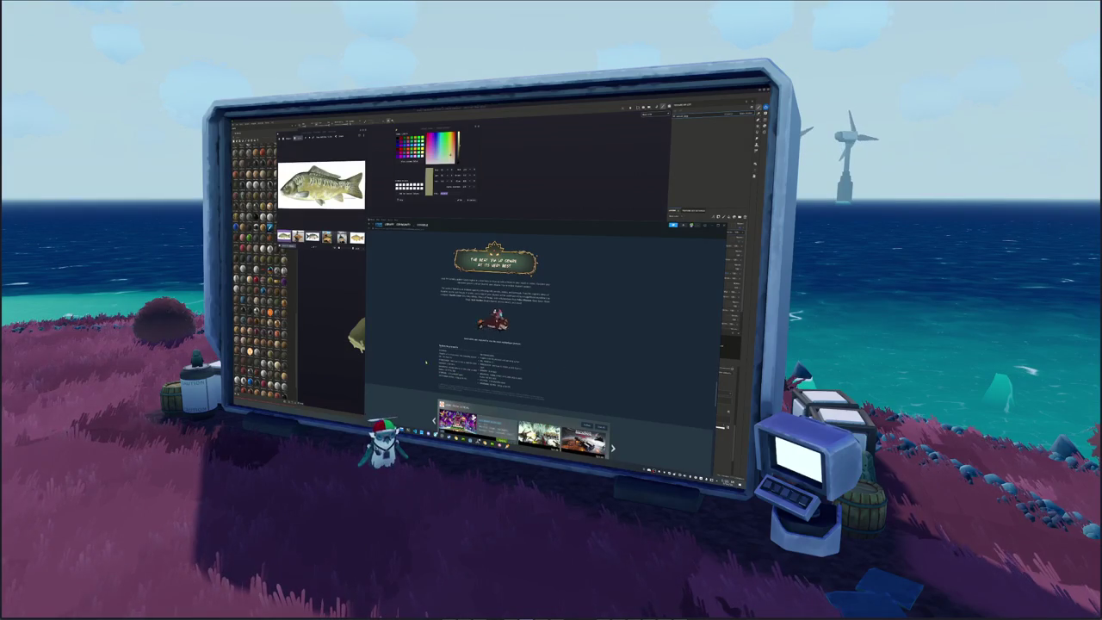
scroll(426, 362, "down", 2)
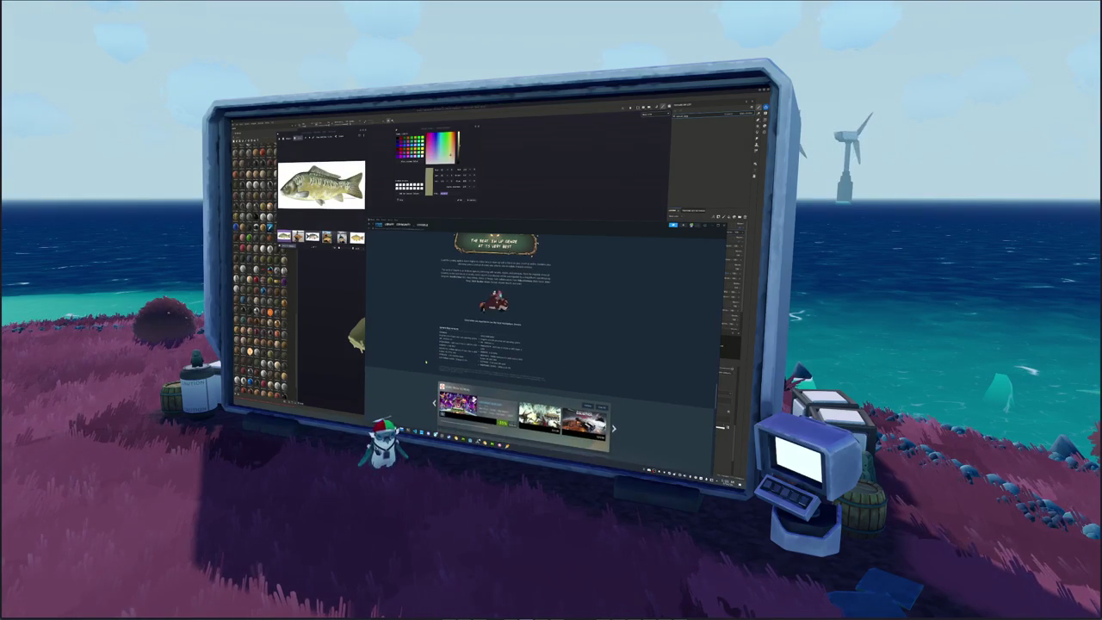
scroll(425, 362, "down", 5)
scroll(425, 362, "down", 2)
scroll(425, 362, "down", 2)
scroll(425, 362, "down", 2)
scroll(425, 362, "down", 2)
scroll(425, 362, "down", 2)
scroll(425, 362, "down", 2)
scroll(426, 361, "down", 3)
scroll(425, 362, "down", 2)
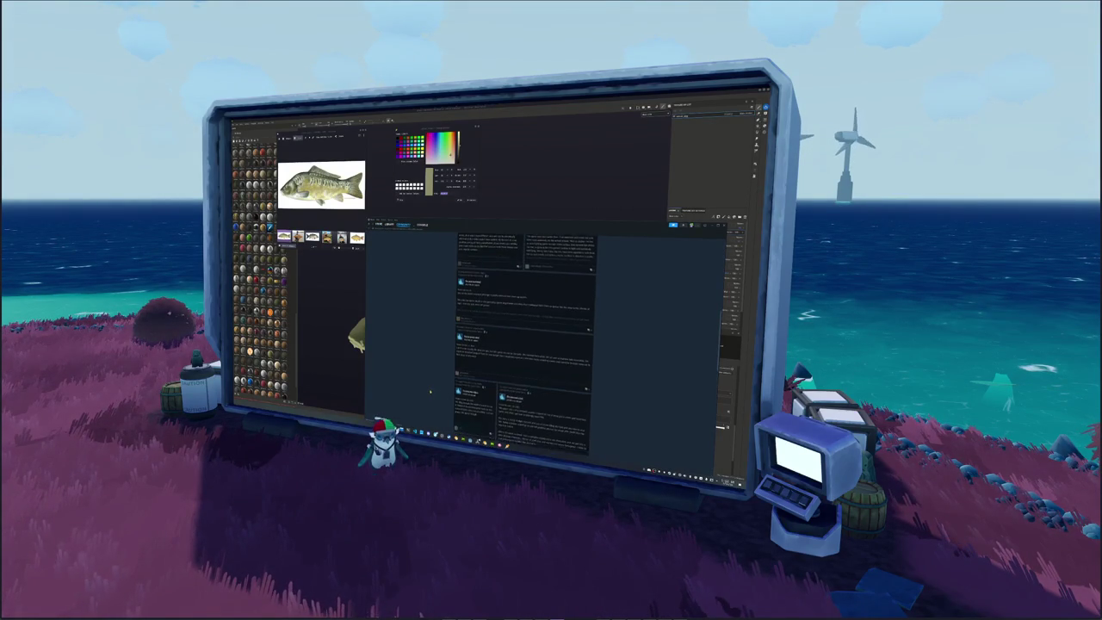
scroll(429, 390, "down", 2)
scroll(431, 391, "down", 2)
scroll(432, 392, "down", 3)
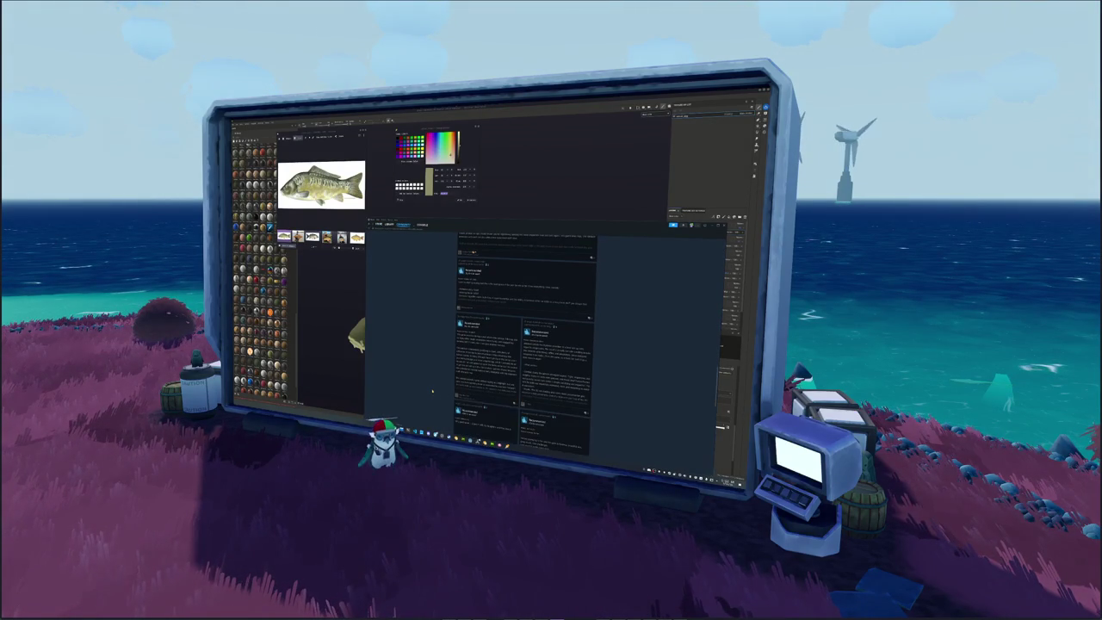
scroll(432, 391, "down", 3)
scroll(432, 391, "down", 3)
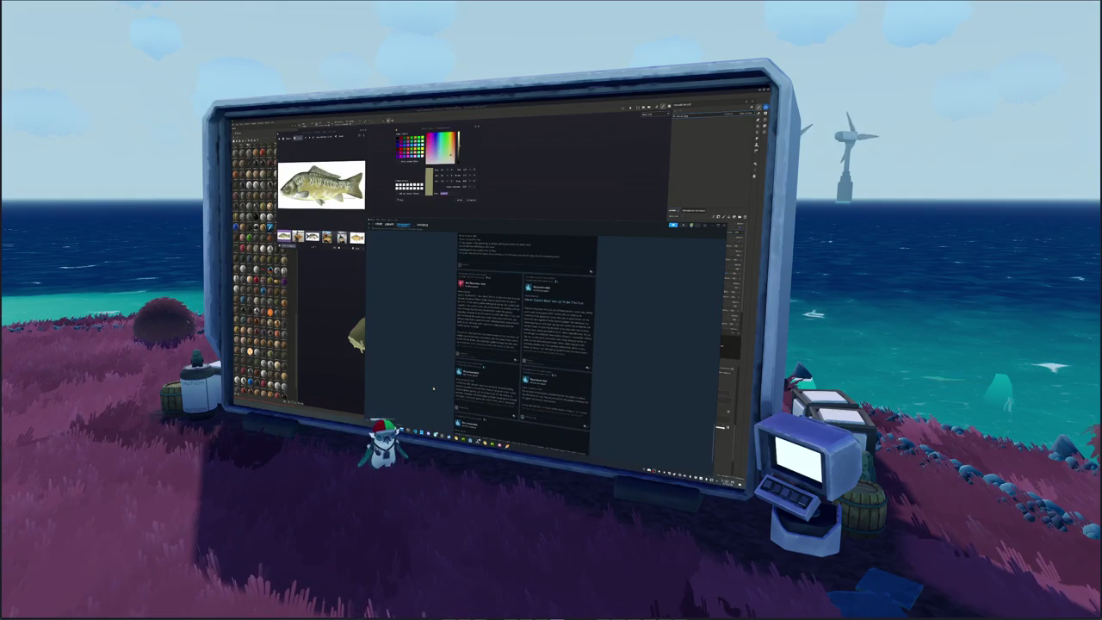
left_click(476, 342)
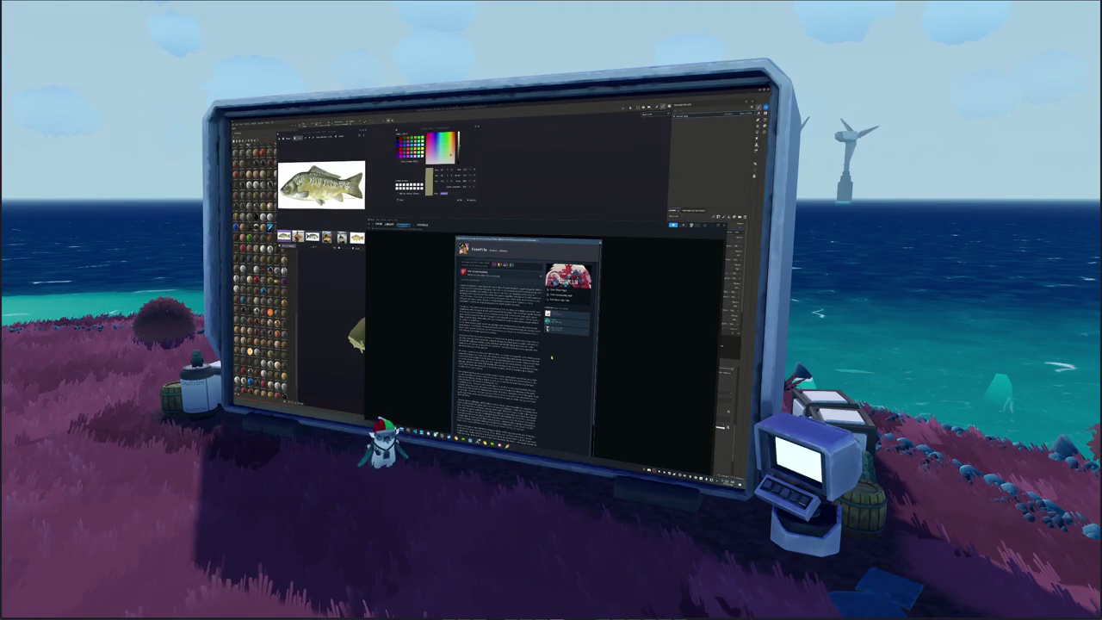
scroll(552, 358, "down", 2)
scroll(552, 357, "down", 2)
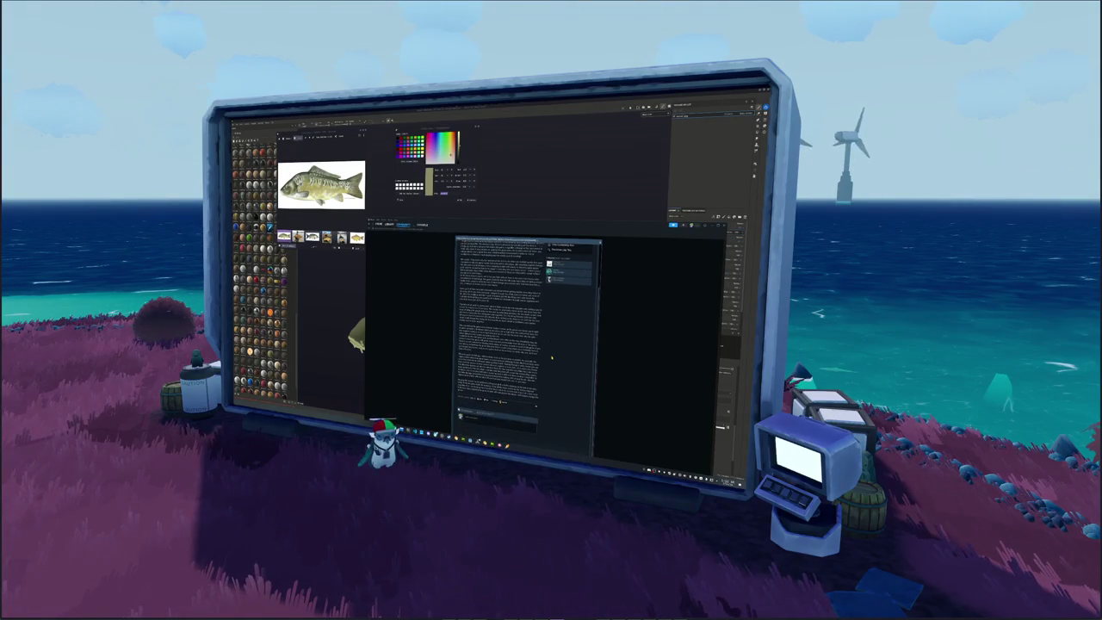
scroll(552, 358, "up", 3)
left_click(644, 352)
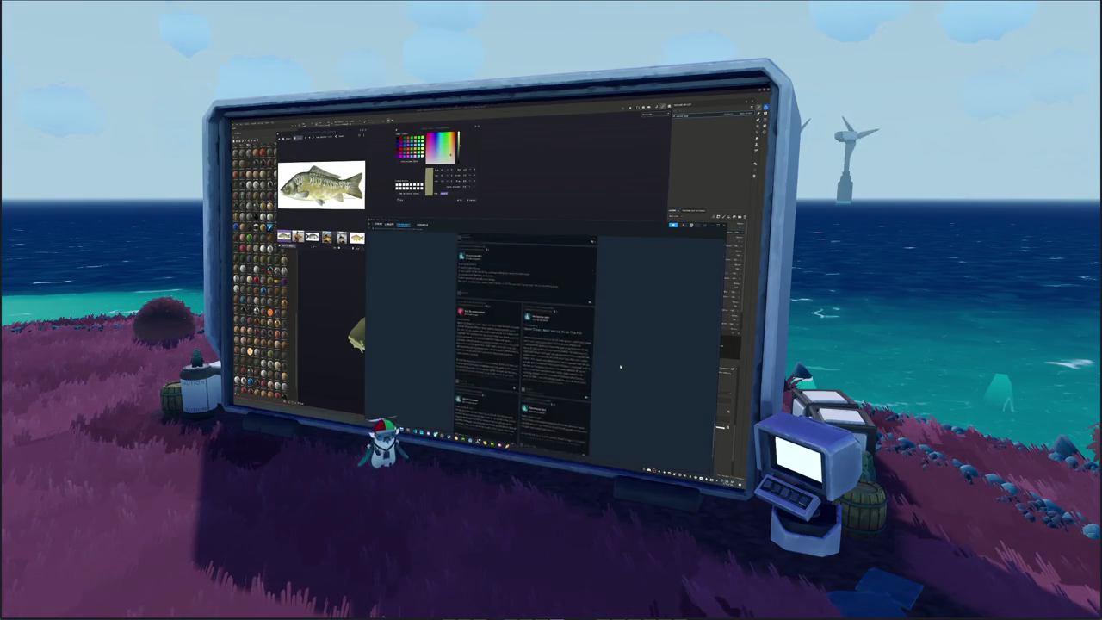
scroll(615, 368, "up", 3)
scroll(585, 344, "up", 3)
scroll(534, 310, "up", 3)
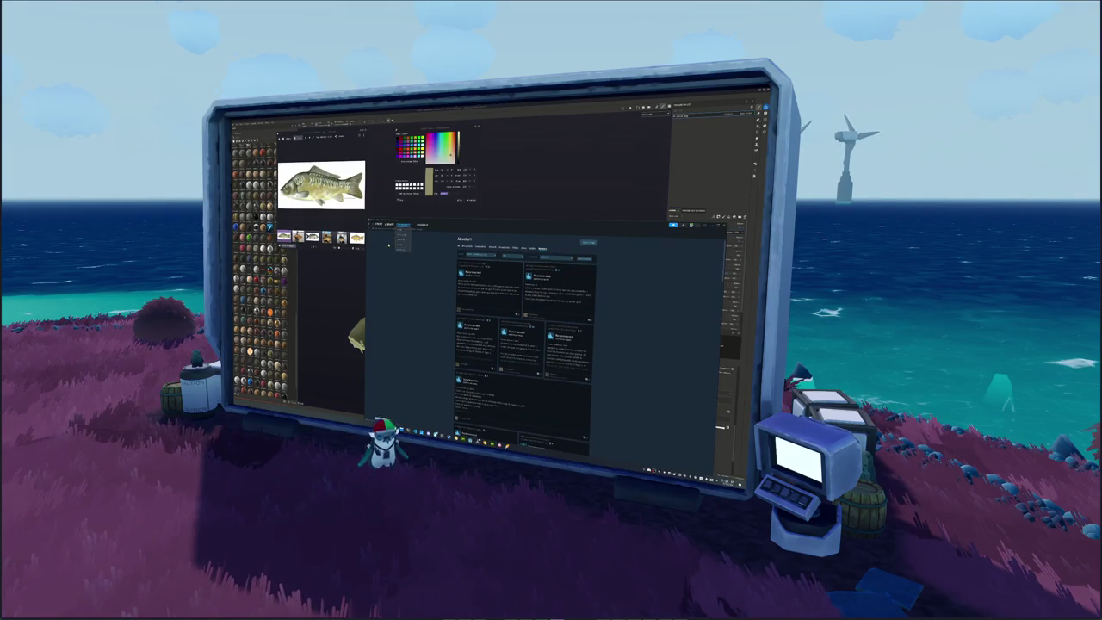
left_click(402, 226)
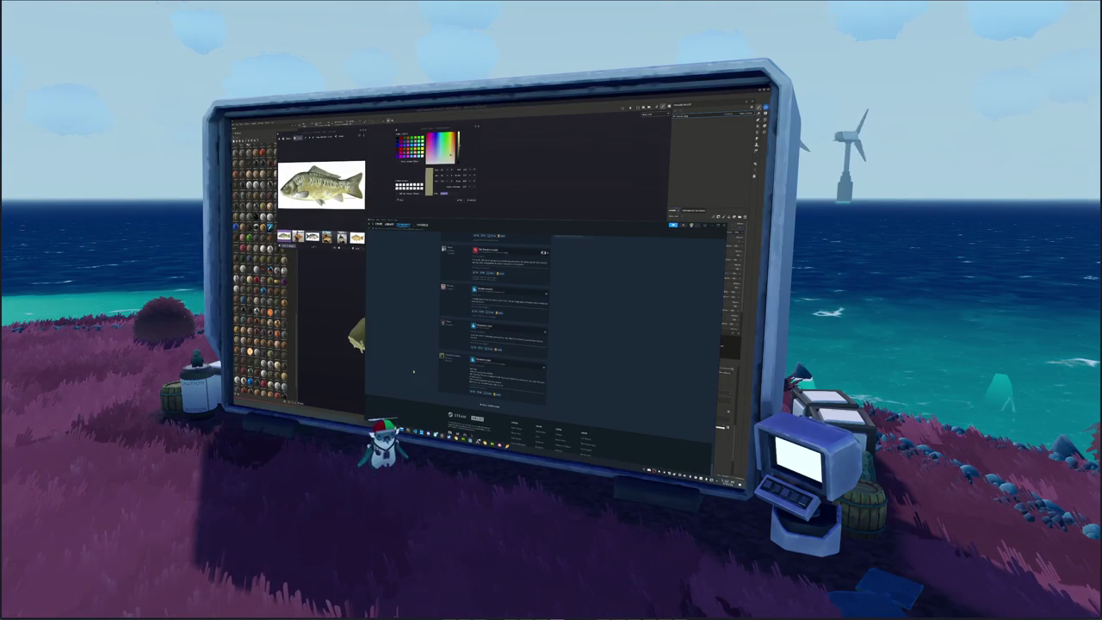
Return to Substance Painter and frame the carp side-on, zoomed in on its head.
left_click(495, 207)
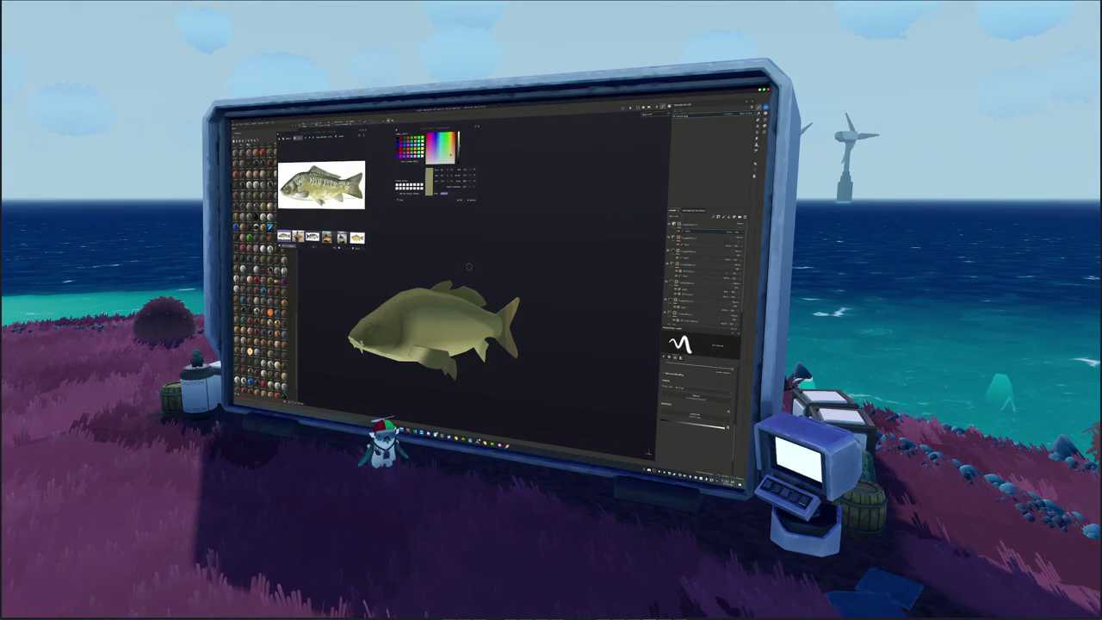
left_click_drag(465, 258, 500, 244, "alt")
key("f")
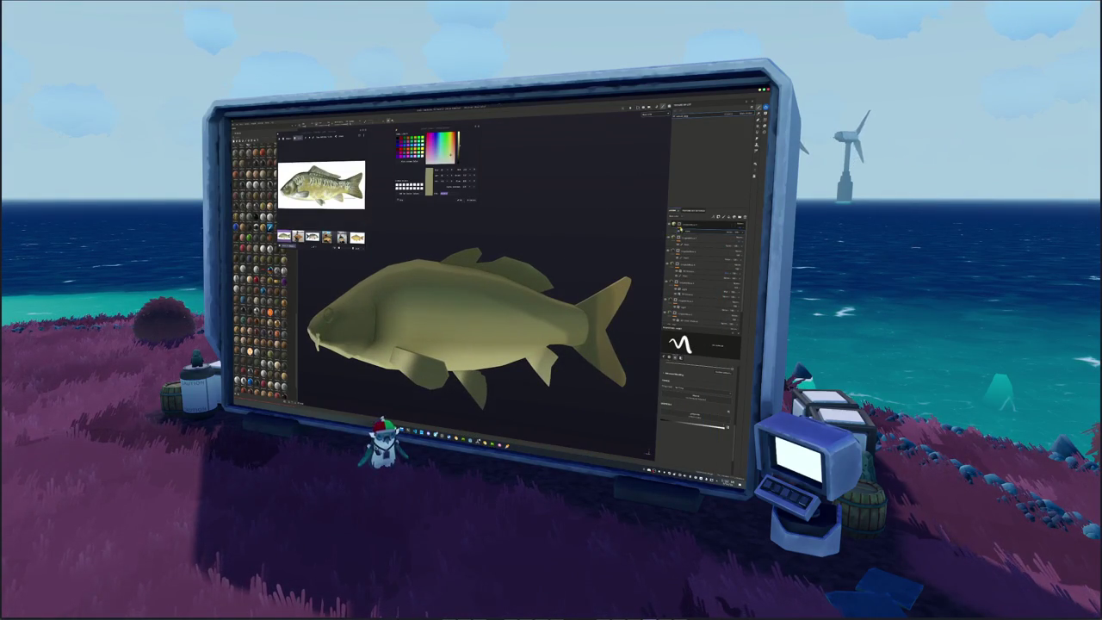
key("f")
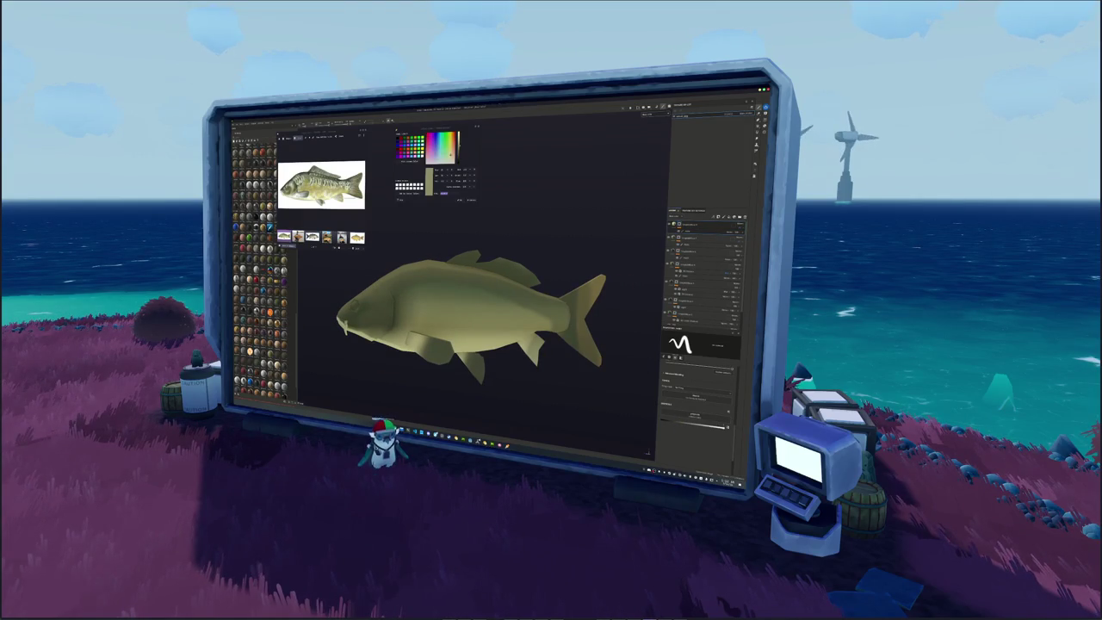
scroll(441, 301, "up", 5)
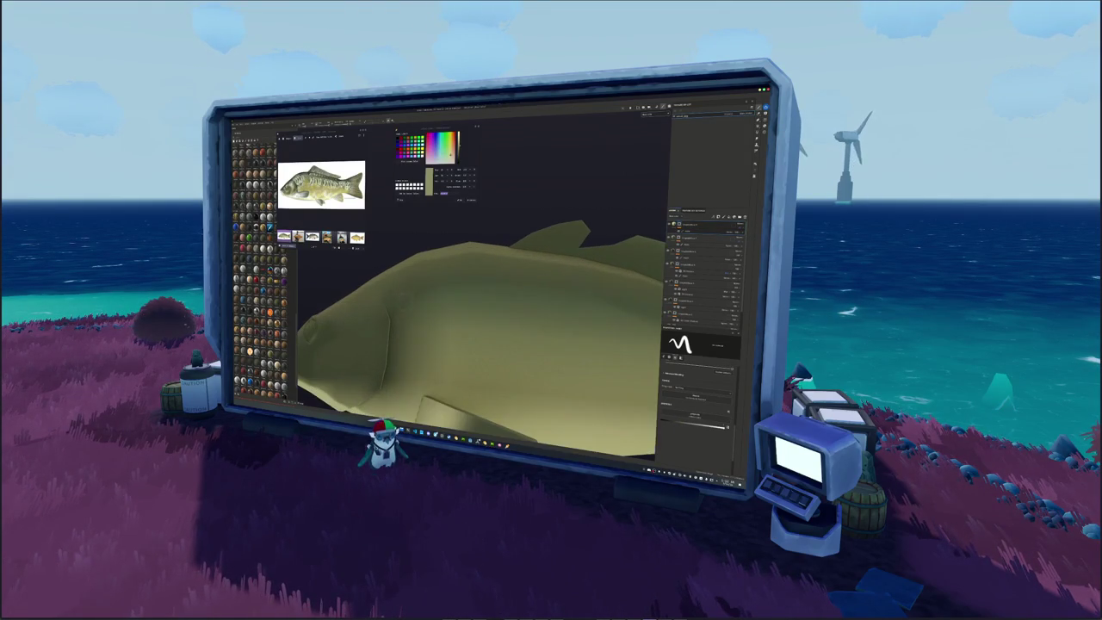
left_click_drag(482, 345, 517, 345, "alt")
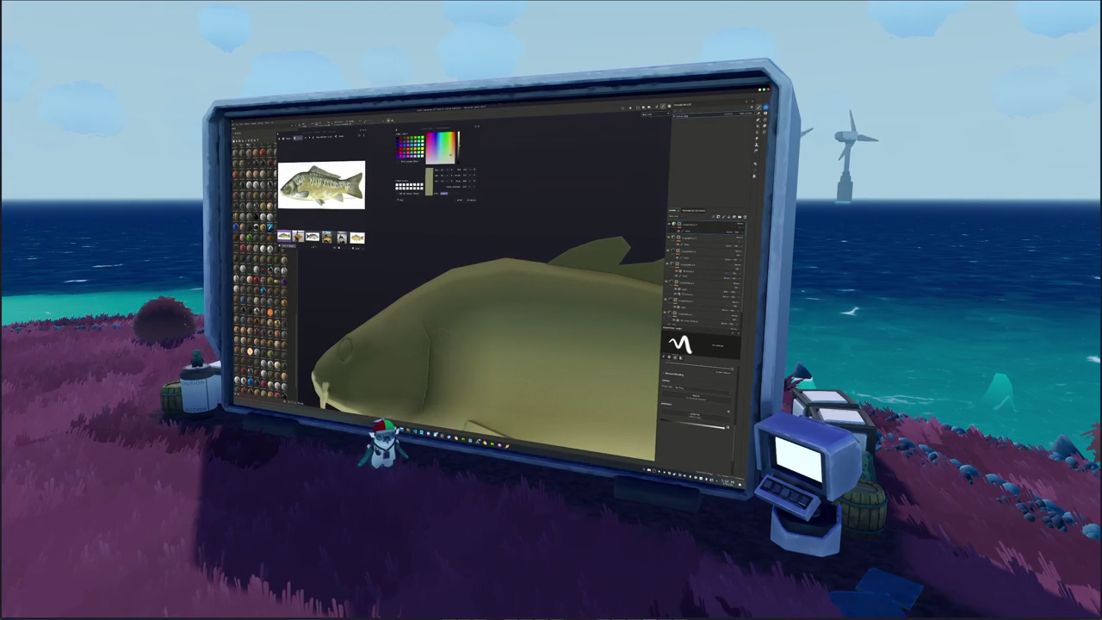
Paint two pale oval spots on the carp's flank.
left_click_drag(443, 345, 435, 305)
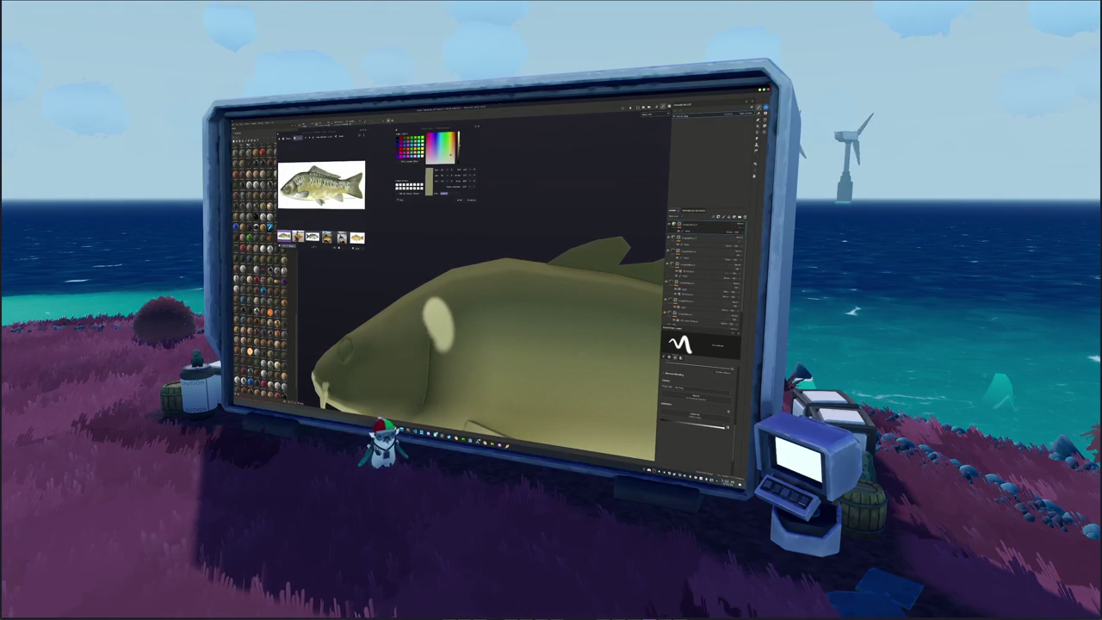
left_click_drag(482, 344, 517, 344, "alt")
left_click(424, 339)
mouse_move(426, 343)
left_mouse_down()
mouse_move(422, 297)
mouse_move(442, 327)
mouse_move(434, 348)
left_mouse_up()
left_click_drag(442, 306, 427, 289)
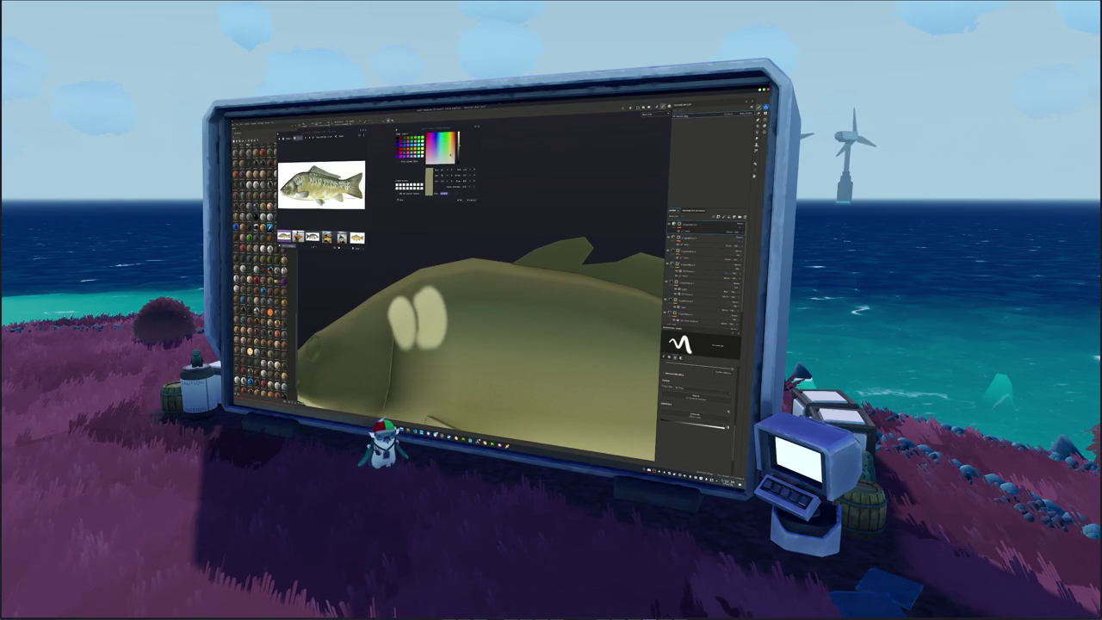
left_click_drag(482, 344, 499, 340, "alt")
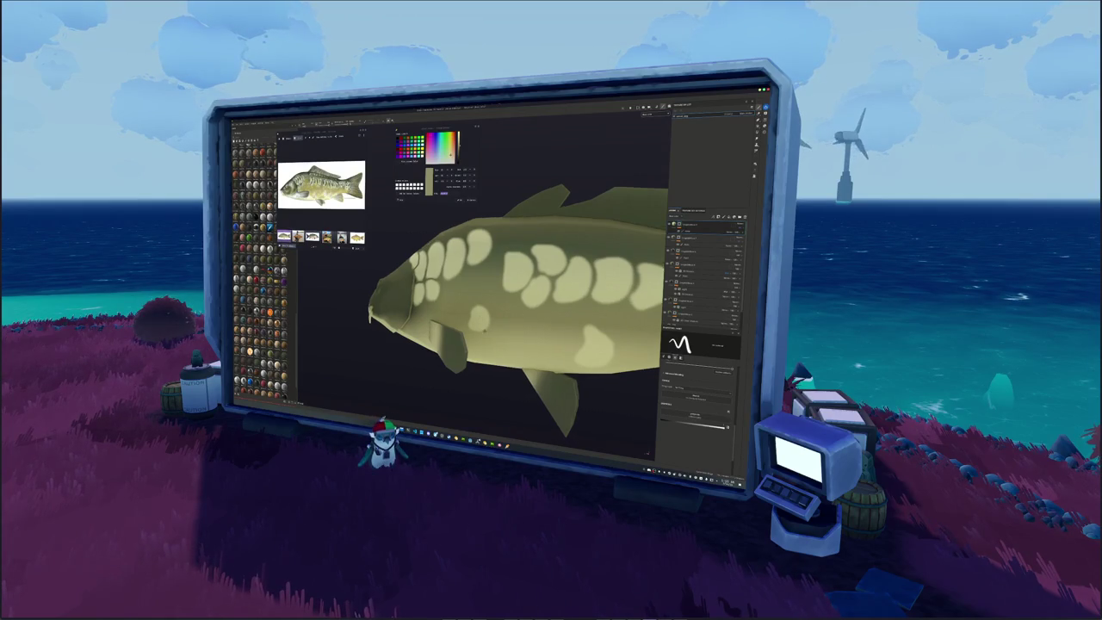
Brighten the pale scale patches painted along the carp's flank.
left_click(693, 227)
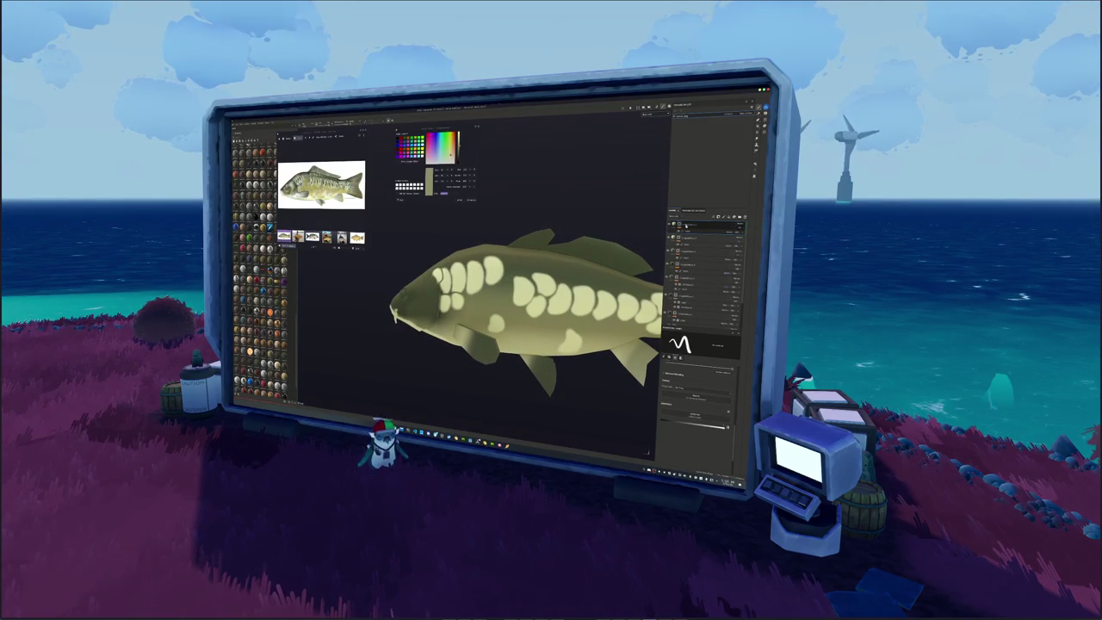
left_click(693, 230)
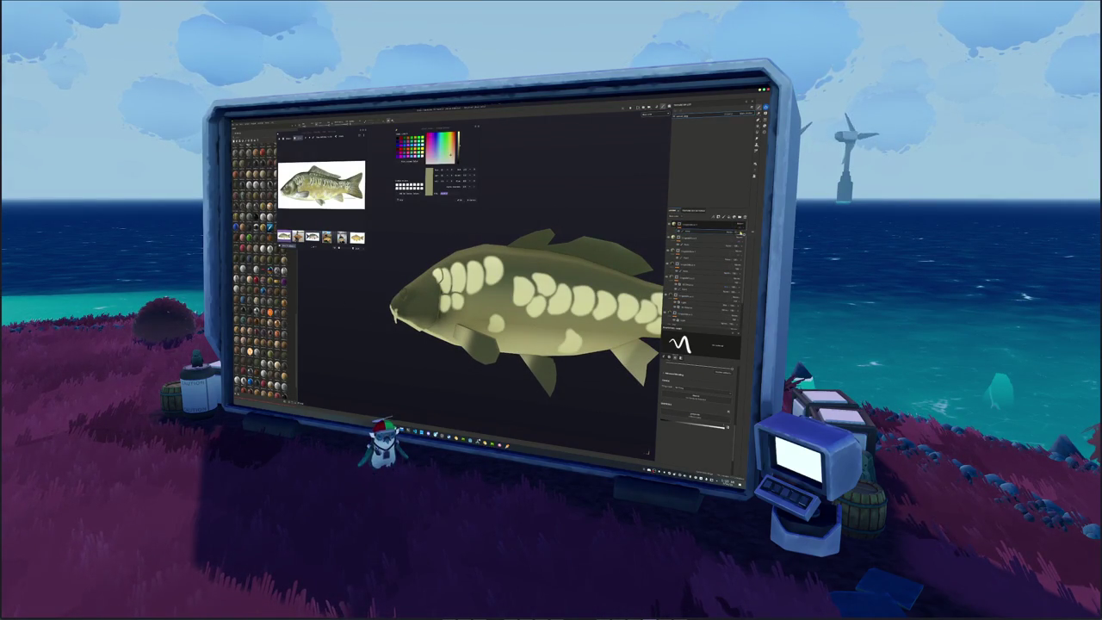
left_click(744, 236)
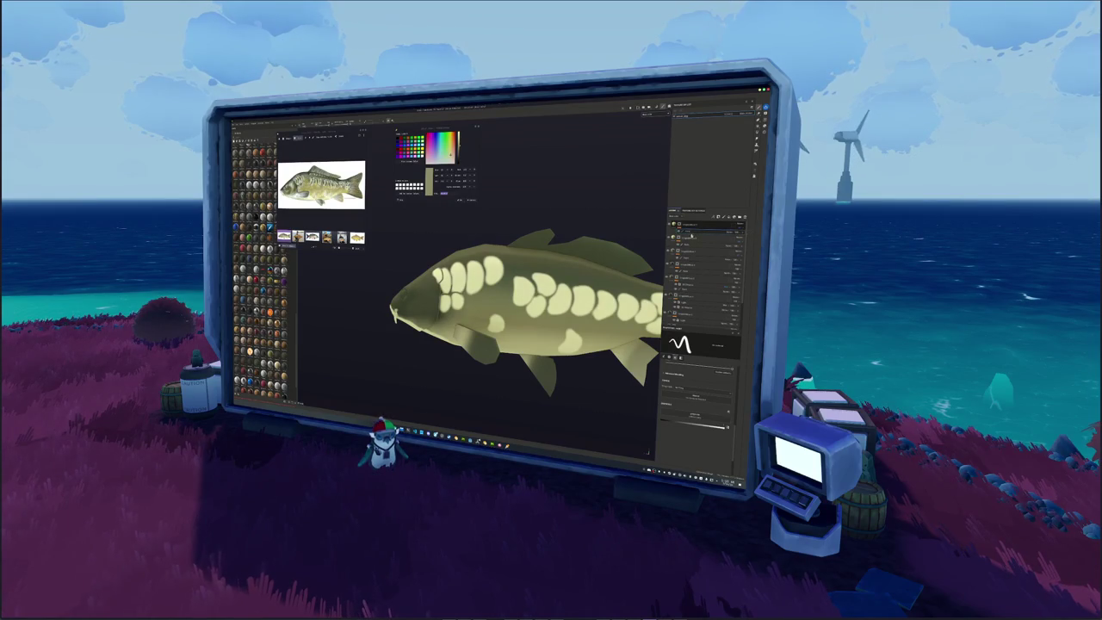
scroll(516, 327, "up", 5)
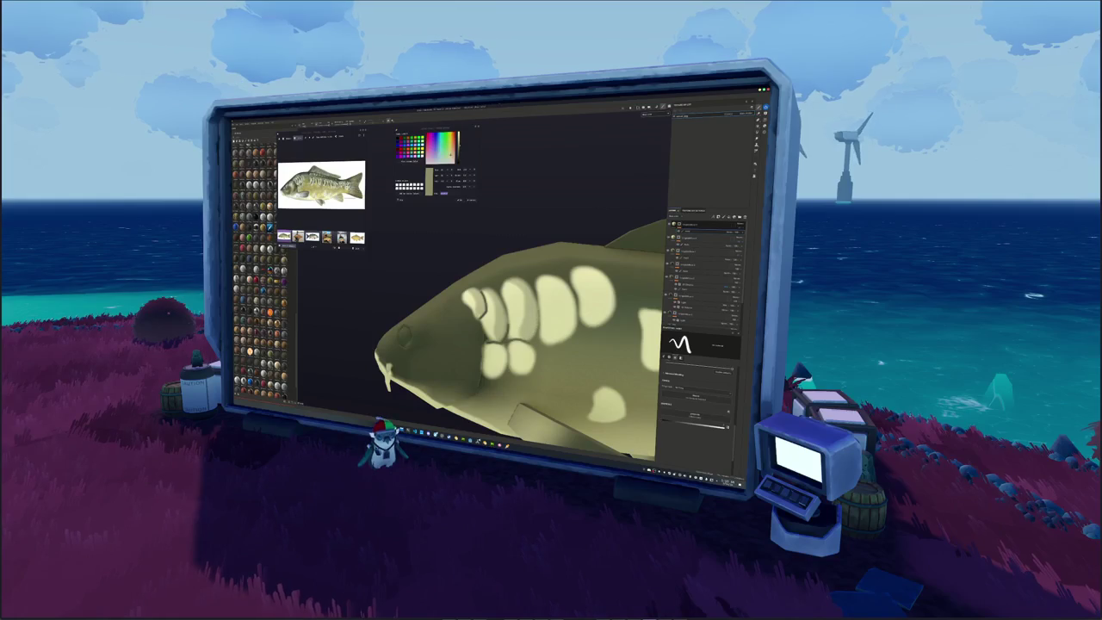
left_click_drag(516, 336, 512, 306, "alt")
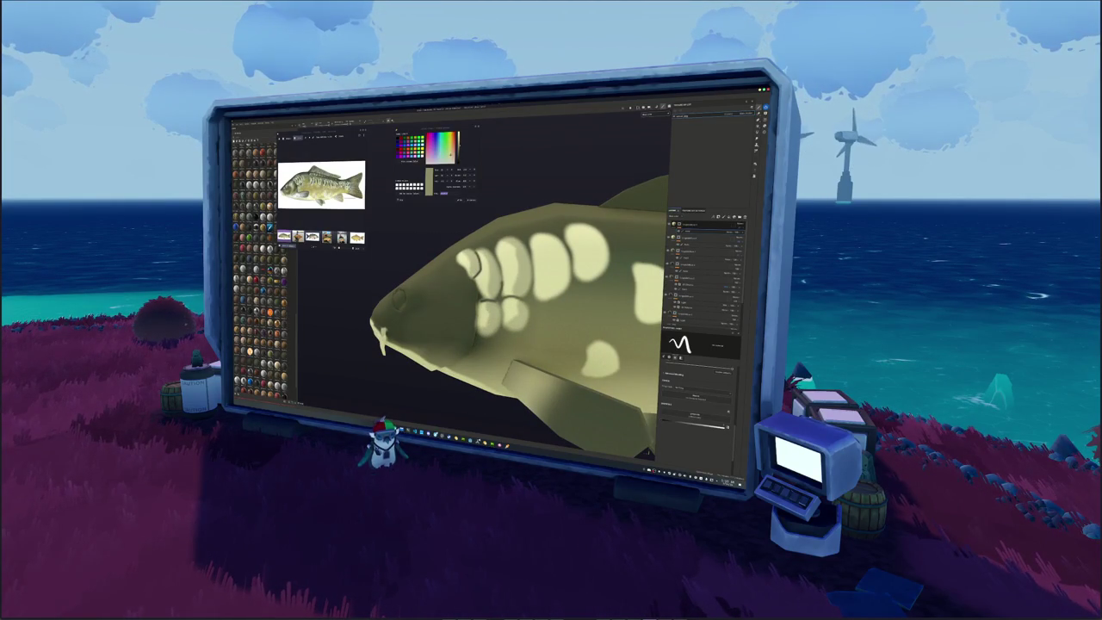
left_click_drag(647, 451, 650, 449, "alt")
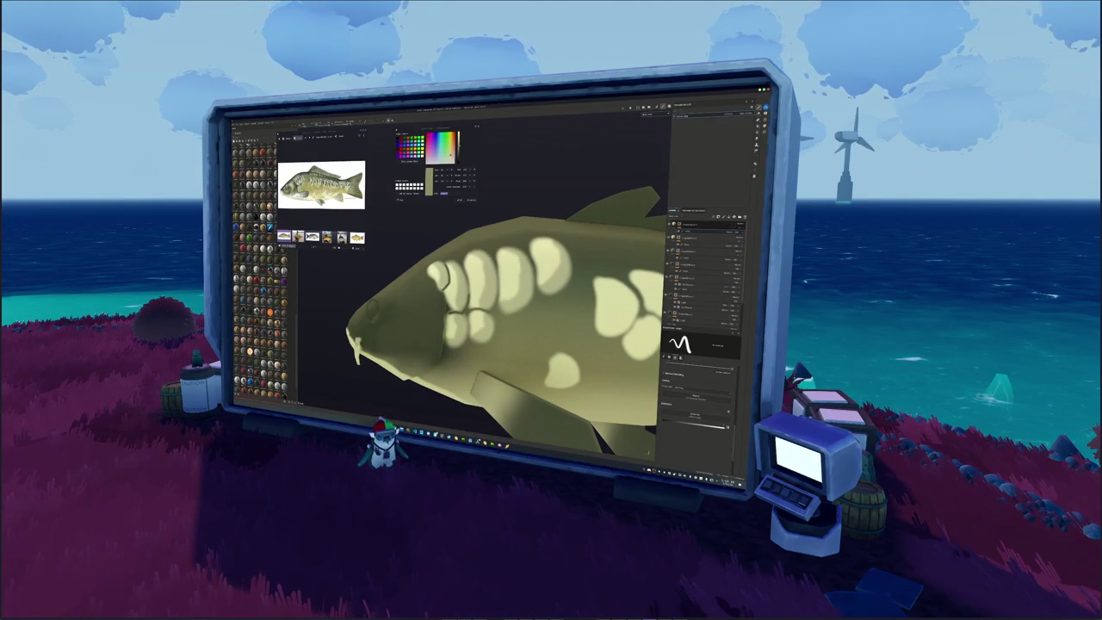
left_click_drag(647, 450, 649, 448, "alt")
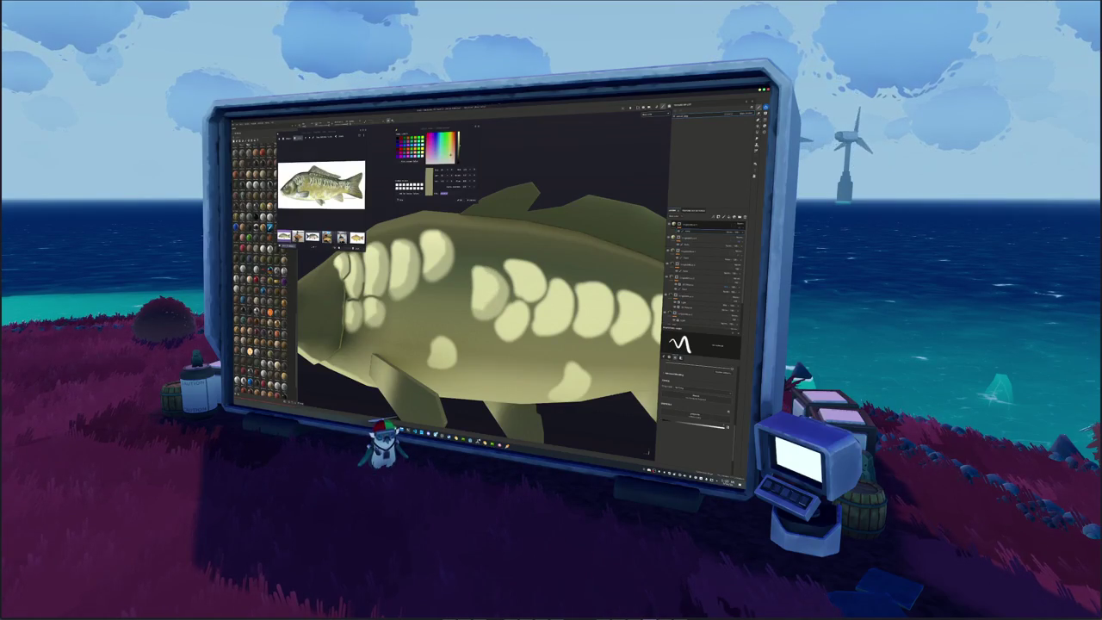
left_click_drag(648, 450, 649, 449)
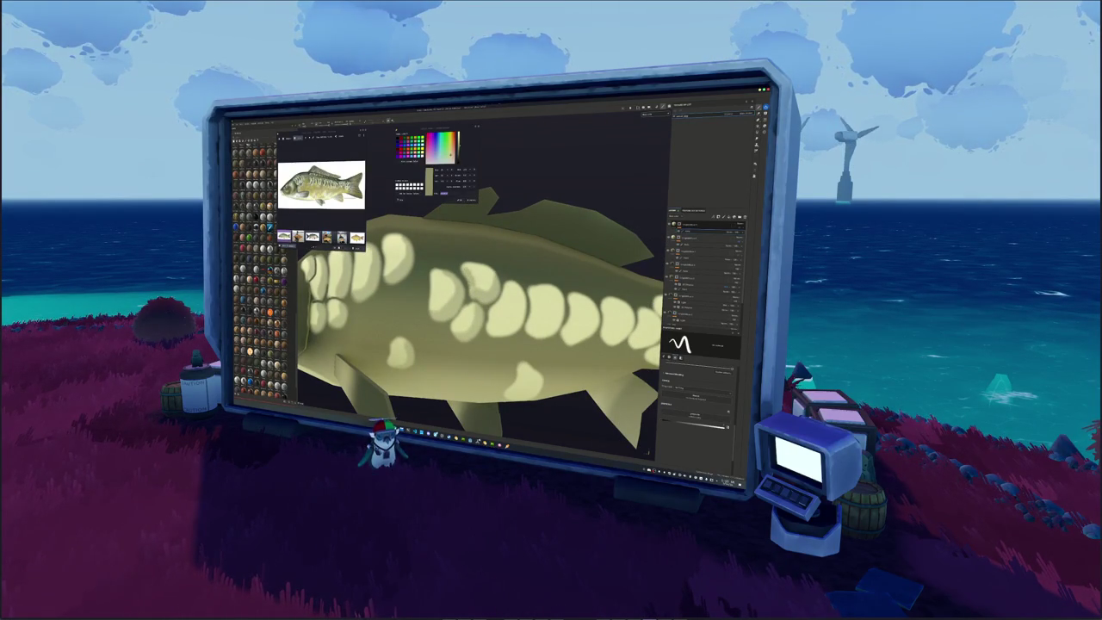
left_click_drag(649, 448, 648, 448)
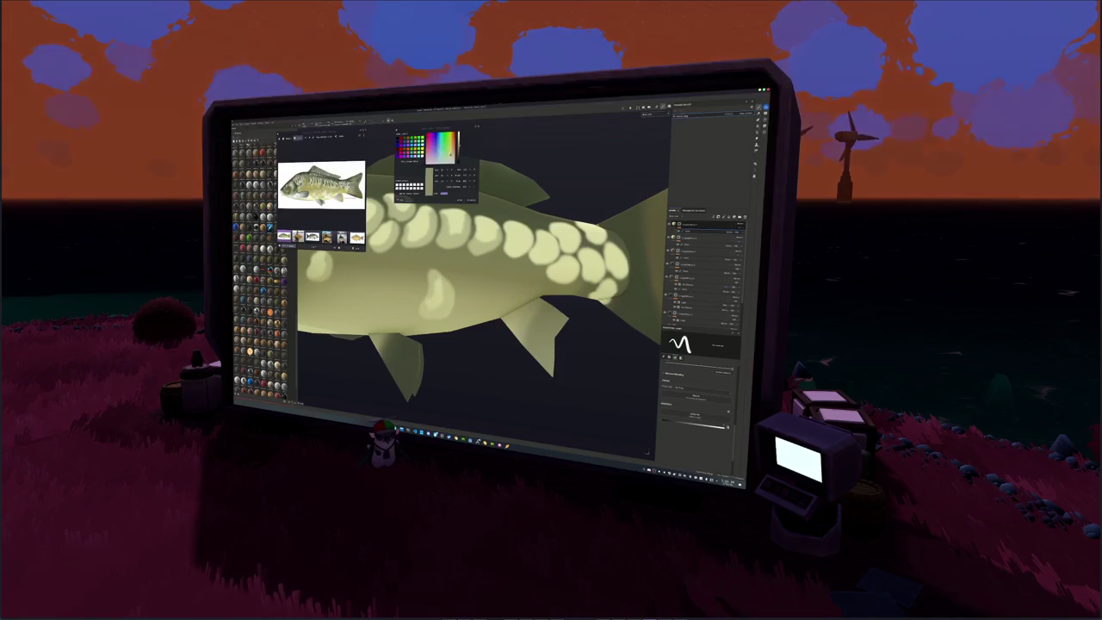
left_click_drag(647, 449, 648, 448, "alt")
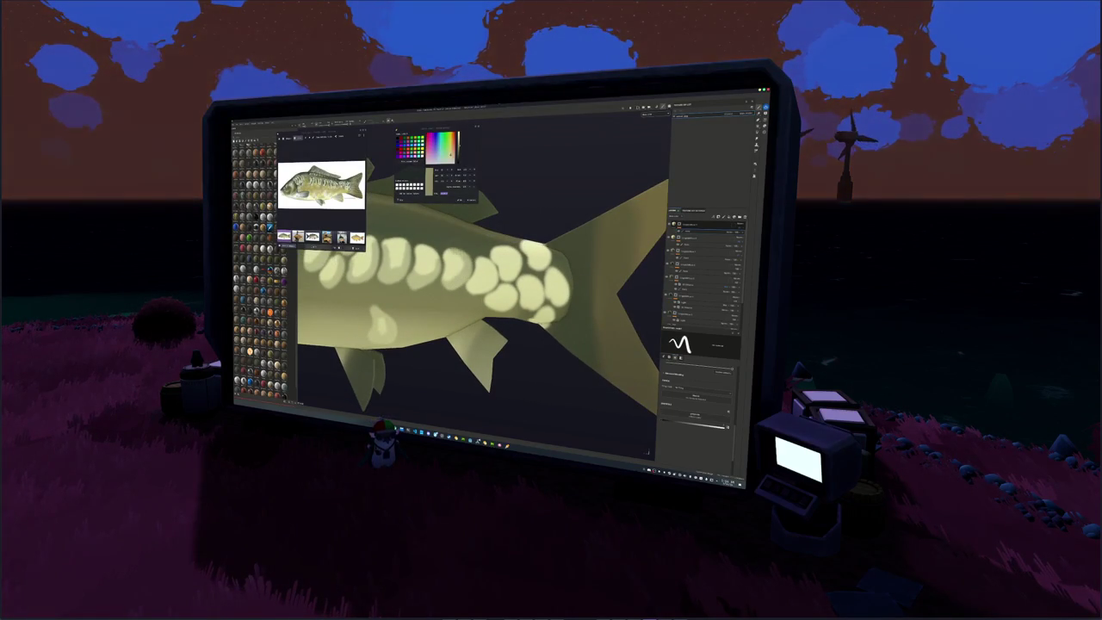
left_click_drag(647, 449, 648, 448, "alt")
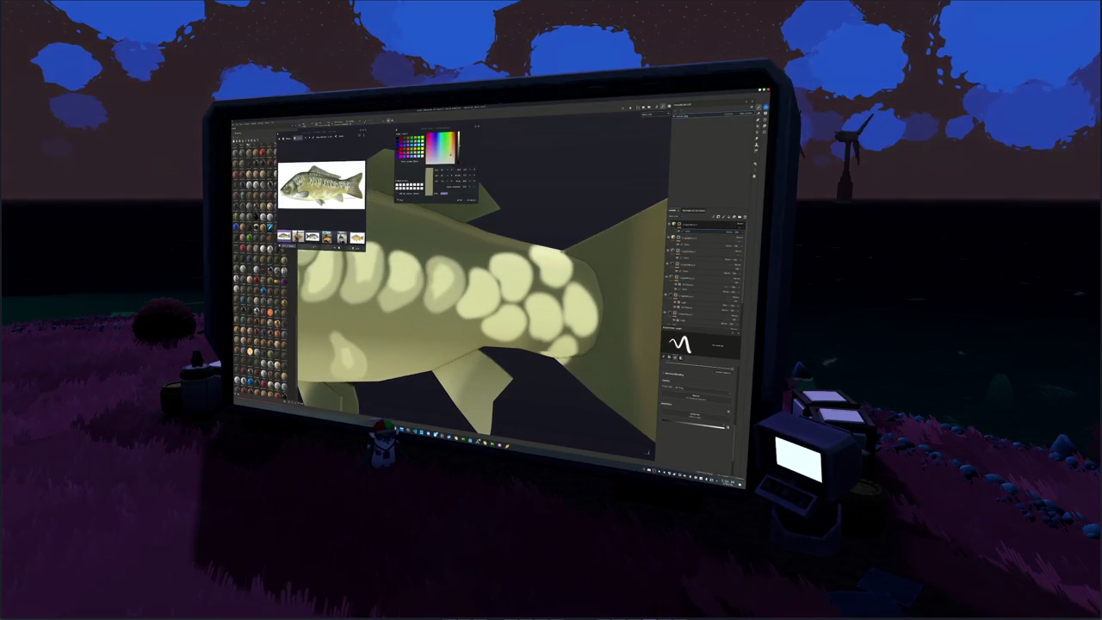
left_click_drag(648, 448, 647, 448, "alt")
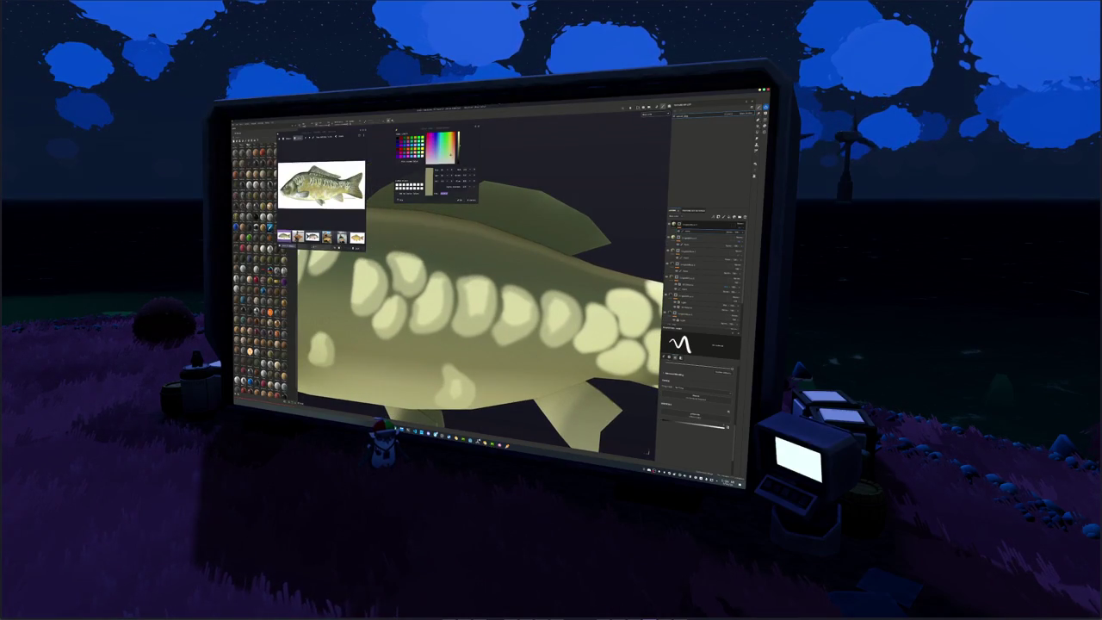
key("f")
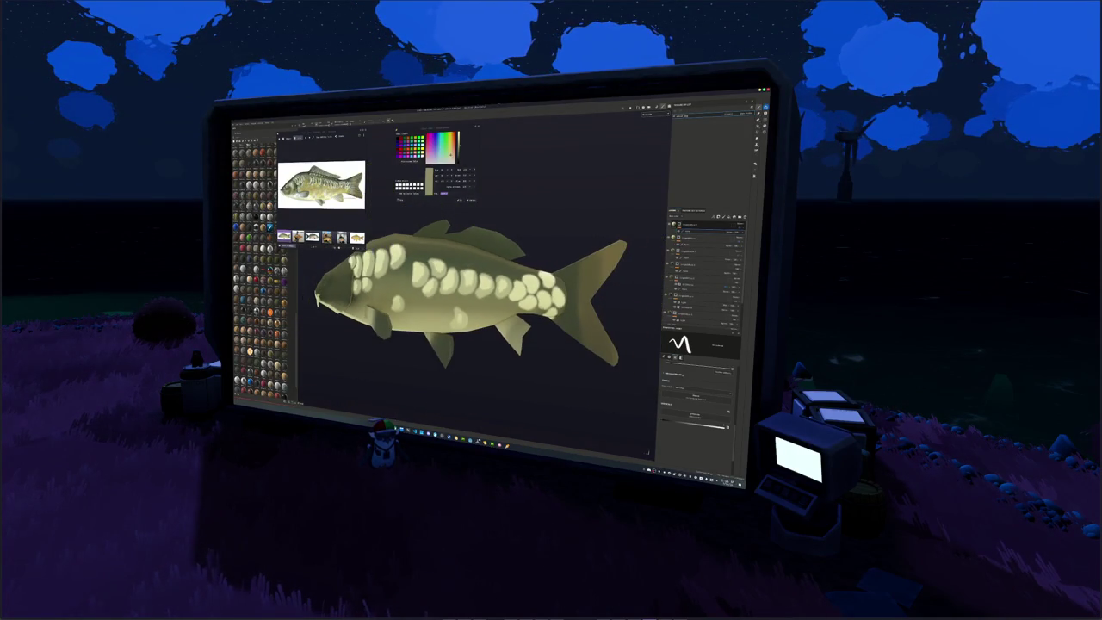
scroll(647, 448, "up", 1)
scroll(648, 449, "up", 2)
scroll(648, 449, "up", 2)
scroll(647, 449, "up", 2)
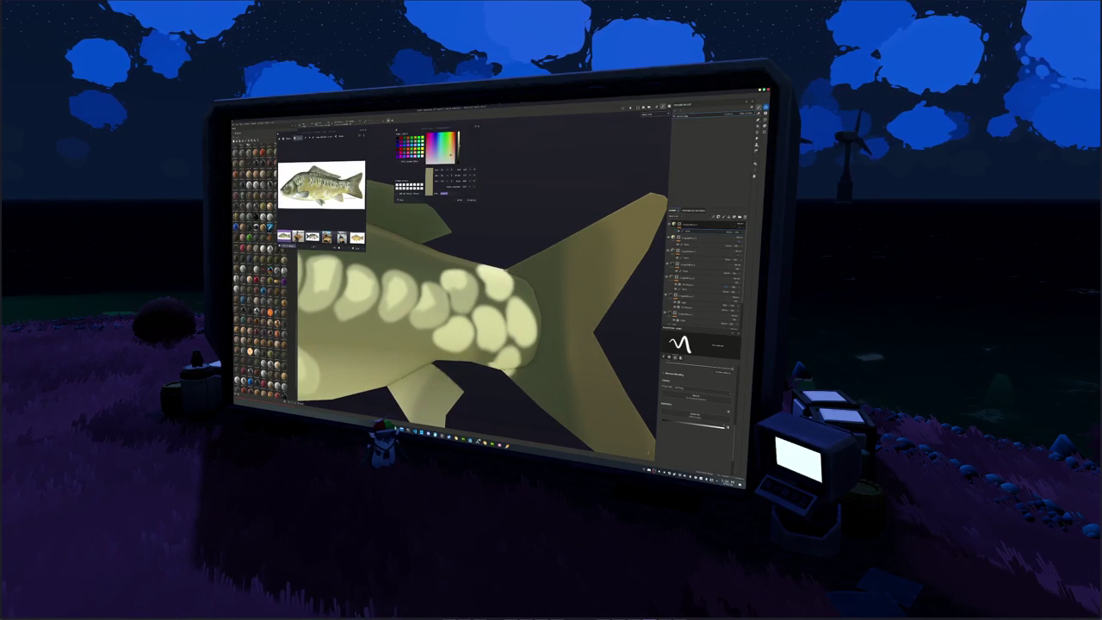
left_click_drag(457, 347, 462, 342, "alt")
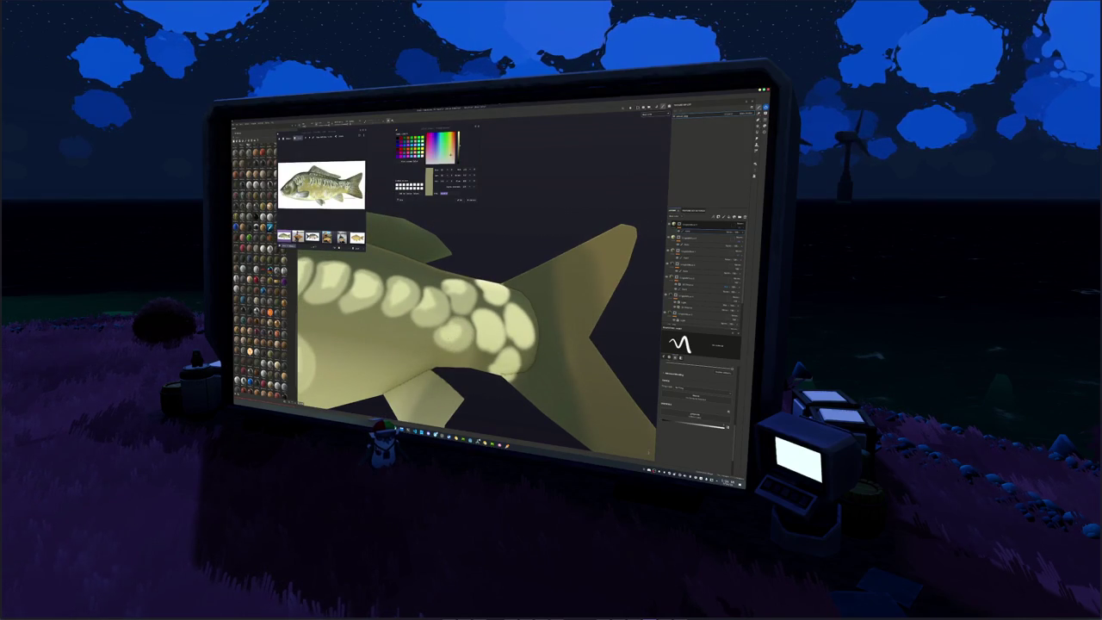
left_click_drag(462, 343, 449, 338, "alt")
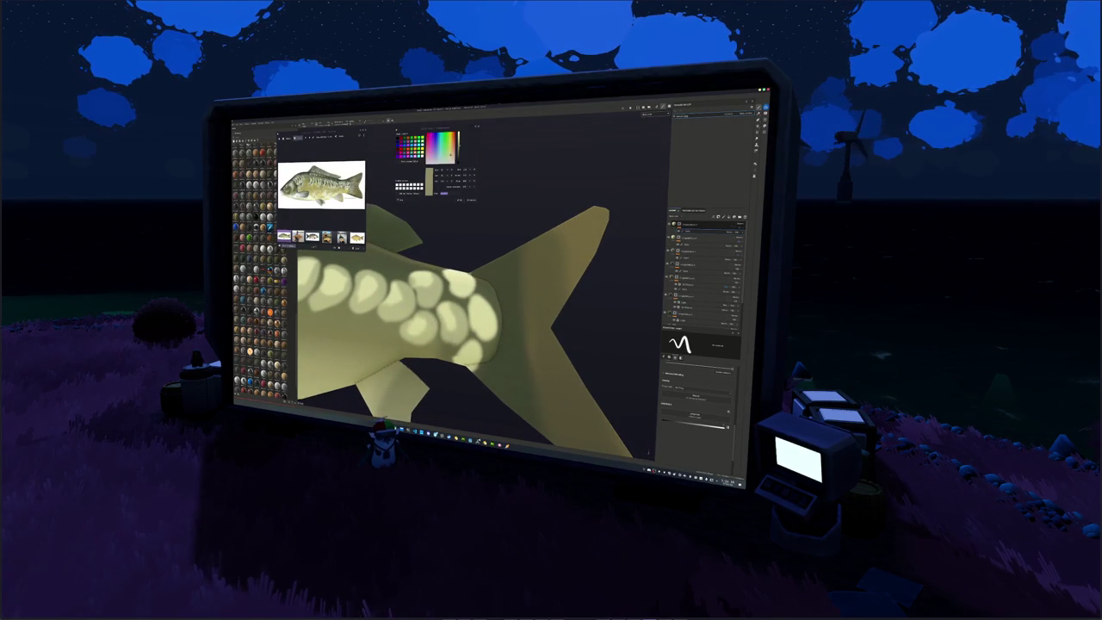
left_click_drag(450, 337, 414, 334, "alt")
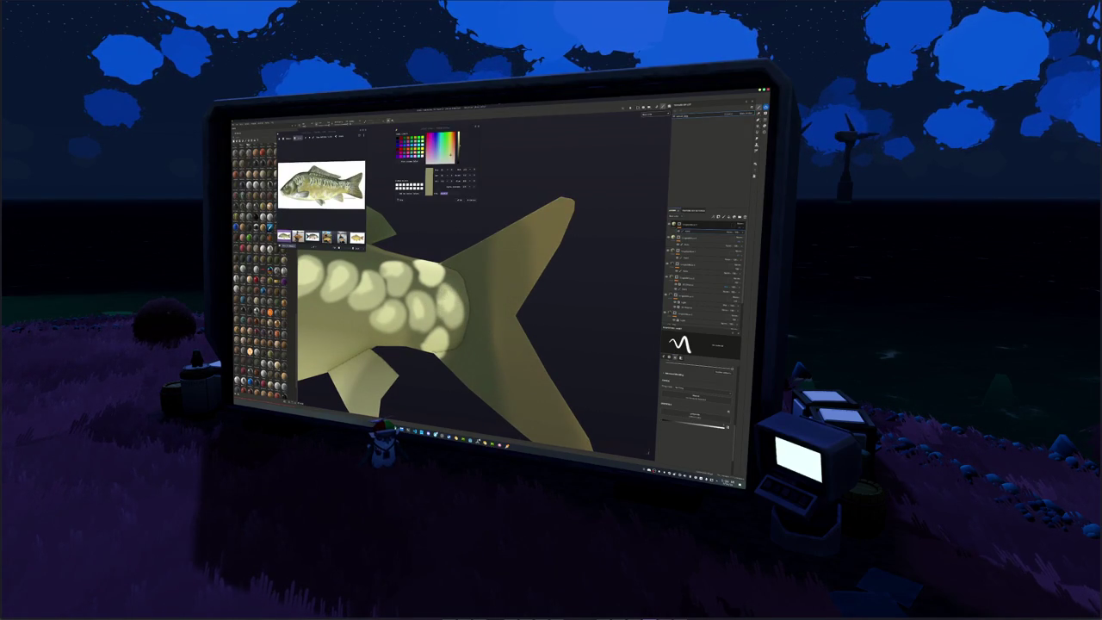
left_click_drag(413, 334, 443, 286, "alt")
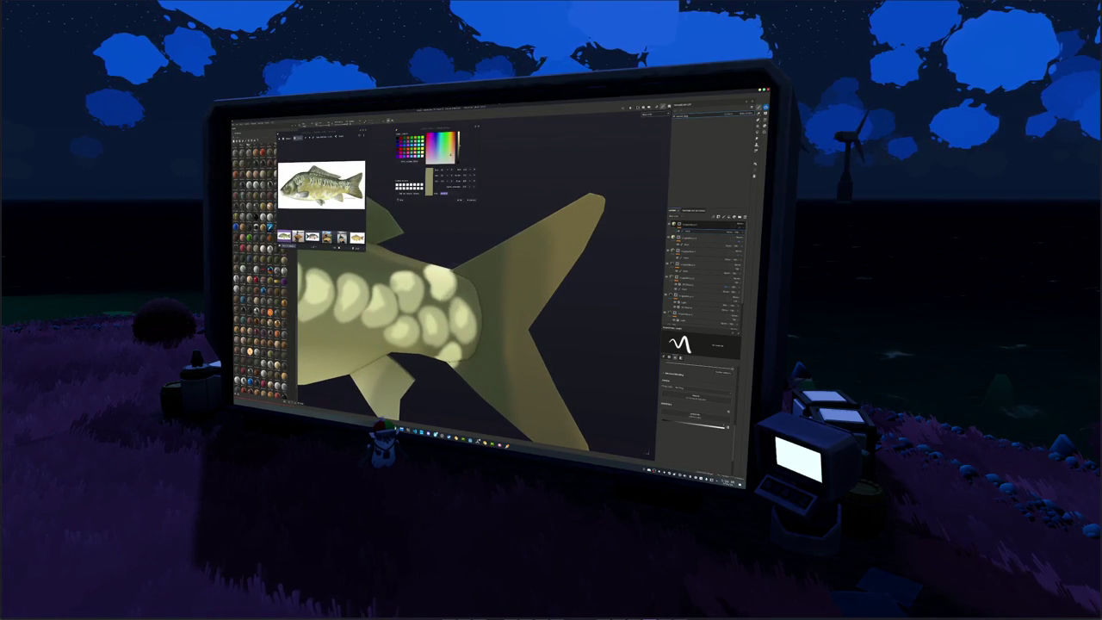
left_click_drag(443, 286, 454, 315, "alt")
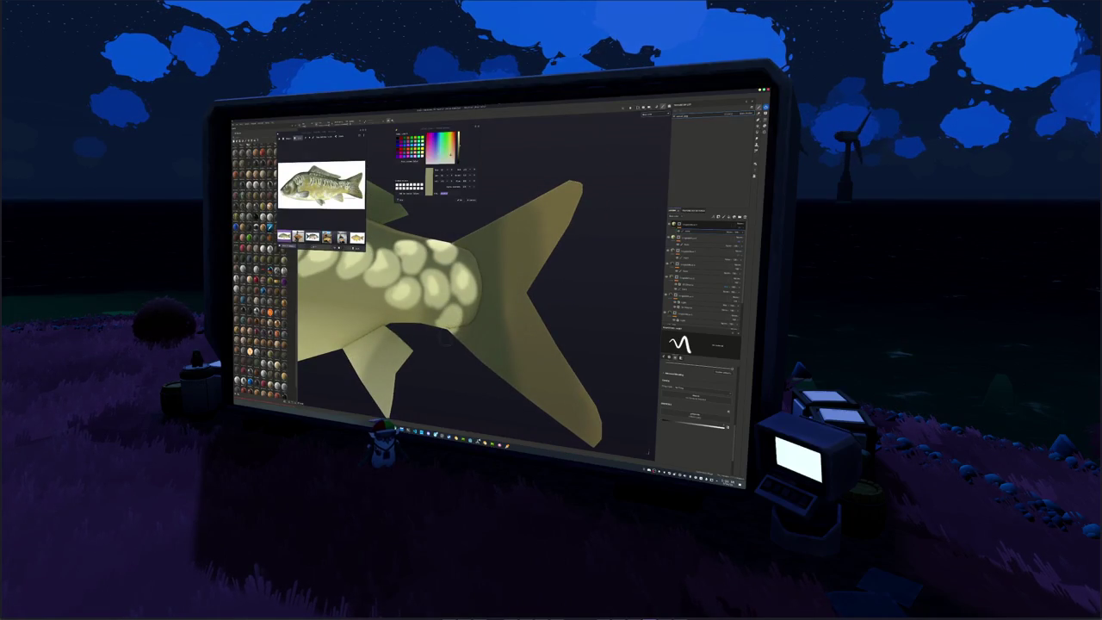
key("f")
scroll(482, 301, "up", 2)
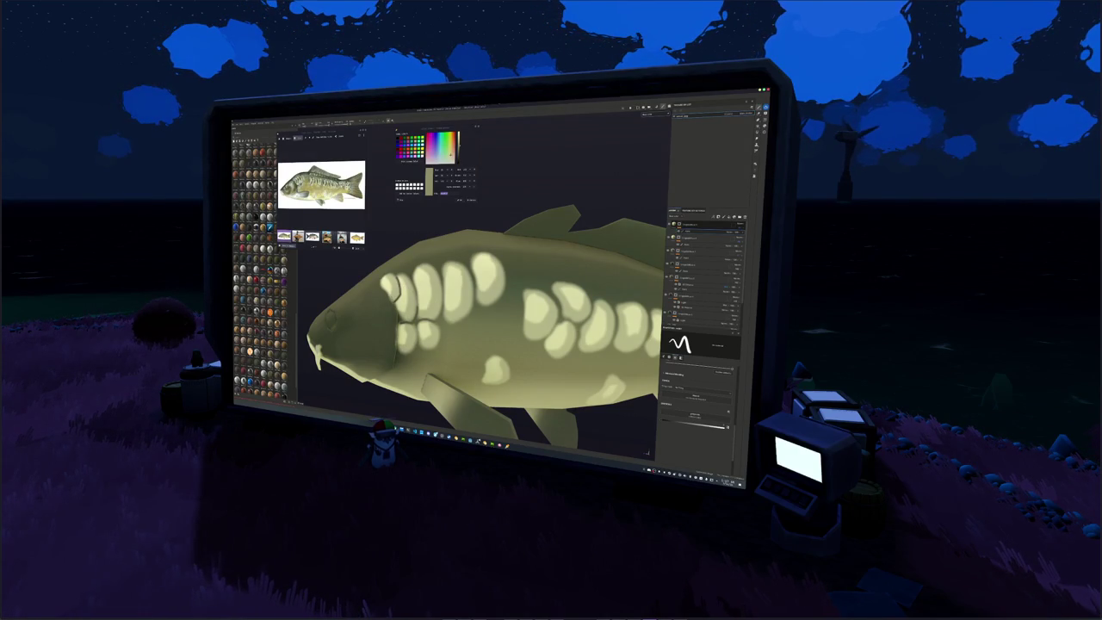
Drag a lower layer up to the top of the layer stack.
scroll(482, 327, "down", 5)
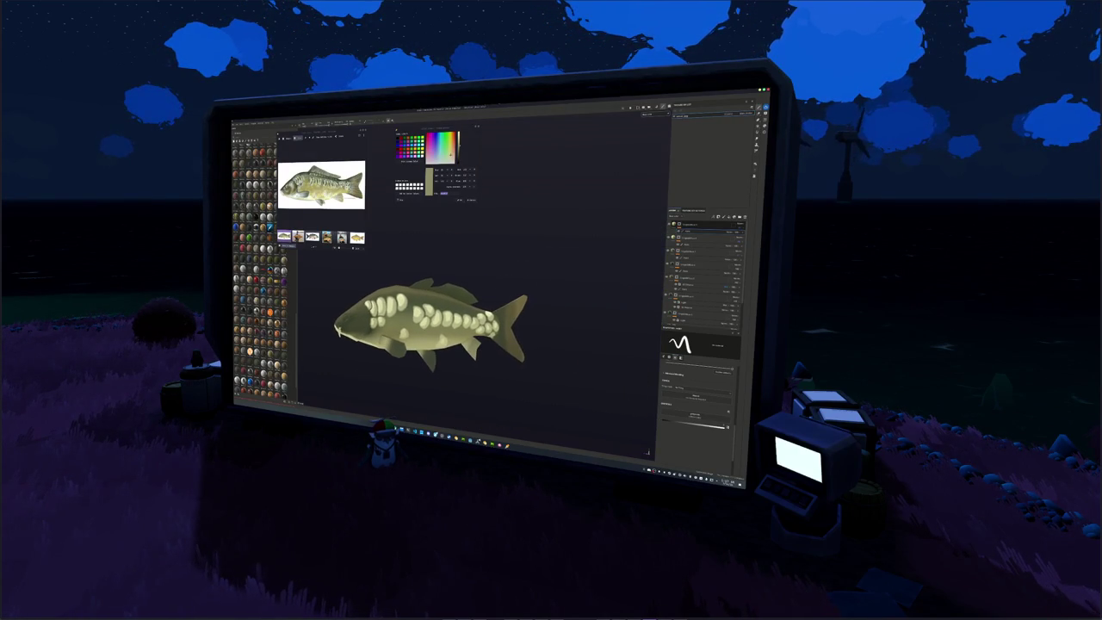
left_click(702, 306)
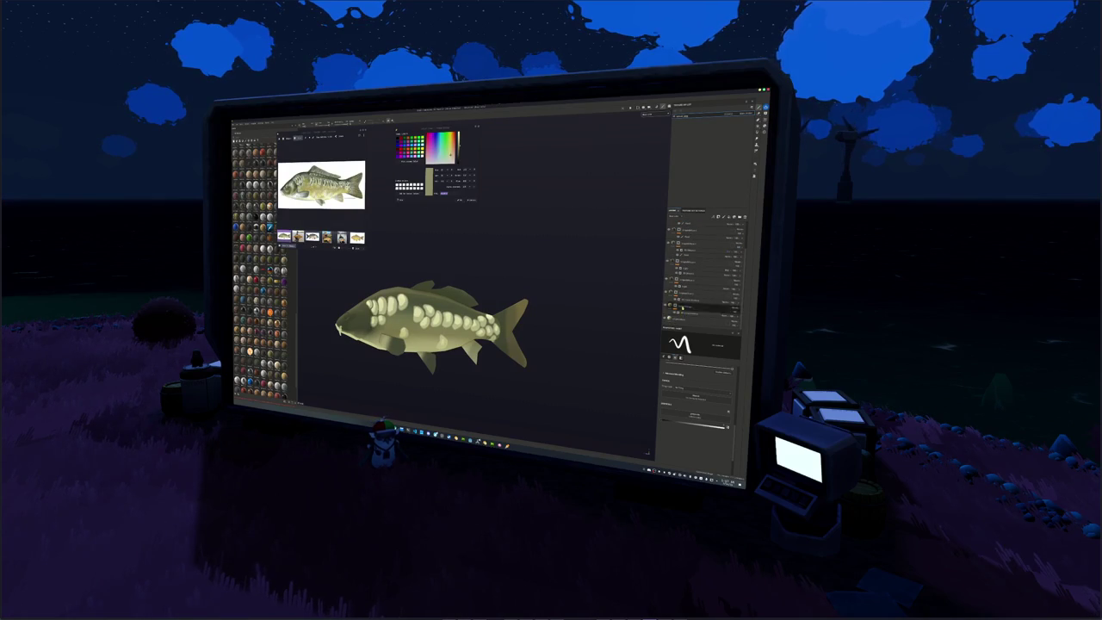
left_click(687, 282)
left_click_drag(687, 281, 691, 223)
Add a new paint layer near the top of the layer stack.
left_click(692, 224)
right_click(685, 225)
left_click(697, 263)
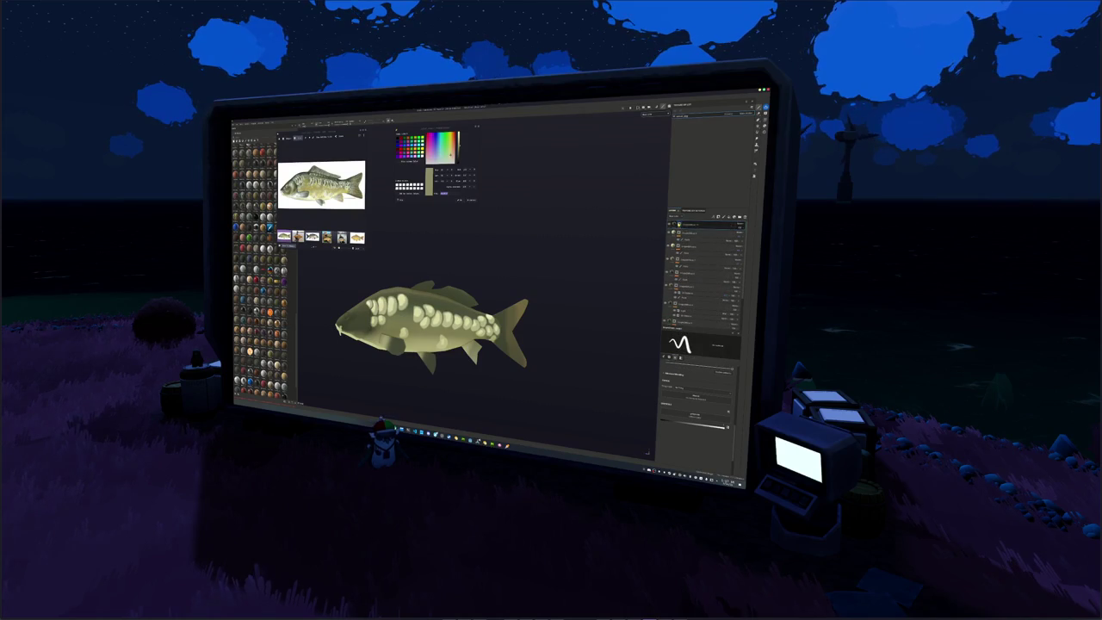
scroll(478, 348, "up", 2)
scroll(478, 347, "up", 2)
scroll(479, 348, "up", 2)
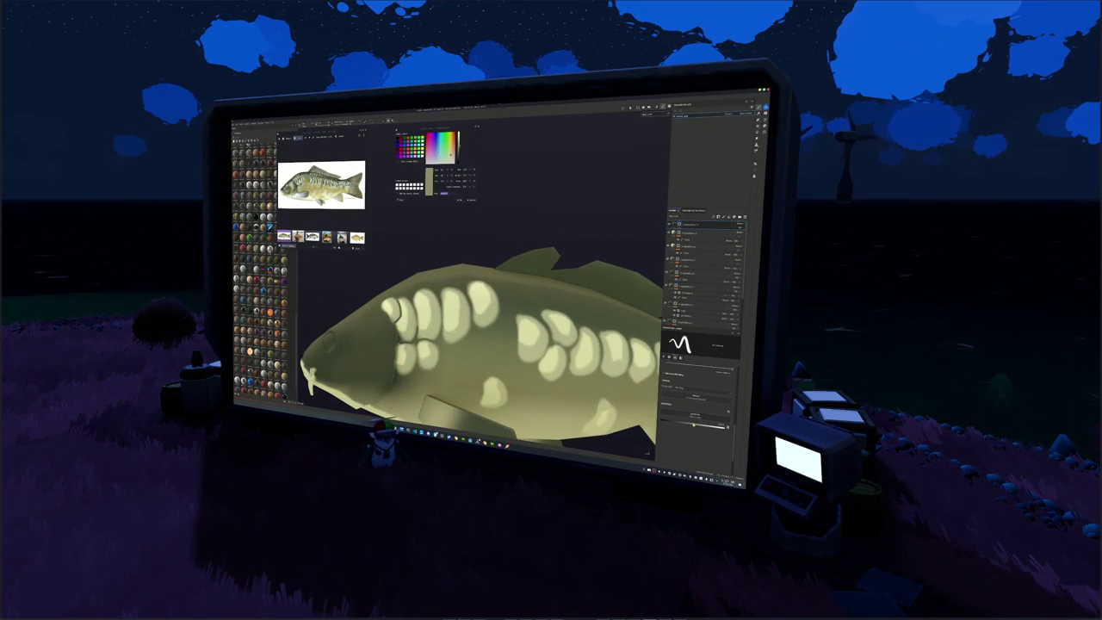
scroll(478, 347, "up", 2)
scroll(479, 348, "up", 2)
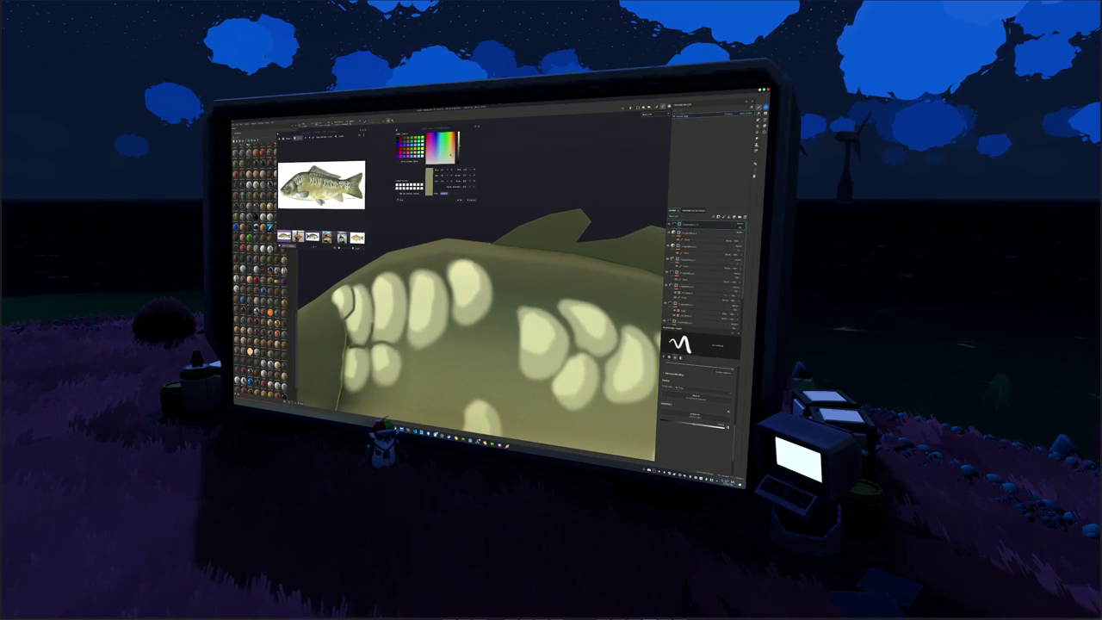
scroll(479, 348, "down", 3)
scroll(479, 348, "down", 2)
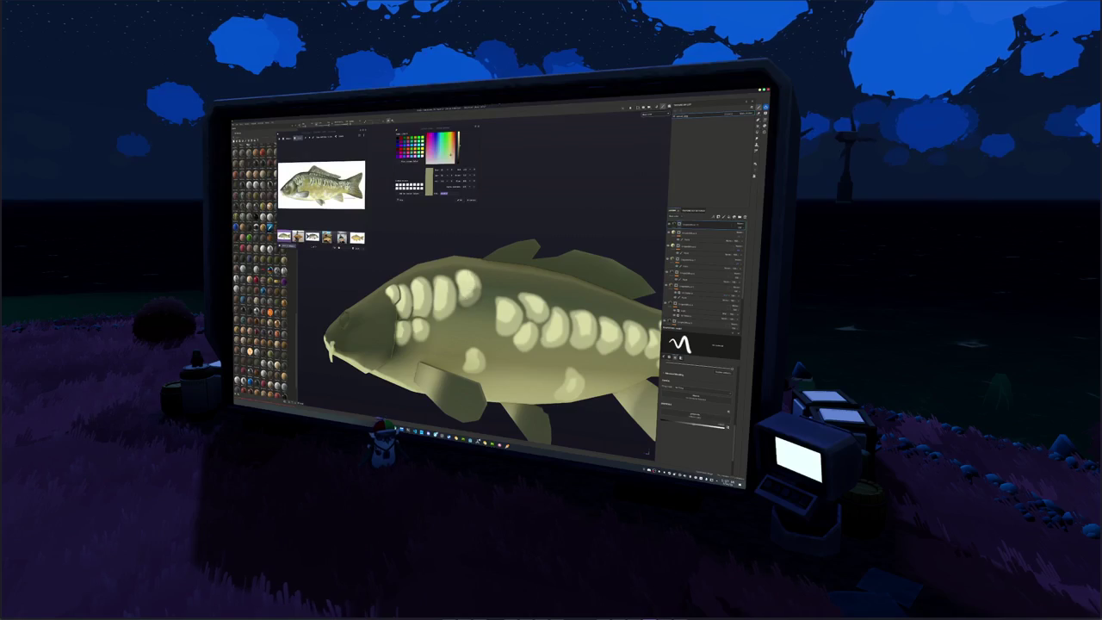
scroll(479, 348, "up", 2)
scroll(479, 348, "up", 2)
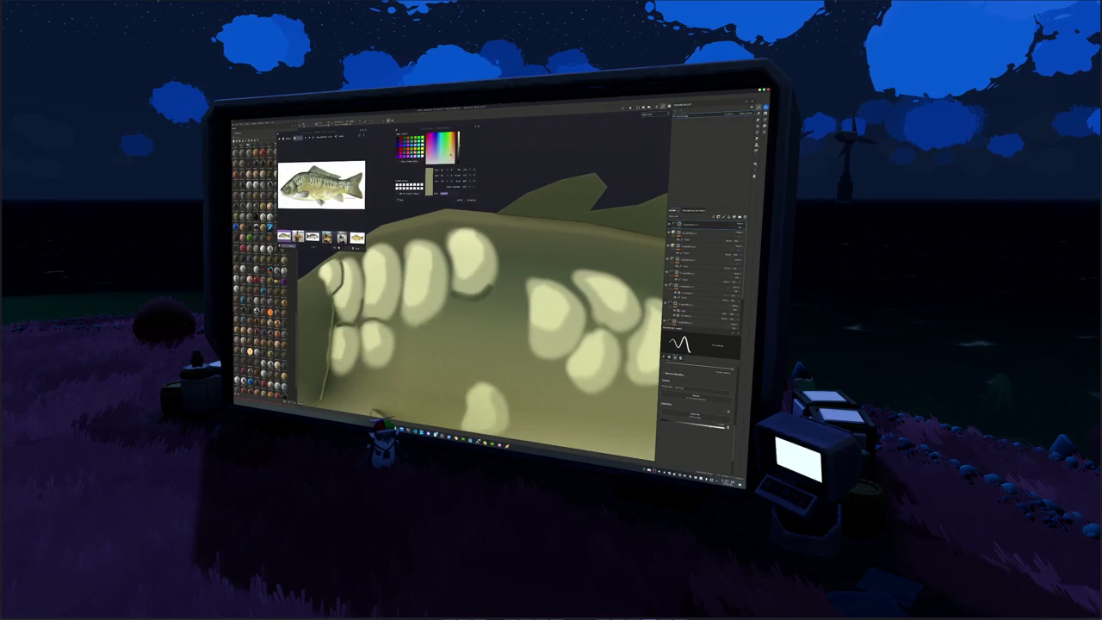
scroll(478, 347, "down", 1)
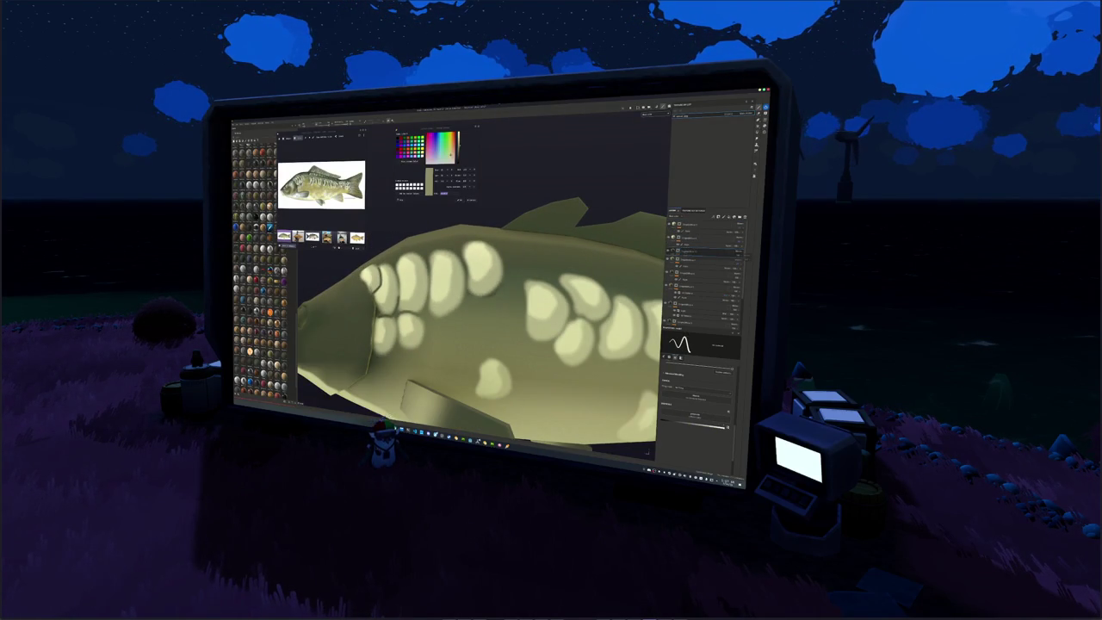
scroll(479, 348, "up", 2)
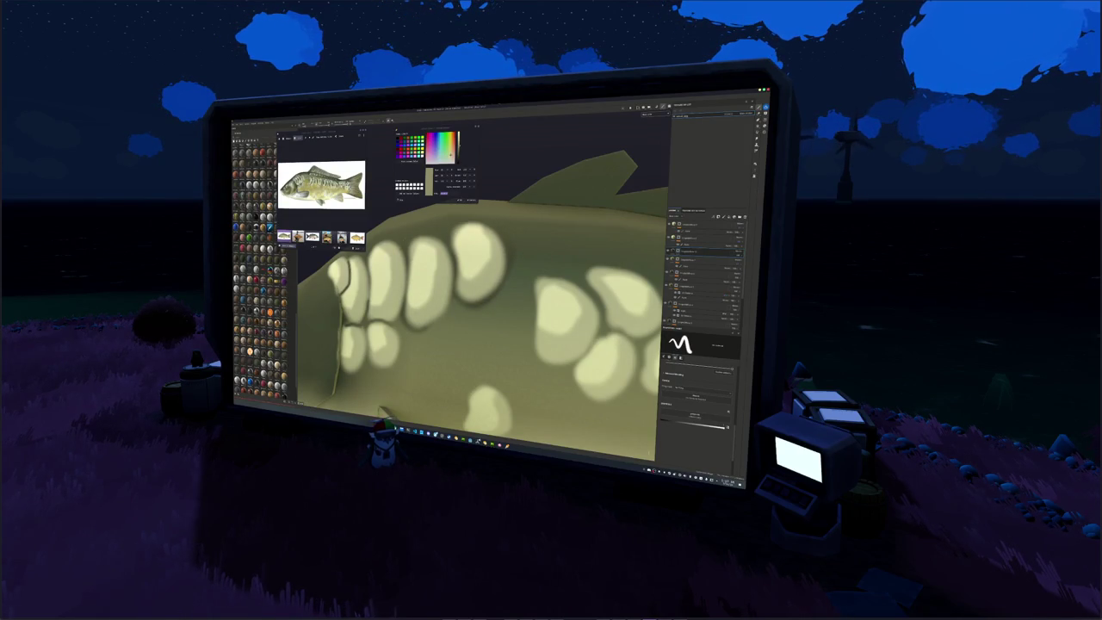
left_click_drag(385, 324, 517, 335, "alt")
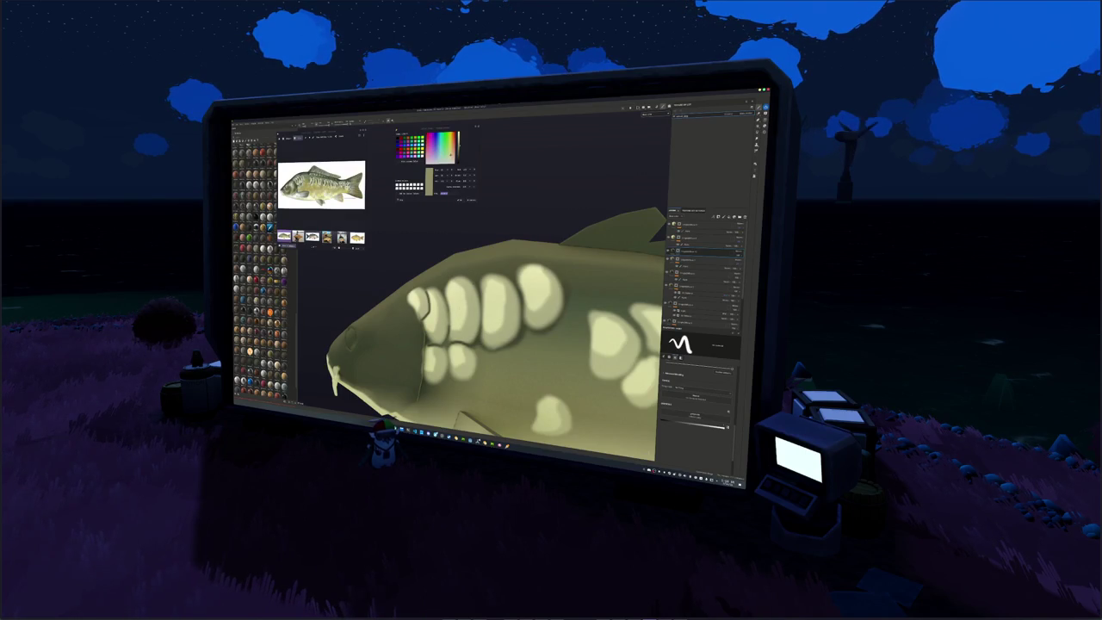
left_click_drag(516, 335, 568, 340, "alt")
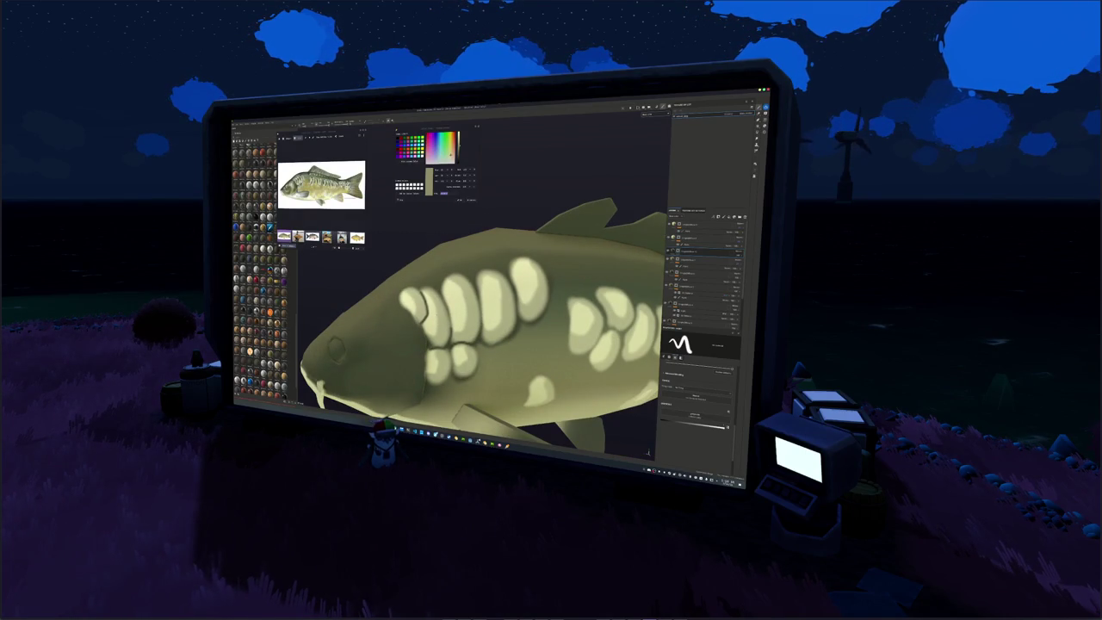
scroll(482, 310, "up", 3)
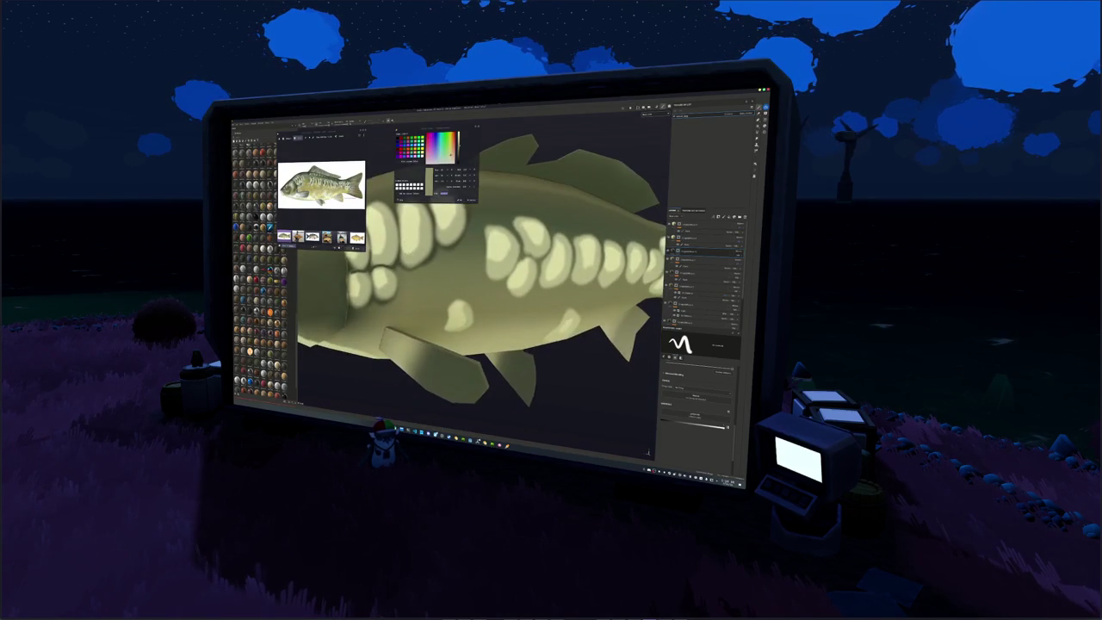
scroll(482, 310, "up", 2)
scroll(482, 310, "up", 3)
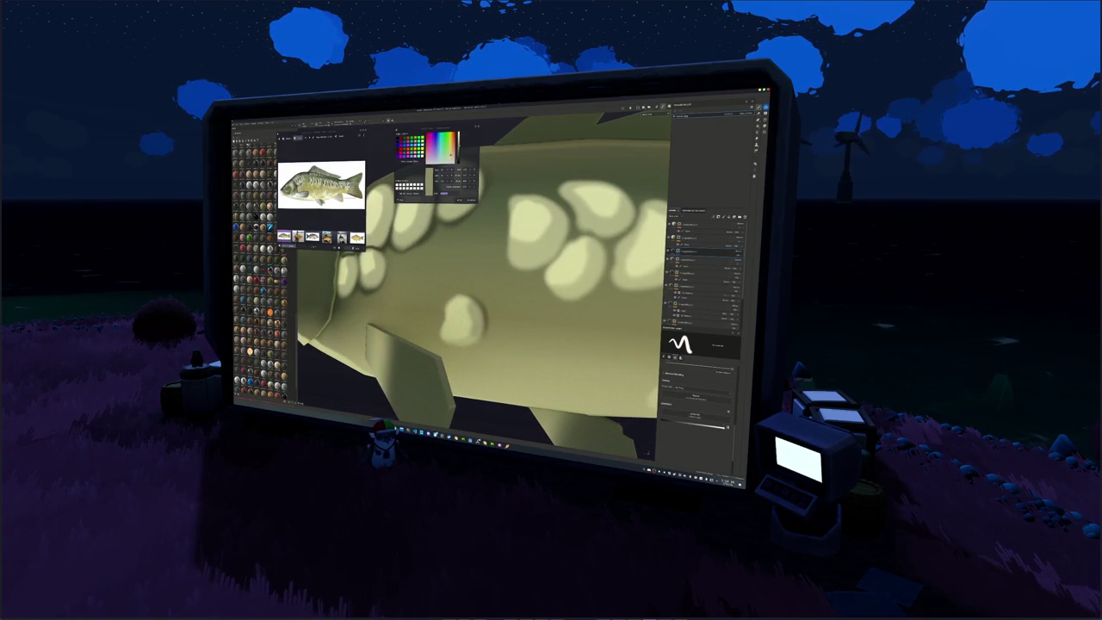
left_click_drag(469, 342, 470, 344, "alt")
scroll(478, 294, "down", 3)
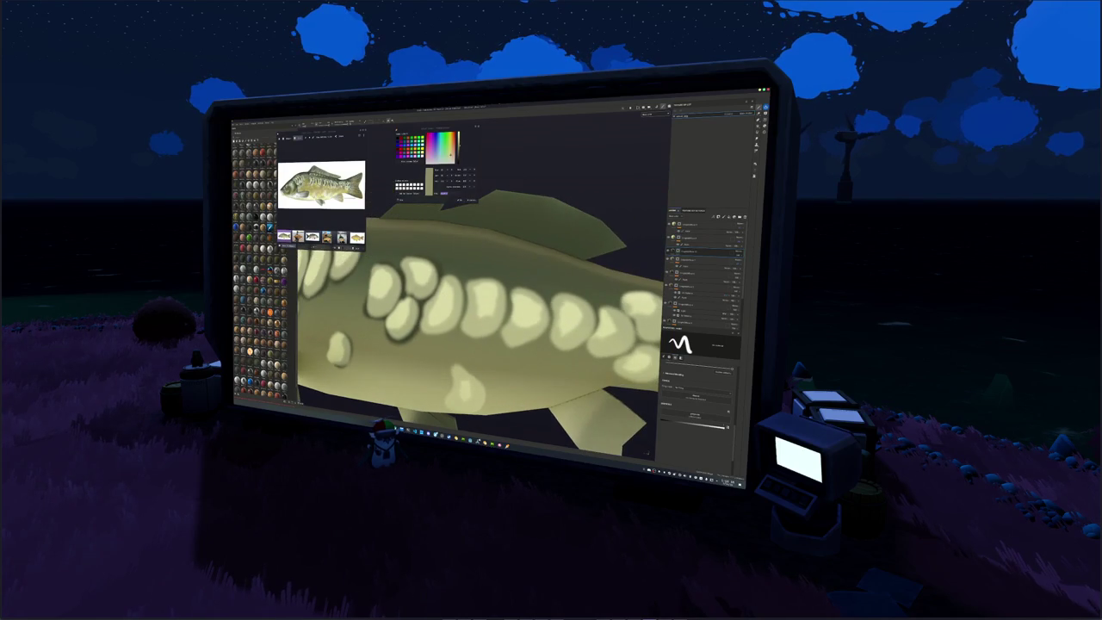
Paint dark outline strokes around and between the central pale spots, then frame the whole fish.
mouse_move(463, 319)
left_mouse_down()
mouse_move(443, 332)
mouse_move(466, 305)
mouse_move(446, 272)
left_mouse_up()
left_click_drag(453, 339, 416, 327)
mouse_move(456, 288)
left_mouse_down()
mouse_move(440, 318)
mouse_move(408, 332)
left_mouse_up()
mouse_move(488, 287)
left_mouse_down()
mouse_move(488, 310)
mouse_move(456, 337)
mouse_move(430, 318)
mouse_move(502, 327)
mouse_move(468, 329)
mouse_move(525, 322)
left_mouse_up()
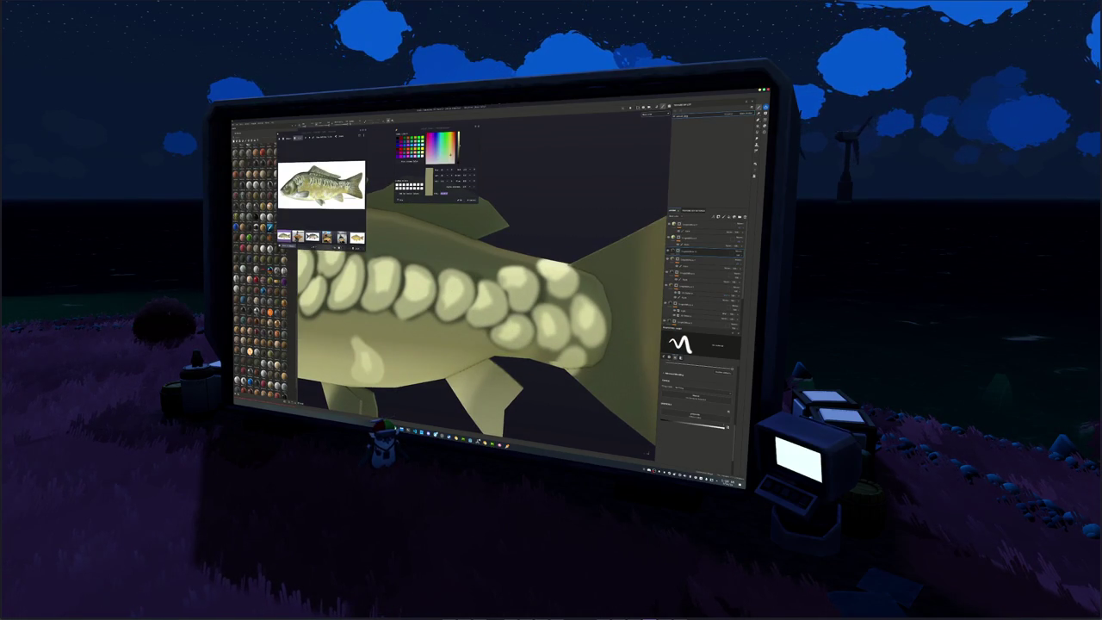
left_click_drag(568, 338, 534, 348)
middle_click_drag(559, 301, 478, 293)
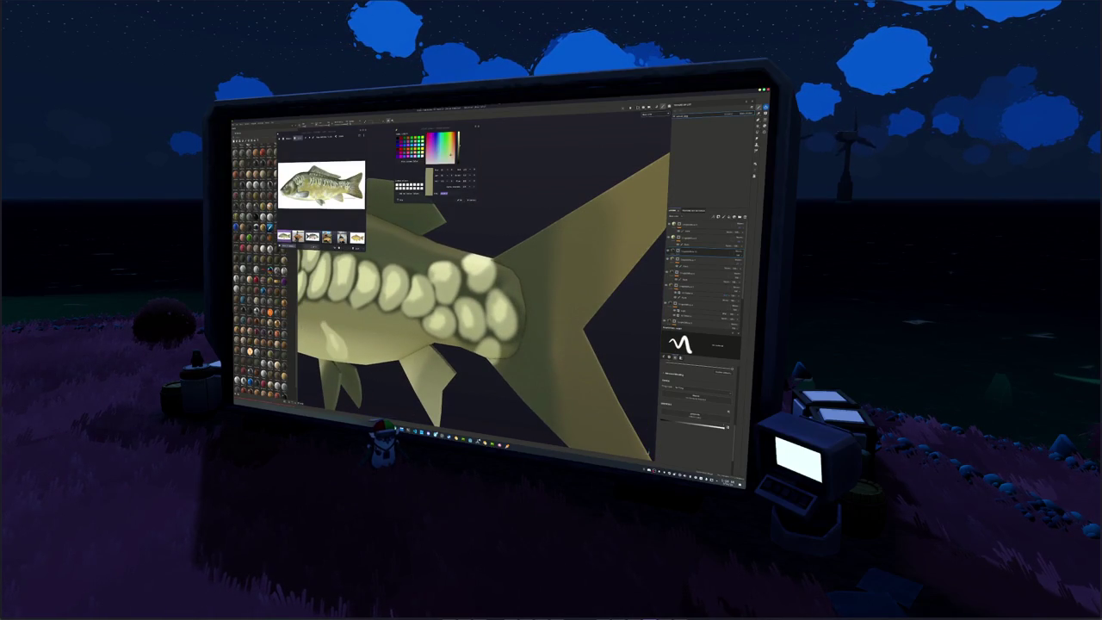
middle_click_drag(516, 301, 482, 318)
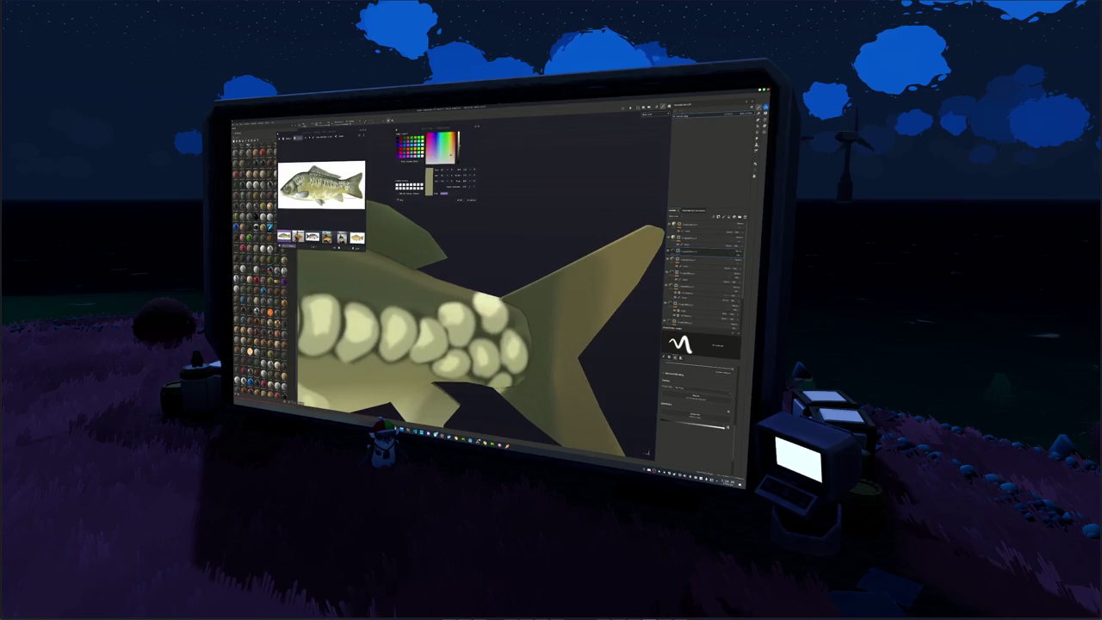
key("f")
scroll(465, 314, "up", 2)
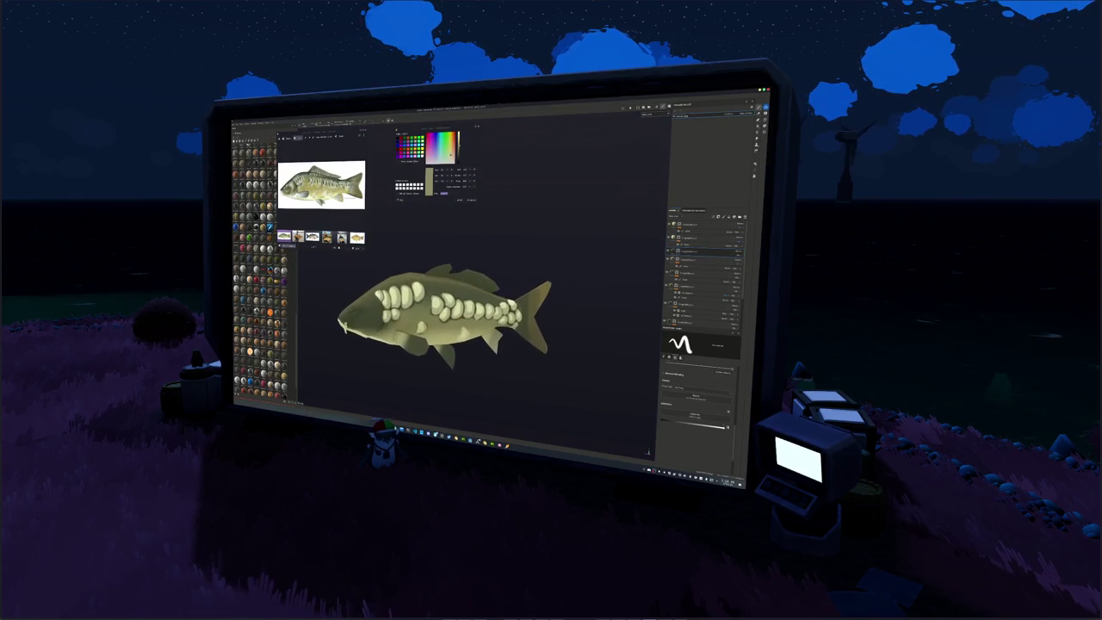
Add a new layer at the top of the layer stack.
scroll(508, 310, "up", 2)
scroll(414, 302, "up", 2)
scroll(413, 301, "up", 1)
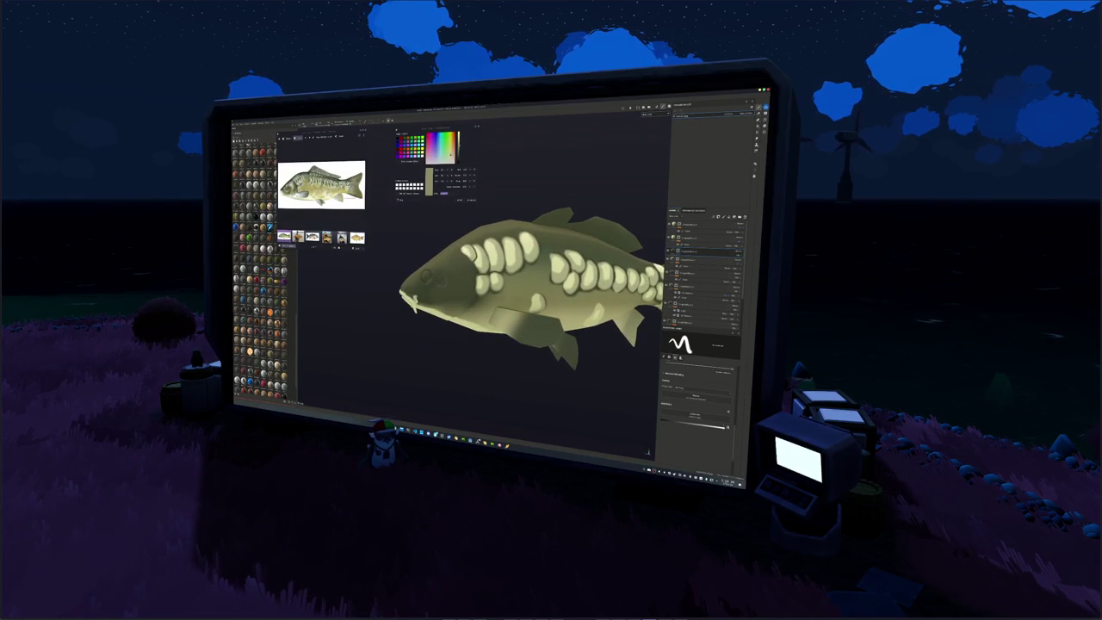
left_click(697, 224)
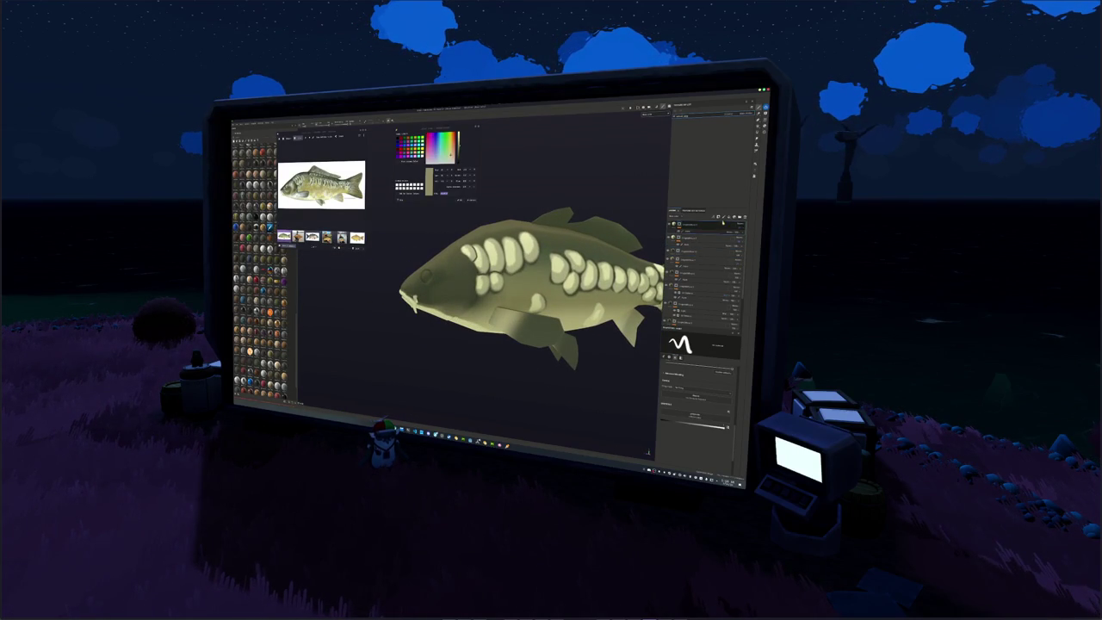
left_click(730, 217)
left_click(736, 226)
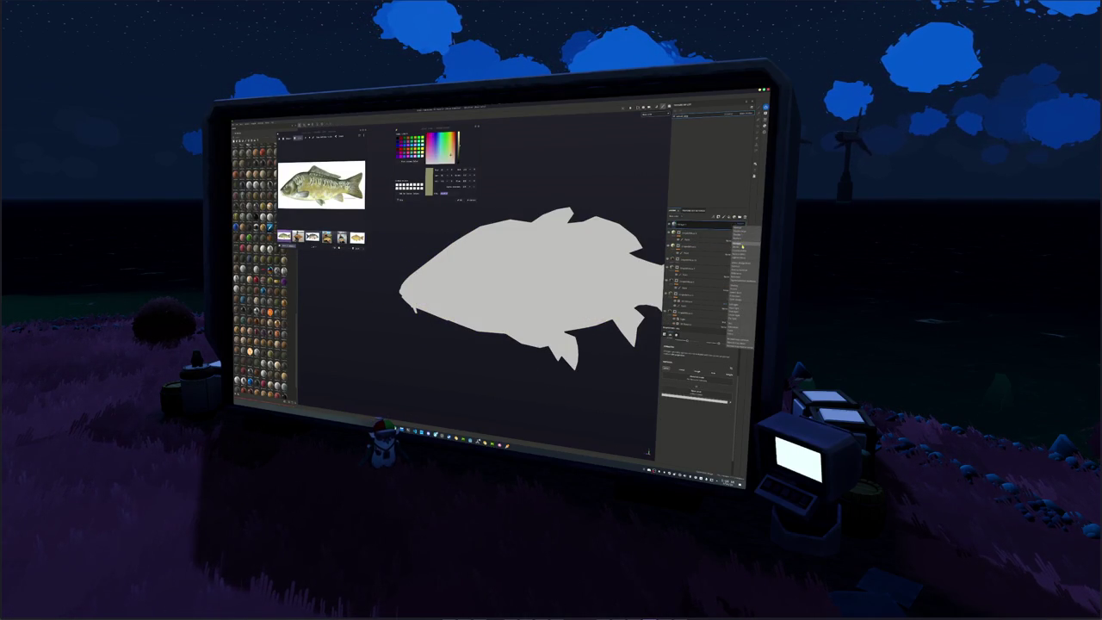
left_click(742, 278)
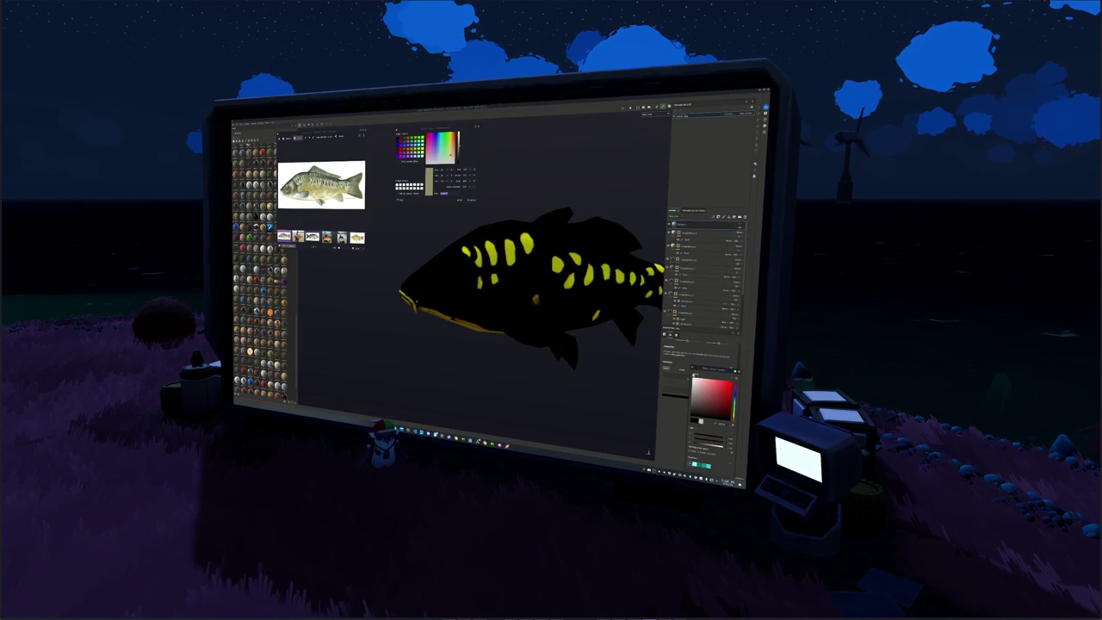
Add a fill to the new layer's mask using a stripes grayscale pattern.
left_click(688, 226)
right_click(680, 226)
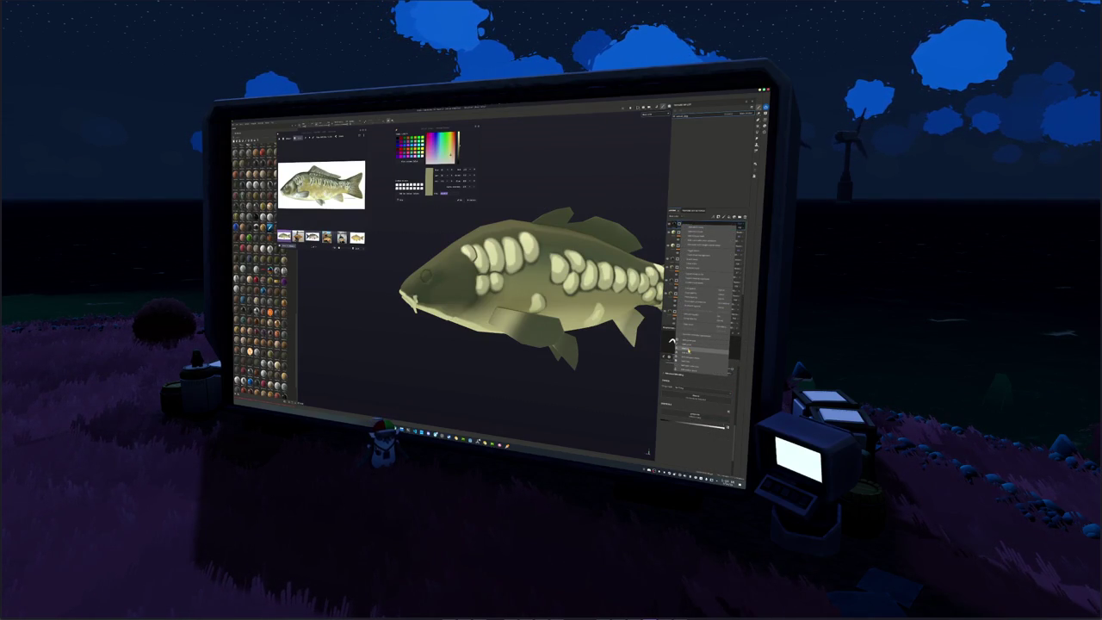
left_click(688, 351)
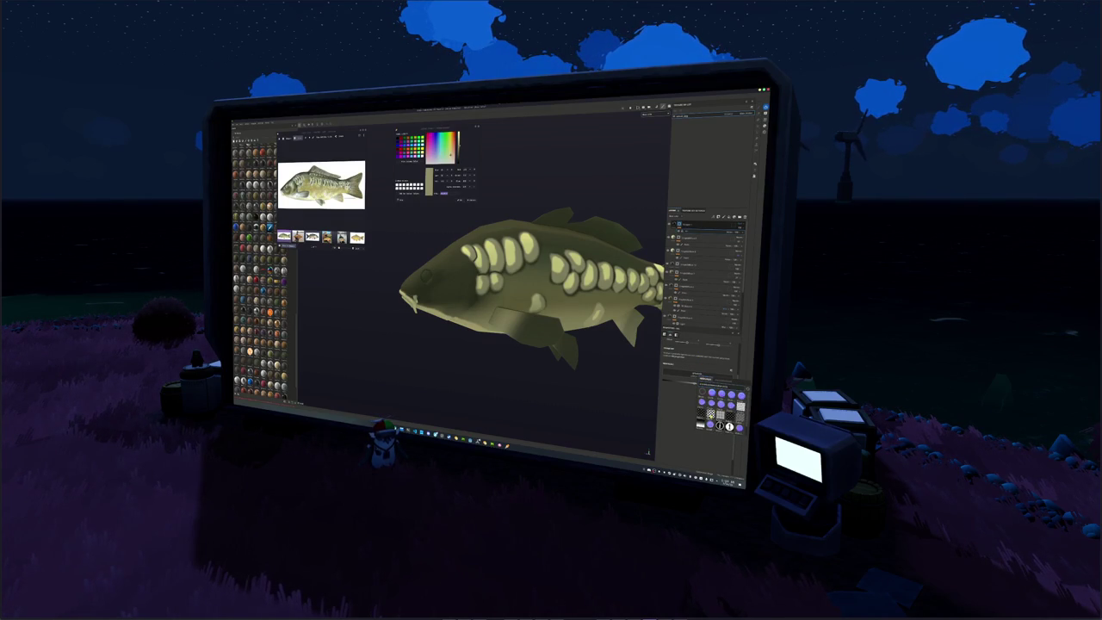
left_click(720, 405)
left_click(695, 353)
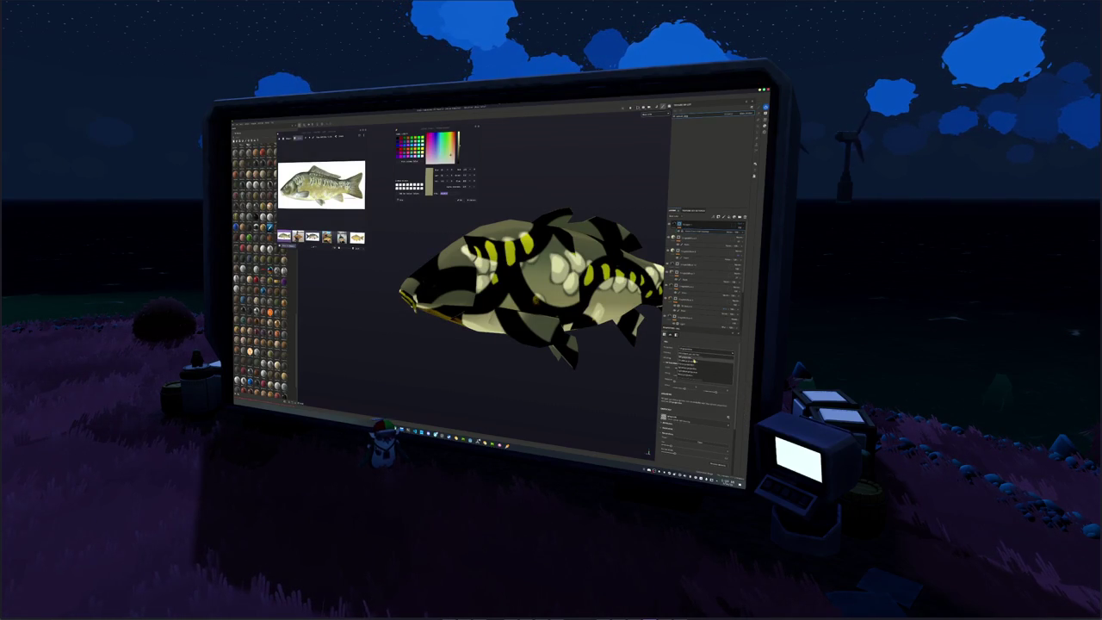
Switch the stripe fill to a box/planar projection and rotate it into a fine diagonal crosshatch.
left_click(693, 364)
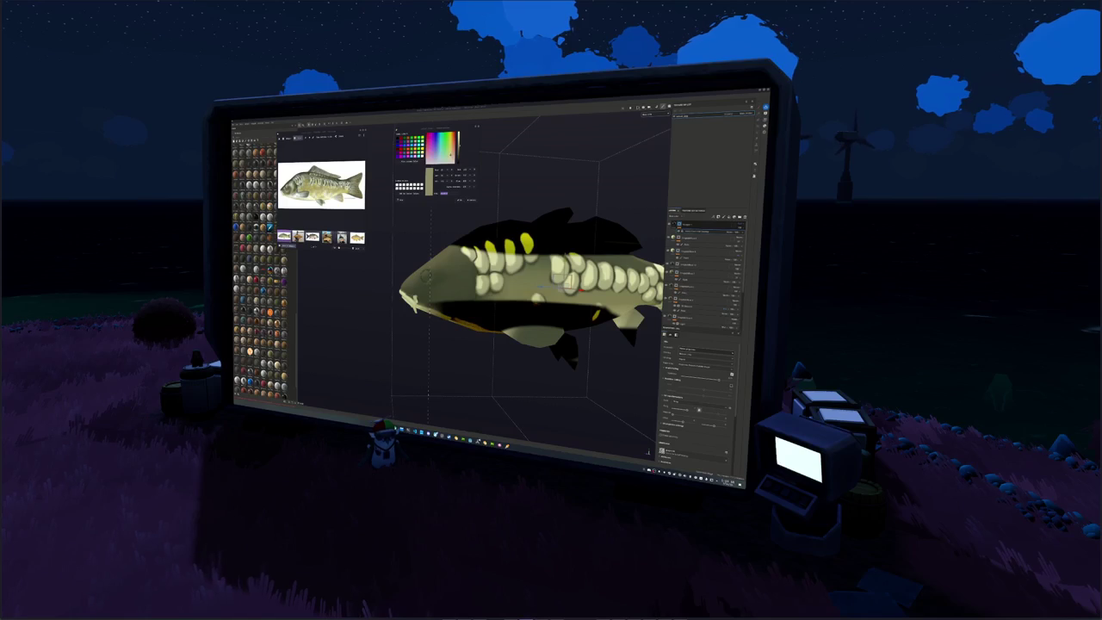
left_click_drag(561, 280, 551, 281, "alt")
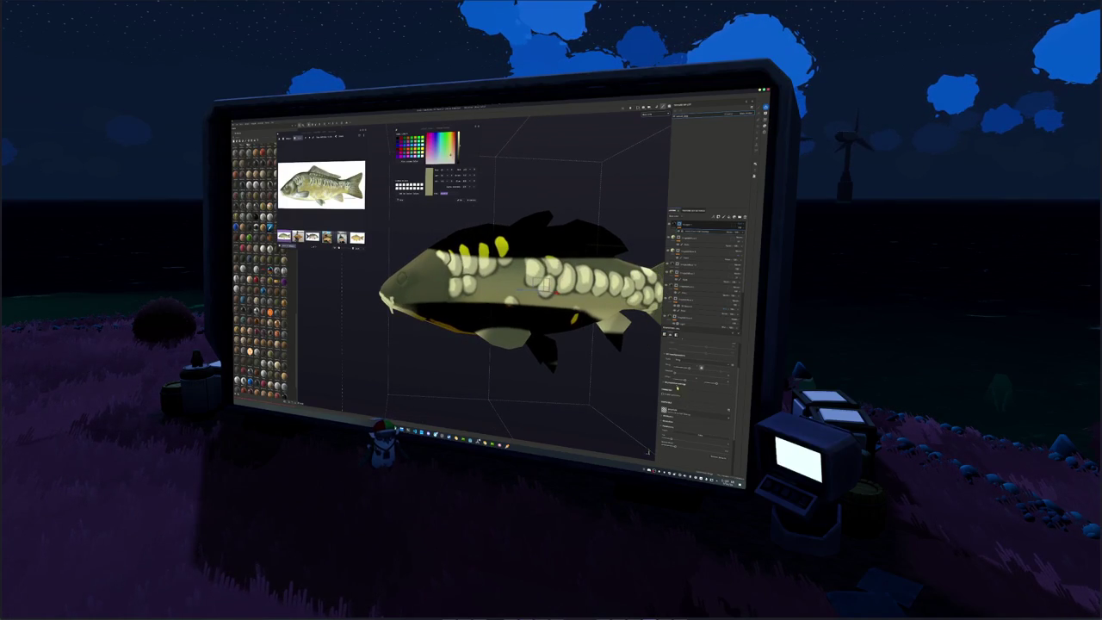
left_click_drag(551, 284, 517, 286, "alt")
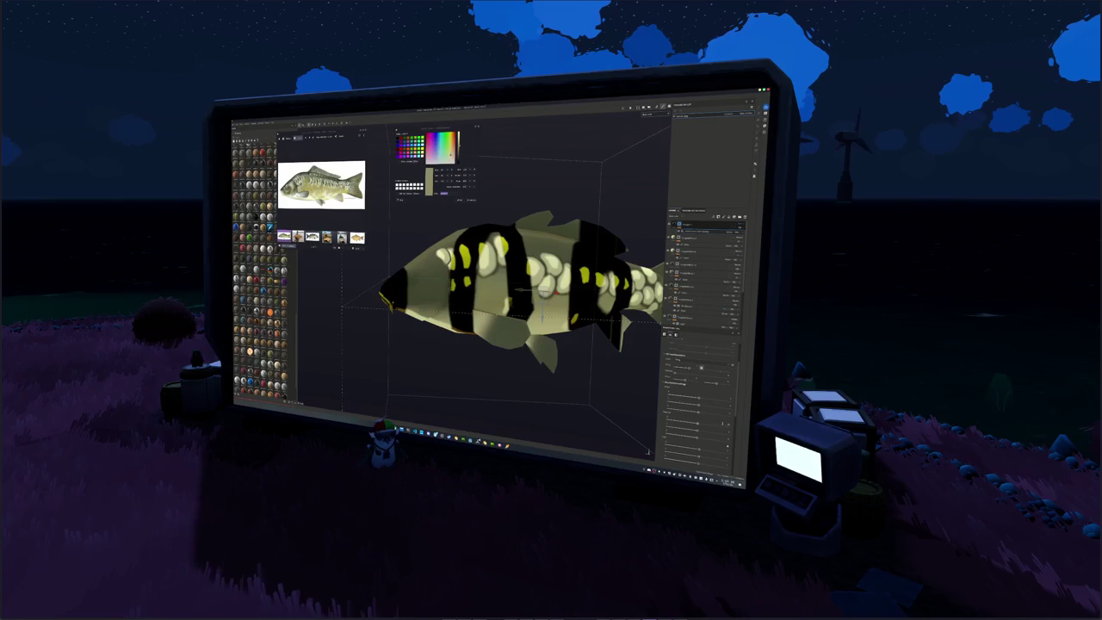
left_click_drag(541, 317, 543, 310, "alt")
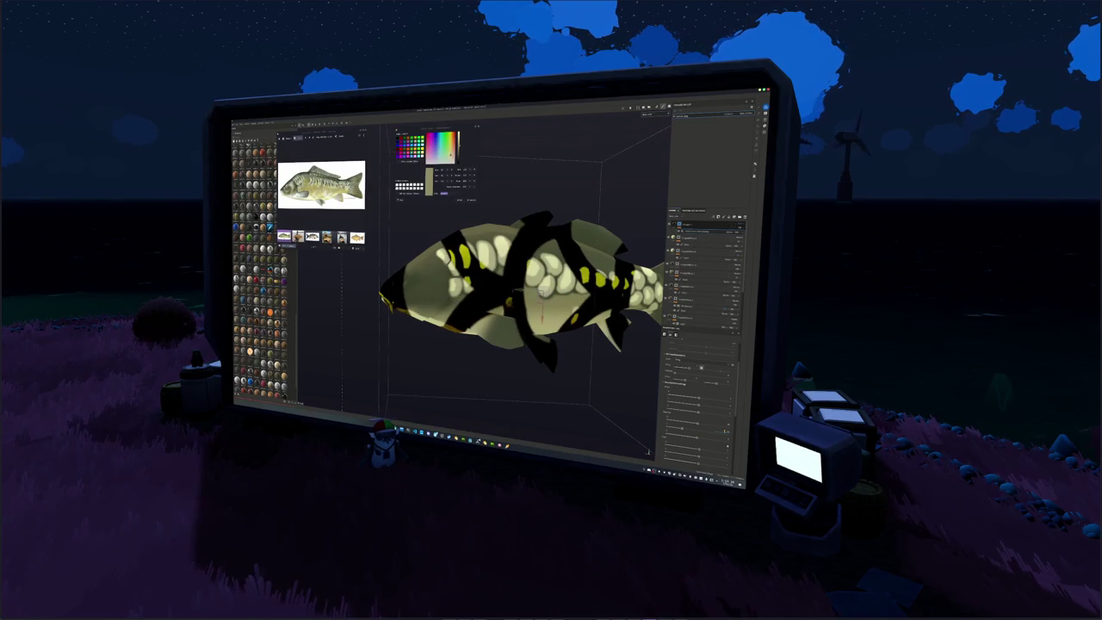
left_click_drag(525, 292, 550, 284, "alt")
scroll(525, 293, "down", 2)
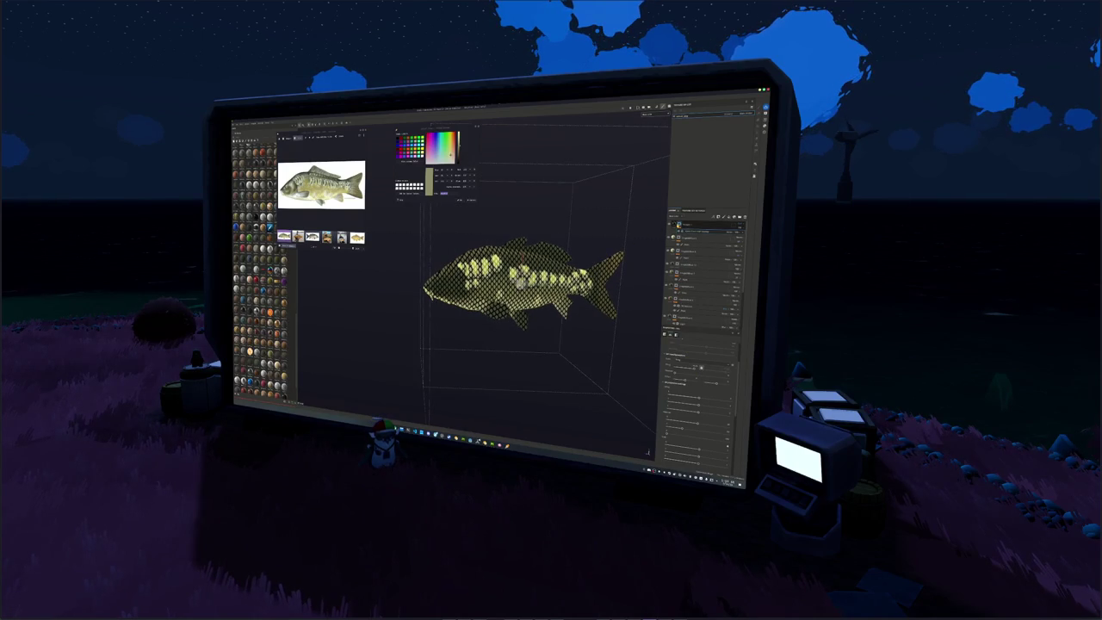
Add a pattern fill, change its blend mode, adjust opacity, and add a paint effect to the layer.
right_click(680, 225)
left_click(693, 341)
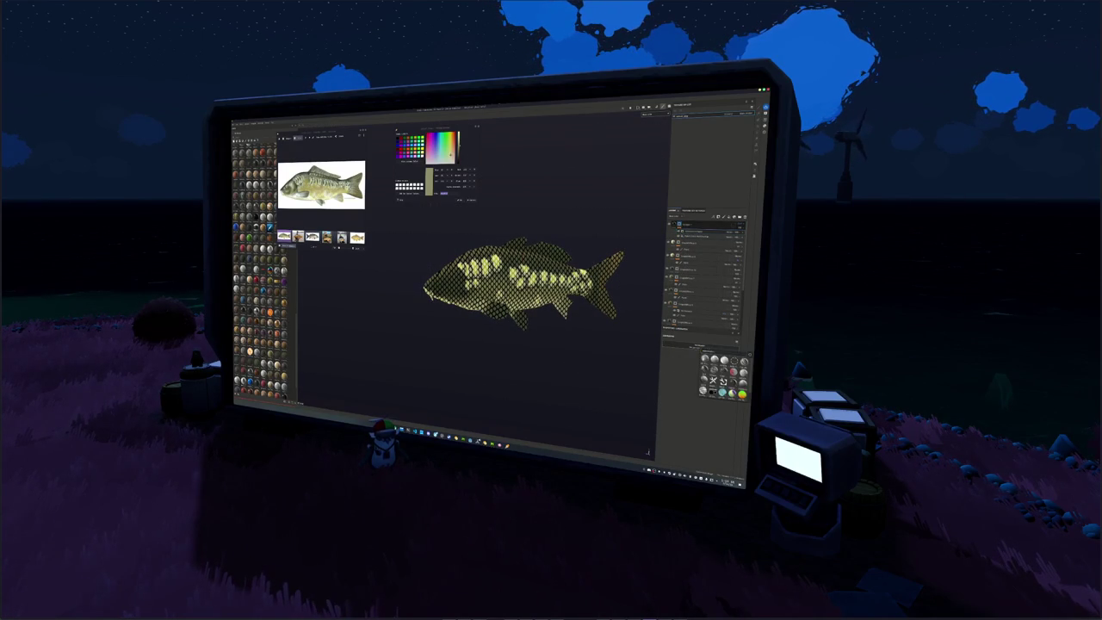
left_click(727, 391)
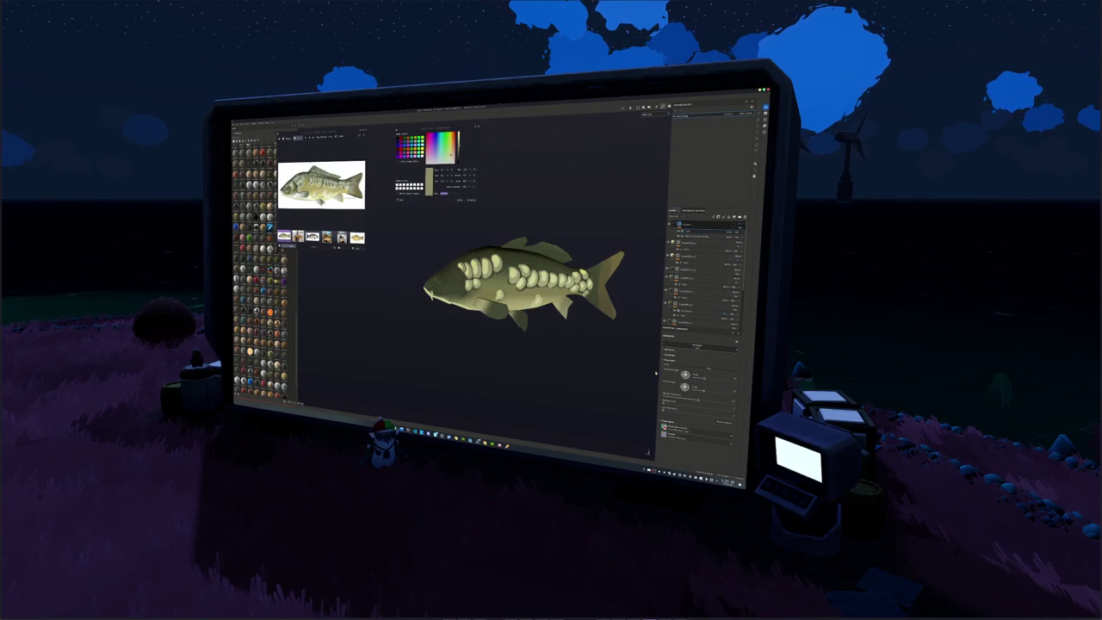
left_click(732, 231)
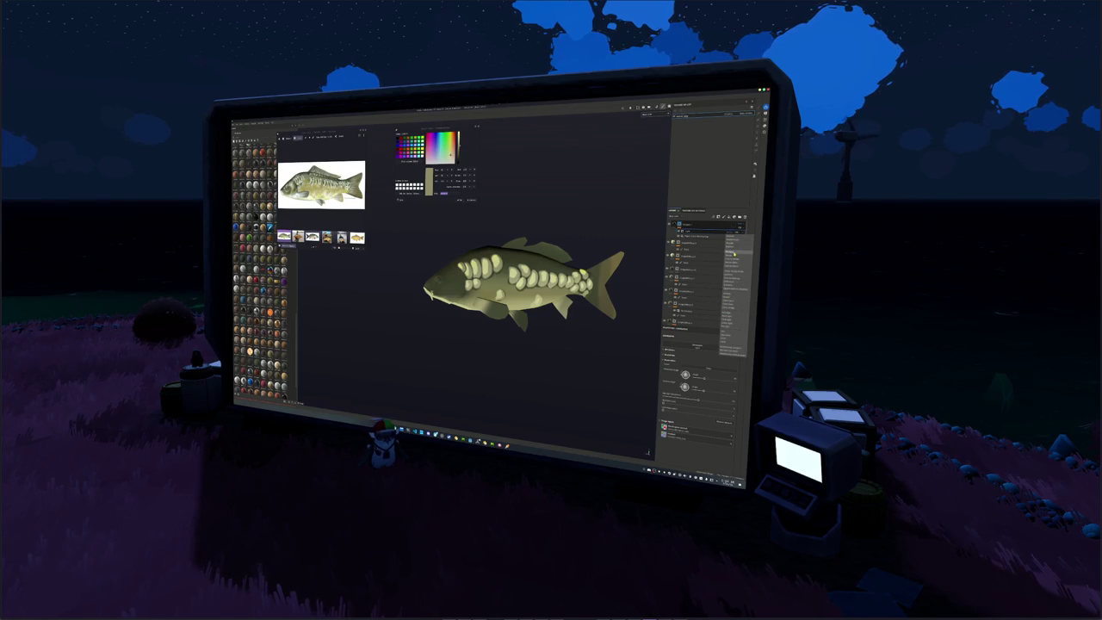
left_click(734, 252)
left_click_drag(664, 403, 676, 400)
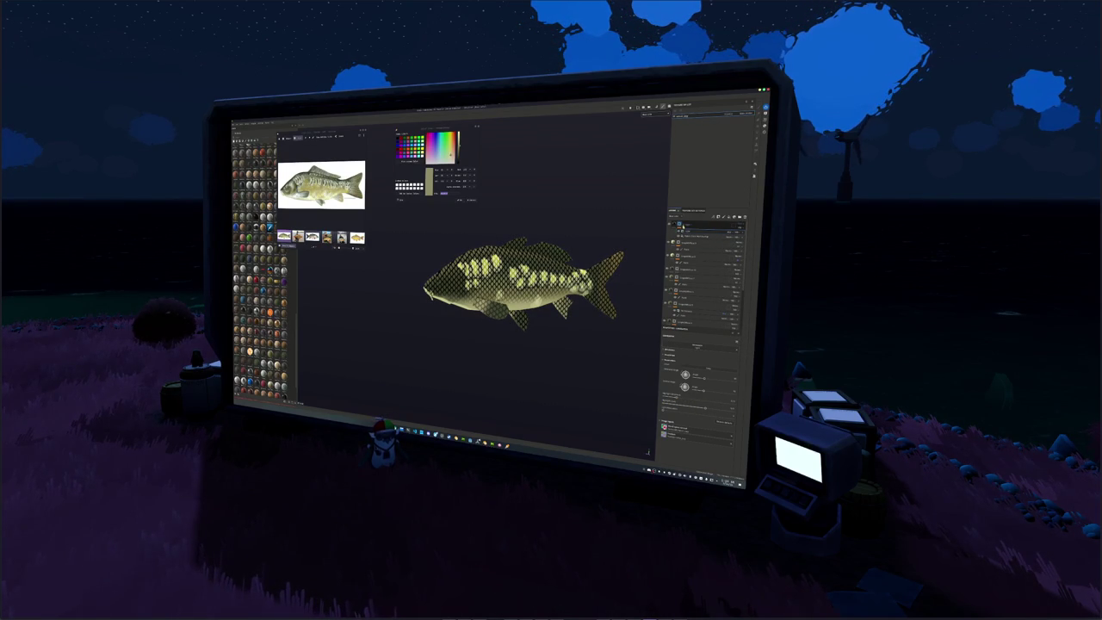
right_click(718, 225)
left_click(675, 344)
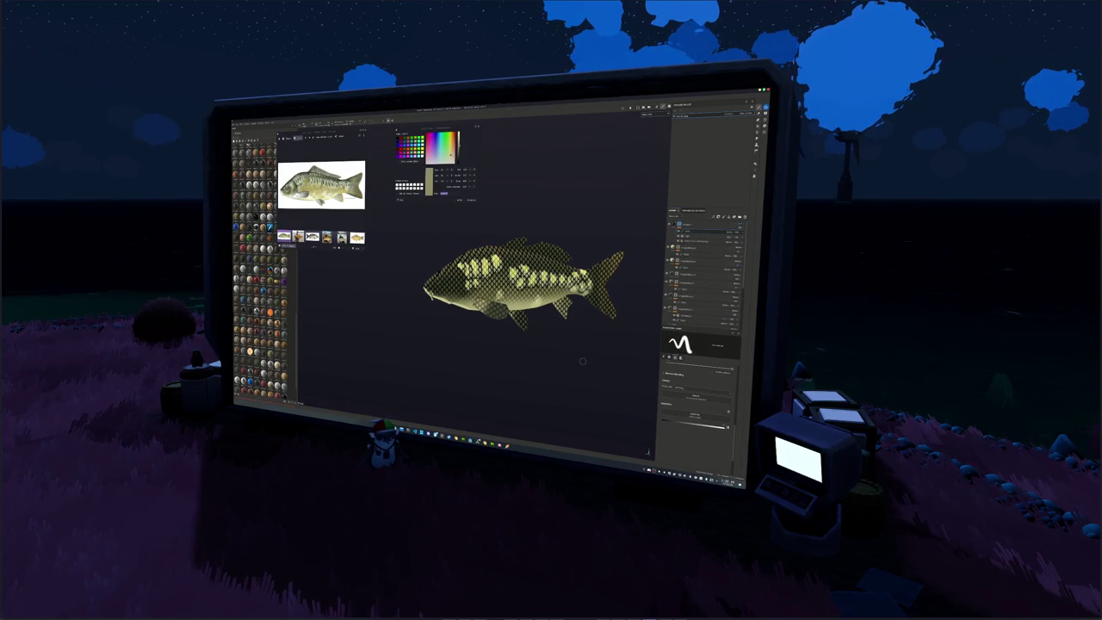
Paint the scale mesh off the pale spots along the flank, from behind the head to the tail.
scroll(507, 293, "up", 3)
scroll(508, 310, "up", 2)
scroll(507, 310, "up", 2)
scroll(508, 310, "up", 2)
scroll(508, 310, "up", 2)
mouse_move(475, 245)
left_mouse_down()
mouse_move(480, 315)
mouse_move(456, 297)
mouse_move(448, 320)
mouse_move(451, 262)
mouse_move(435, 251)
mouse_move(507, 272)
mouse_move(508, 242)
mouse_move(517, 277)
mouse_move(502, 288)
mouse_move(541, 263)
mouse_move(547, 241)
mouse_move(527, 228)
left_mouse_up()
left_click_drag(517, 301, 568, 288, "alt")
left_click_drag(456, 315, 465, 303)
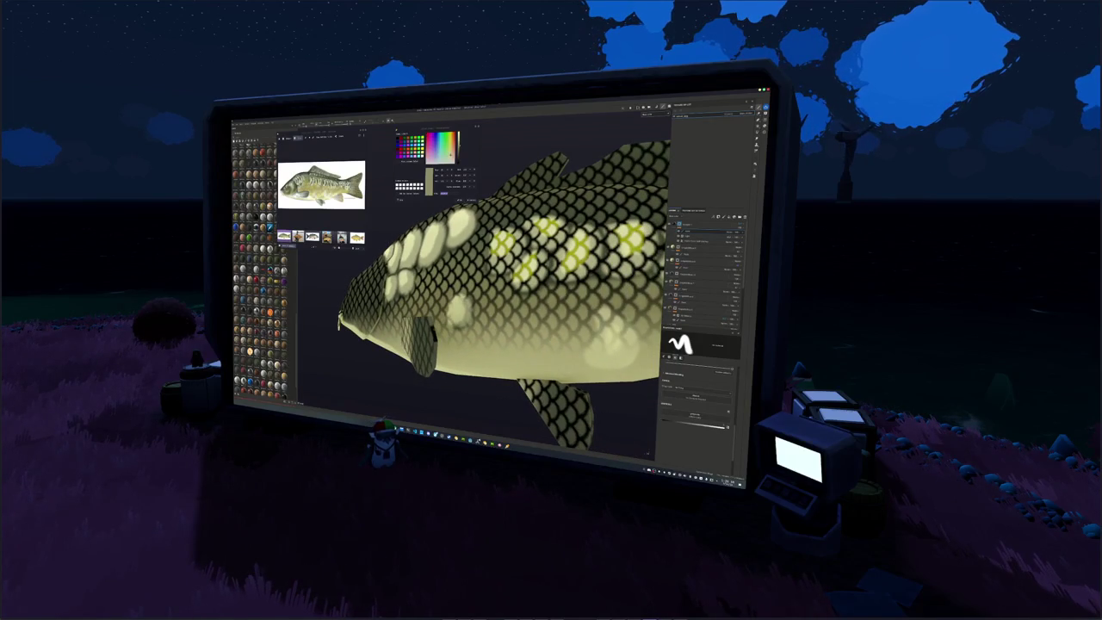
mouse_move(506, 263)
left_mouse_down()
mouse_move(517, 236)
mouse_move(504, 232)
mouse_move(555, 245)
mouse_move(555, 223)
mouse_move(573, 224)
left_mouse_up()
left_click_drag(559, 272, 598, 228)
mouse_move(482, 284)
left_mouse_down("alt")
mouse_move(551, 275)
mouse_move(487, 250)
left_mouse_up("alt")
mouse_move(515, 293)
left_mouse_down()
mouse_move(527, 256)
mouse_move(551, 254)
left_mouse_up()
left_click_drag(555, 297, 598, 251)
left_click_drag(594, 293, 601, 267)
mouse_move(516, 284)
left_mouse_down("alt")
mouse_move(447, 285)
mouse_move(538, 258)
left_mouse_up("alt")
mouse_move(517, 306)
left_mouse_down()
mouse_move(555, 250)
mouse_move(551, 310)
mouse_move(572, 284)
mouse_move(624, 288)
mouse_move(584, 245)
left_mouse_up()
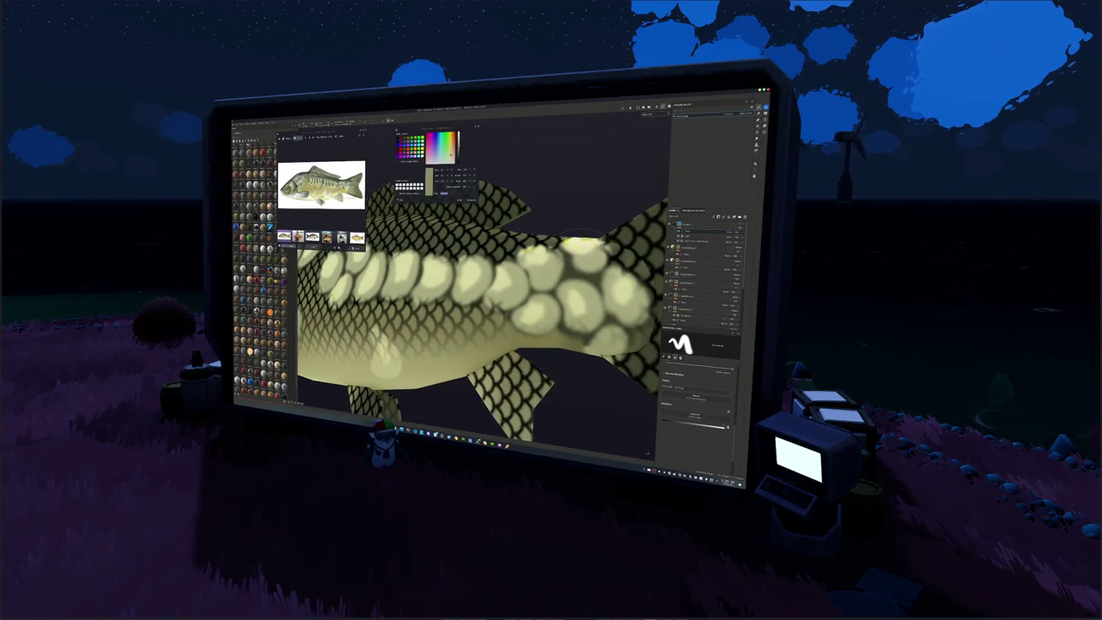
left_click(554, 254)
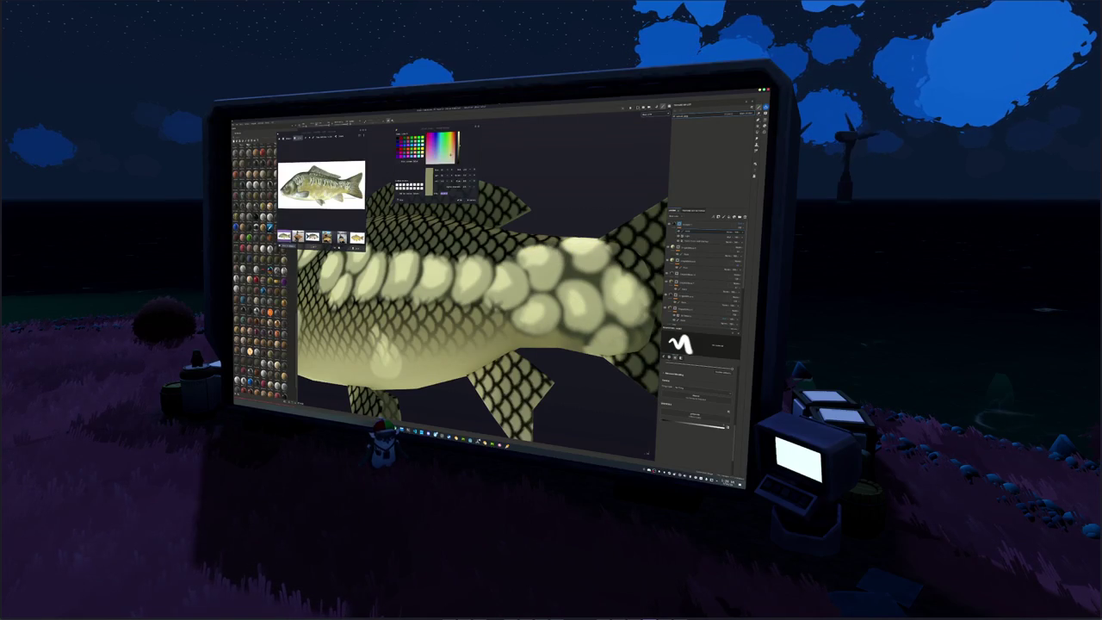
Touch up the lower flank and hide the brush shape preview.
left_click_drag(498, 309, 320, 320, "alt")
left_click_drag(480, 297, 464, 288)
scroll(321, 322, "down", 5)
scroll(320, 322, "down", 3)
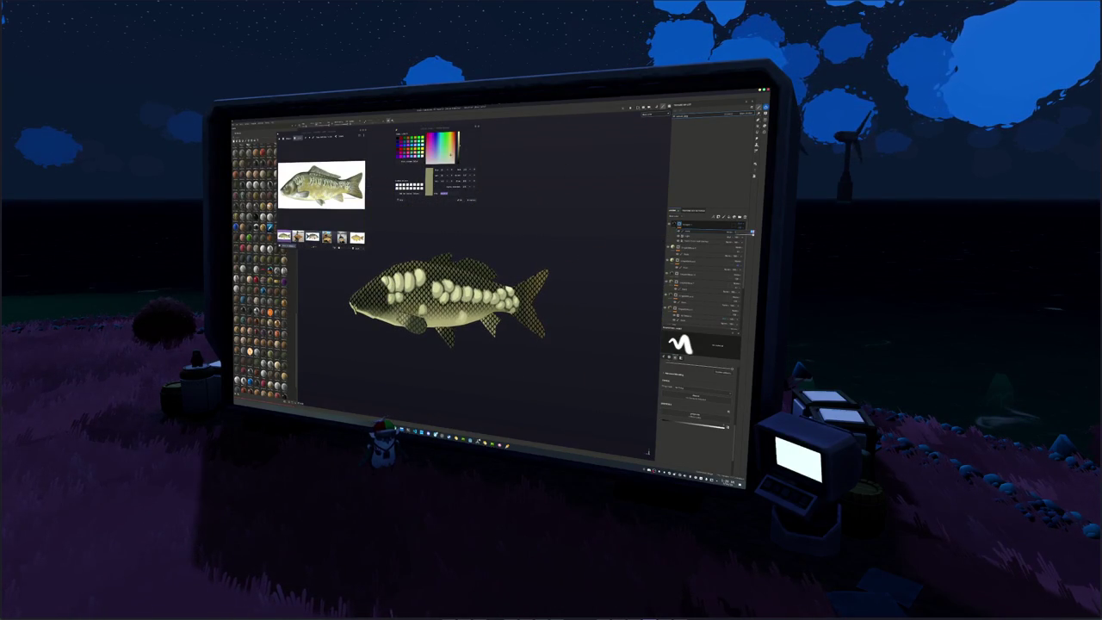
scroll(550, 301, "up", 2)
scroll(551, 302, "up", 3)
scroll(551, 302, "up", 3)
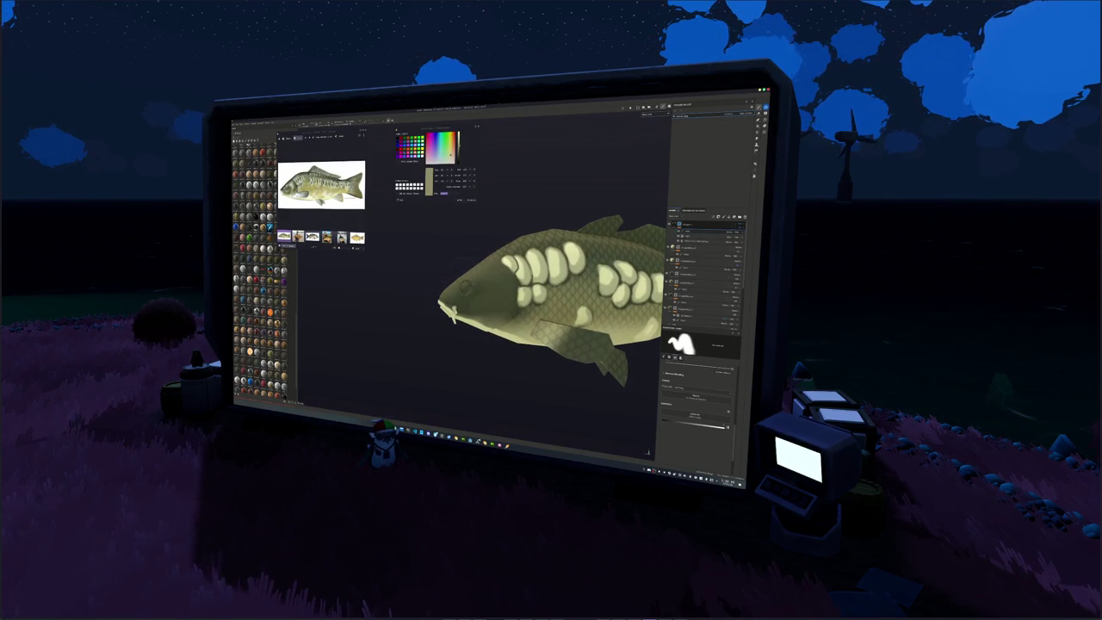
left_click_drag(551, 310, 517, 361, "alt")
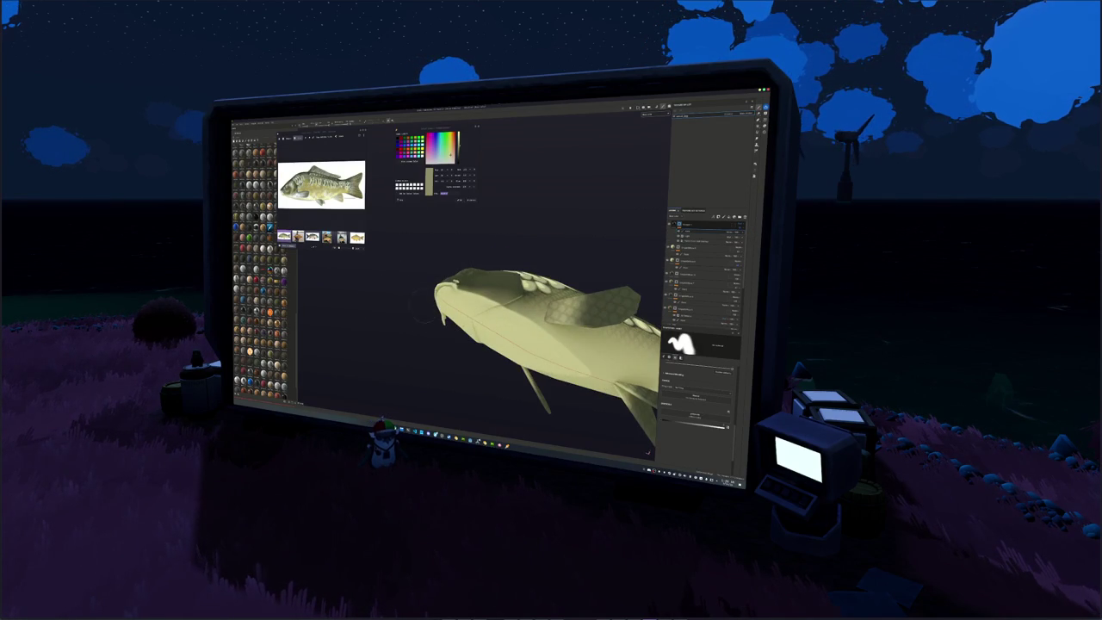
mouse_move(516, 293)
left_mouse_down("alt")
mouse_move(517, 233)
mouse_move(551, 258)
mouse_move(585, 258)
left_mouse_up("alt")
scroll(491, 224, "down", 3)
scroll(516, 267, "up", 2)
middle_click_drag(663, 211, 607, 241, "alt")
left_click(680, 330)
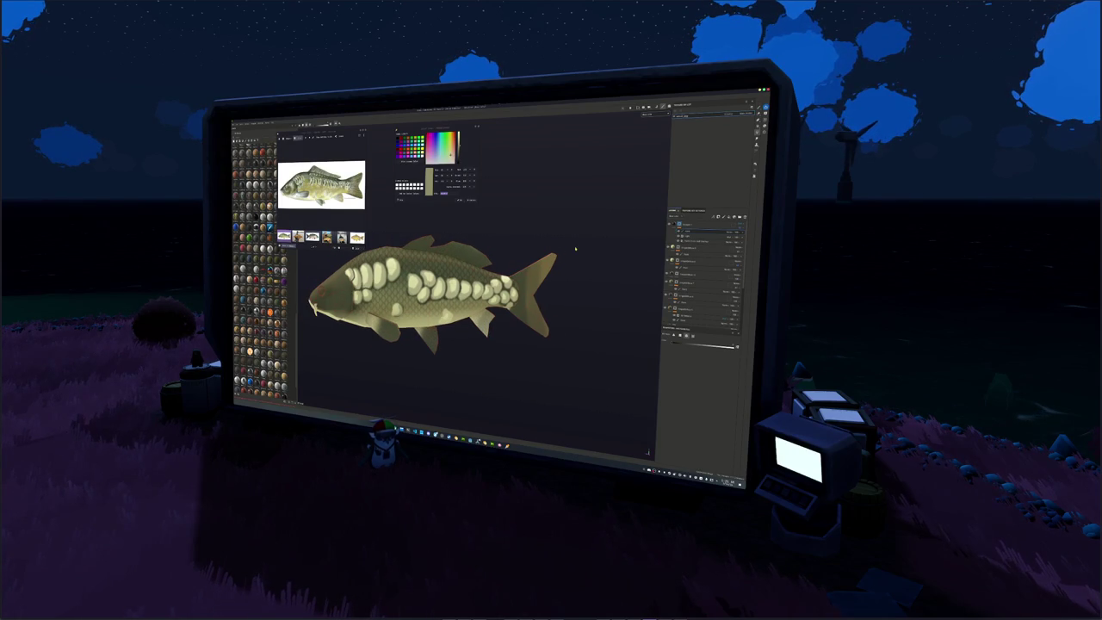
left_click_drag(575, 249, 573, 239, "alt")
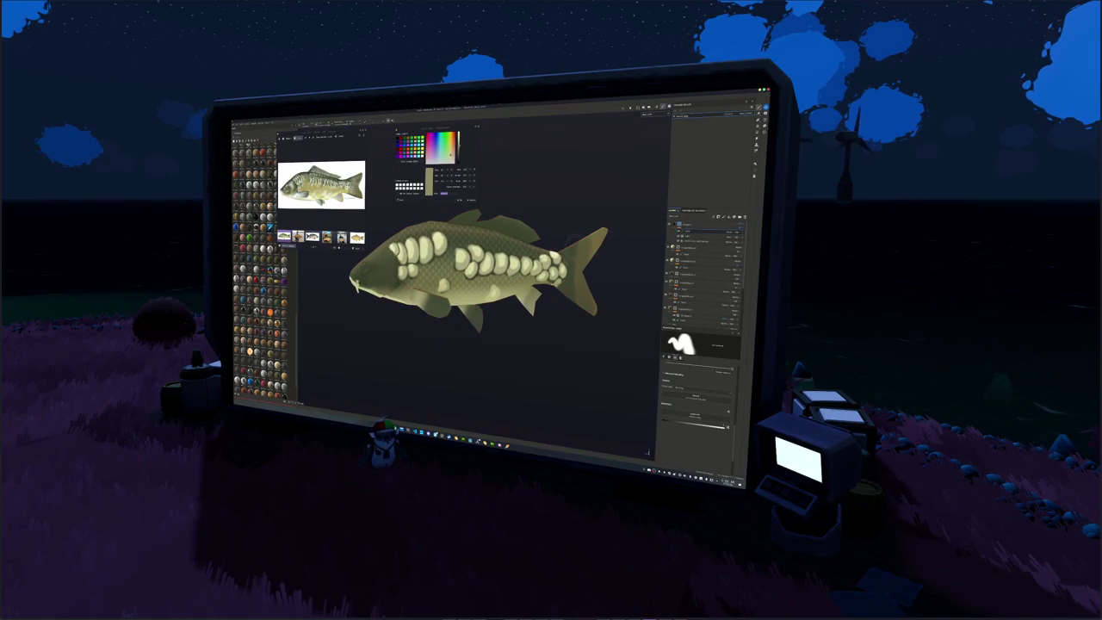
left_click(678, 230, "alt")
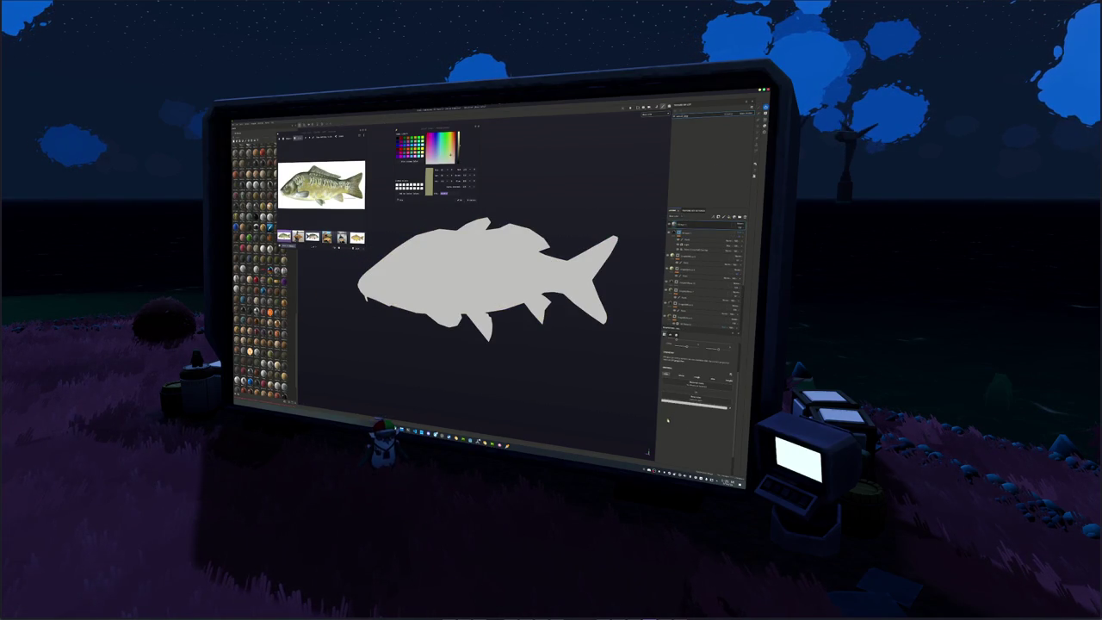
left_click(694, 401)
left_click_drag(714, 392, 701, 420)
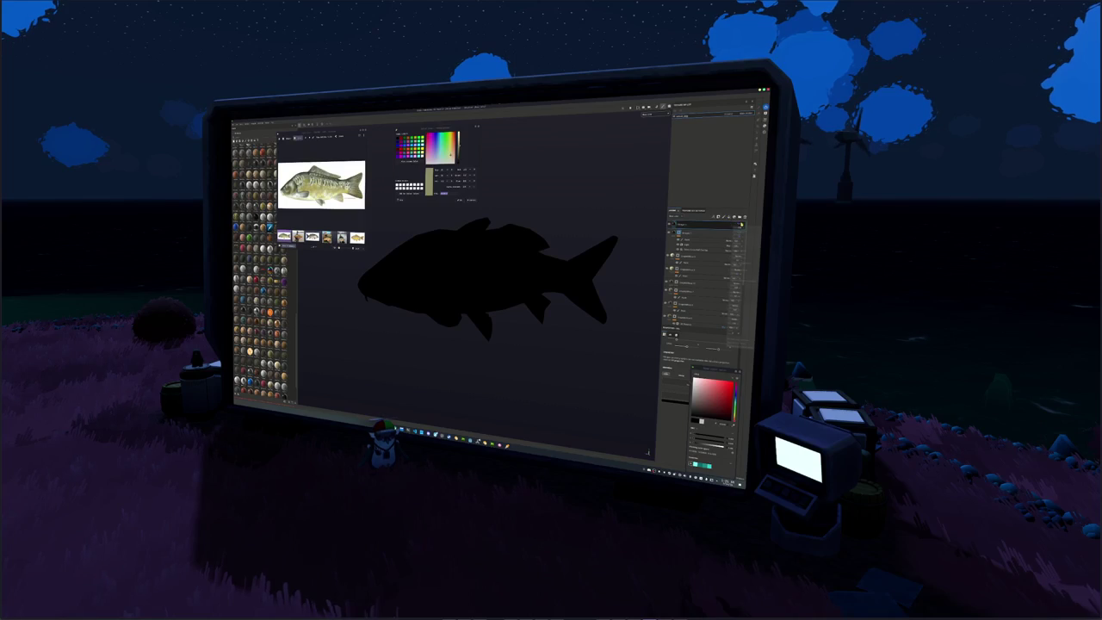
left_click(746, 229)
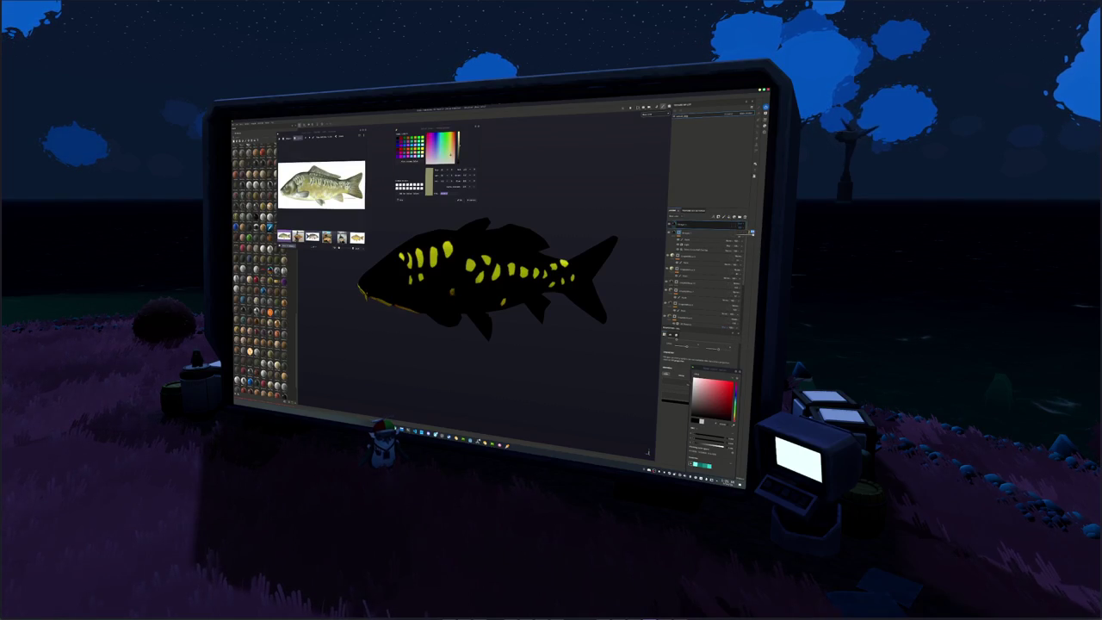
key("ctrl+comma")
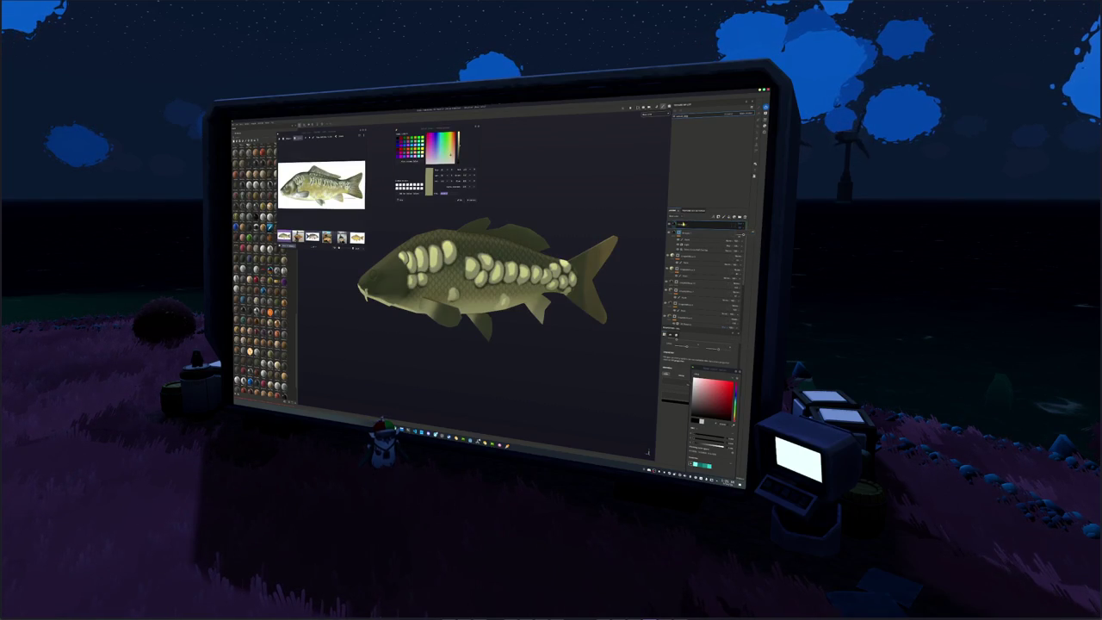
scroll(482, 275, "up", 5)
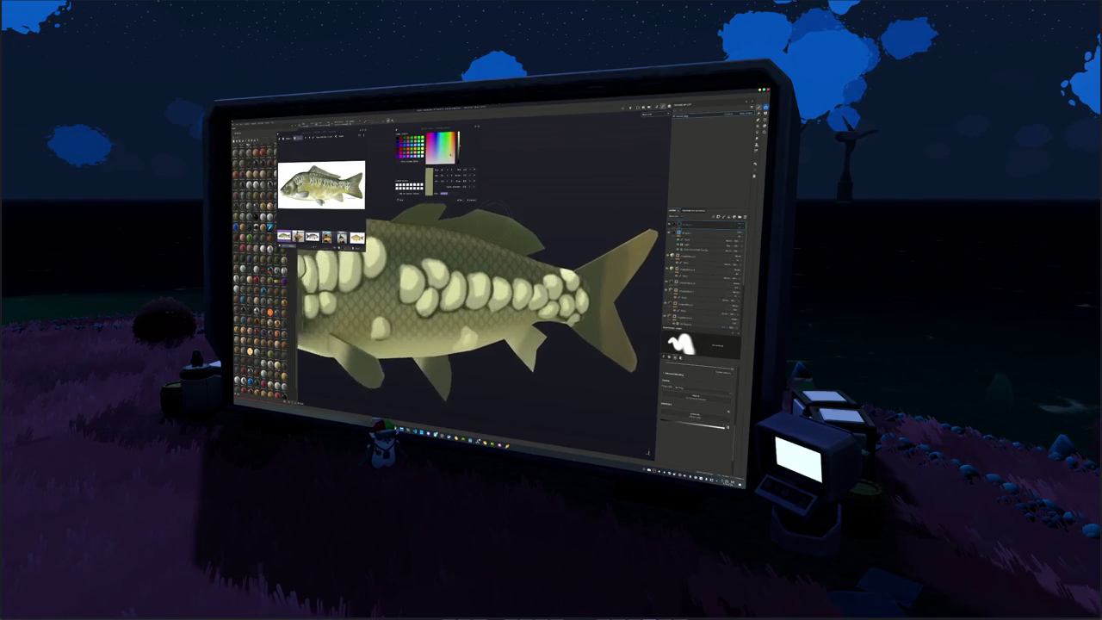
left_click_drag(482, 344, 500, 340, "alt")
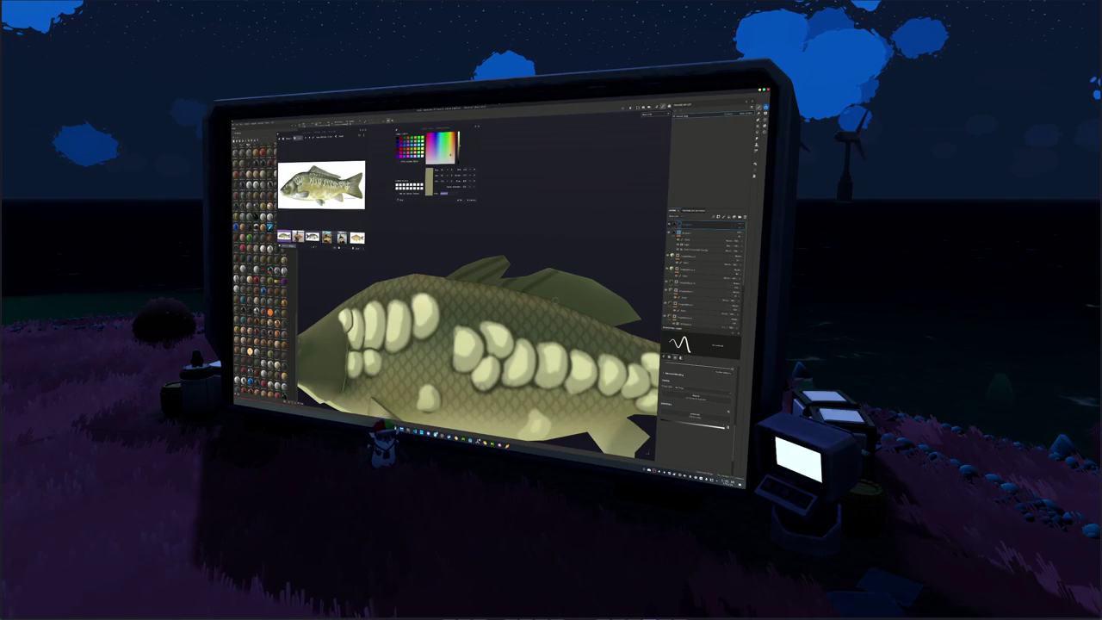
middle_click_drag(608, 264, 471, 276)
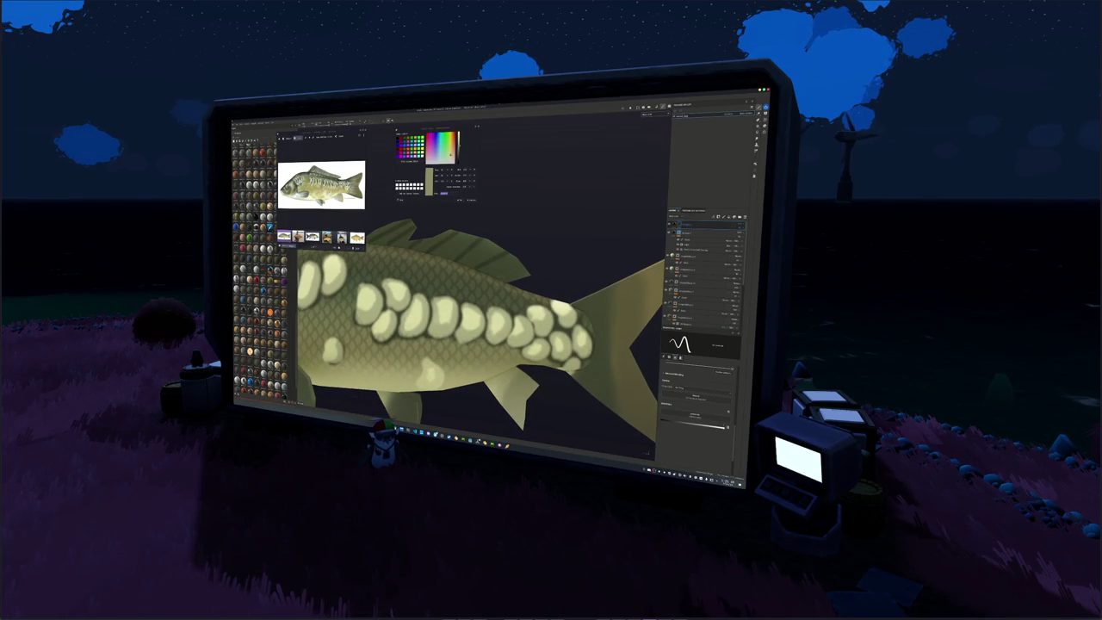
middle_click_drag(548, 266, 399, 253)
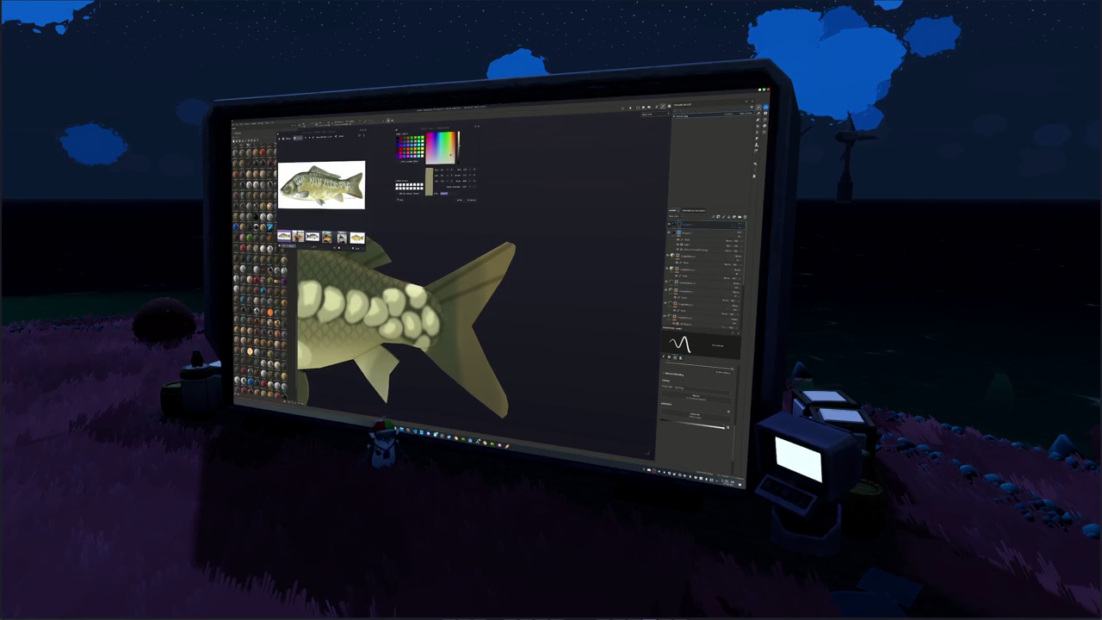
middle_click_drag(482, 323, 481, 246)
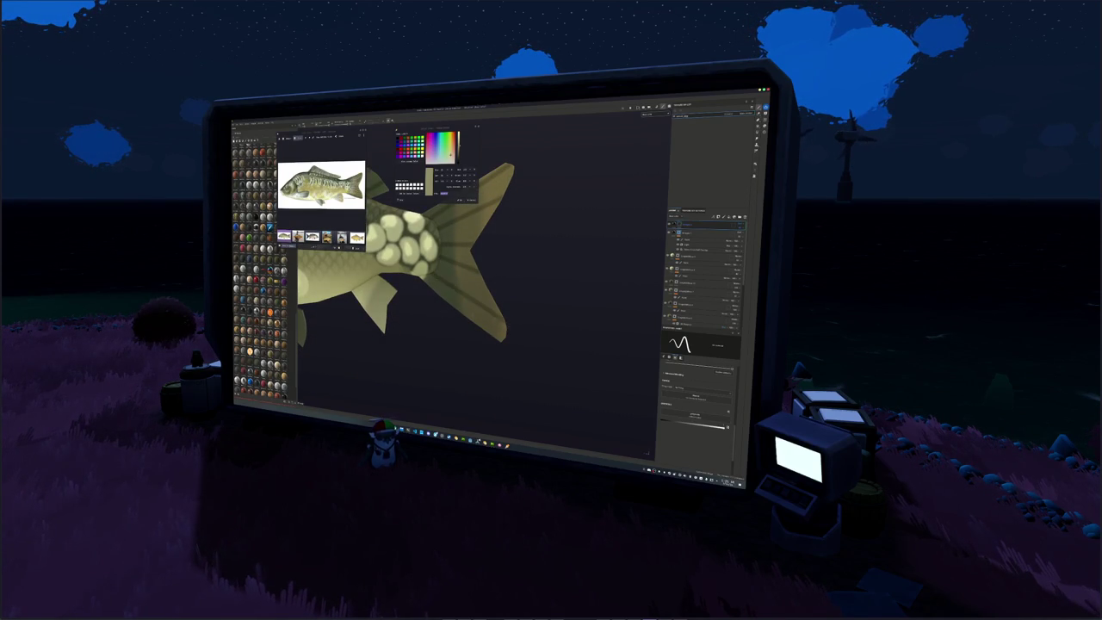
left_click_drag(516, 327, 603, 325, "alt")
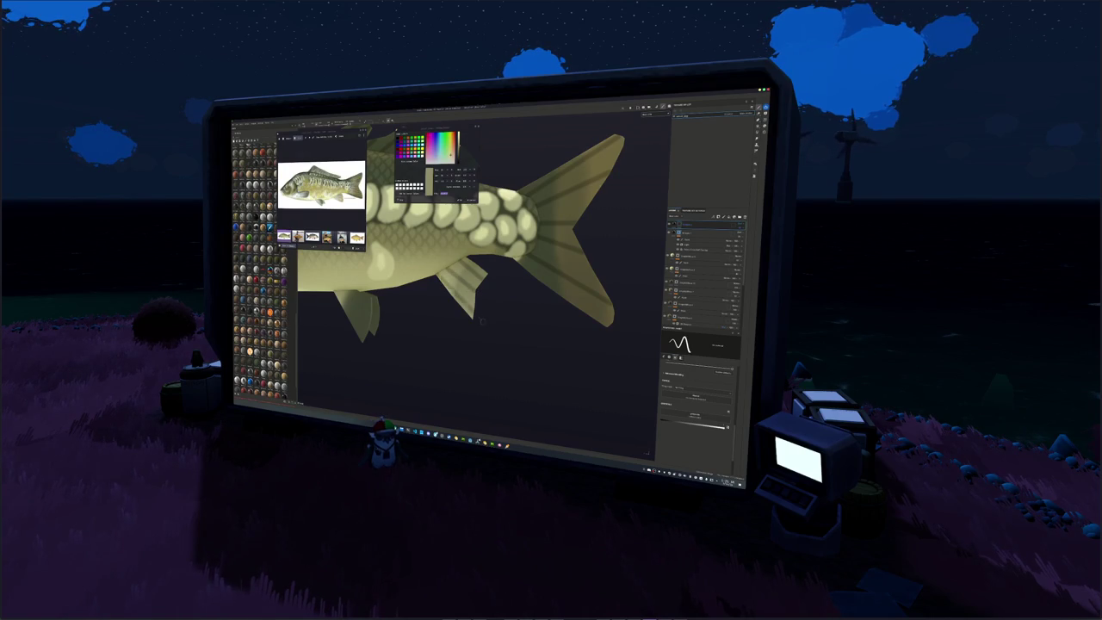
scroll(482, 224, "up", 5)
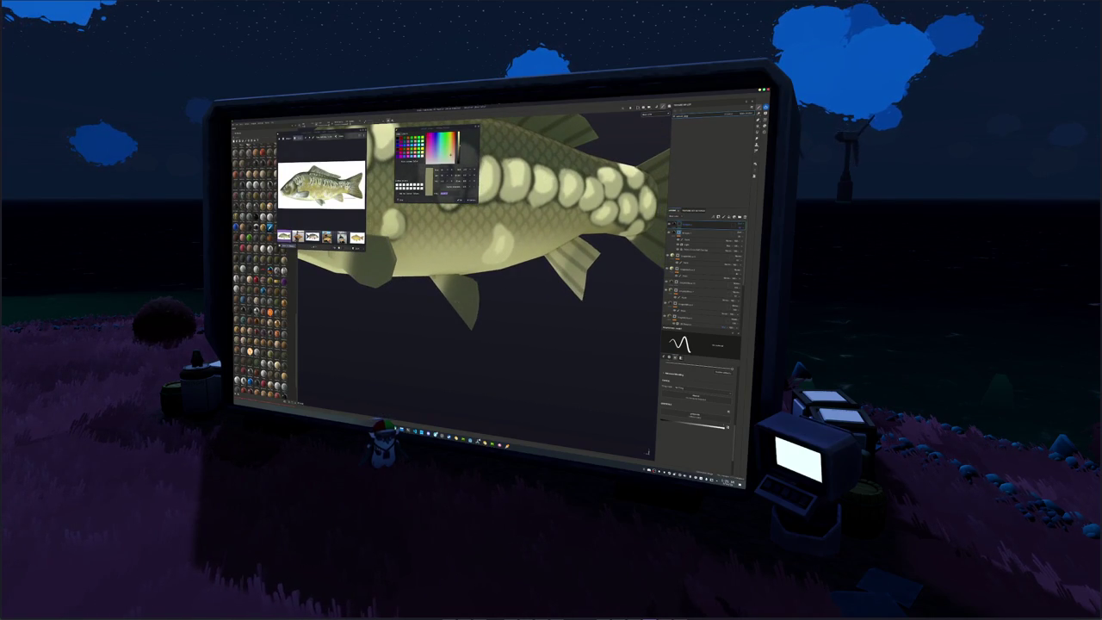
left_click_drag(478, 327, 433, 288, "alt")
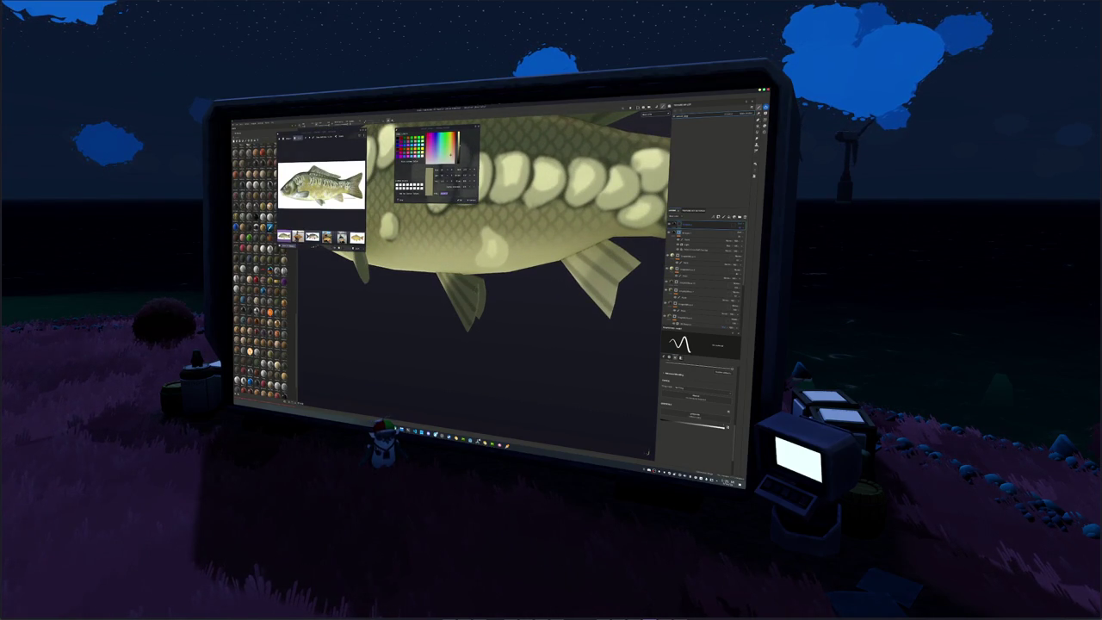
left_click_drag(496, 323, 457, 186, "alt")
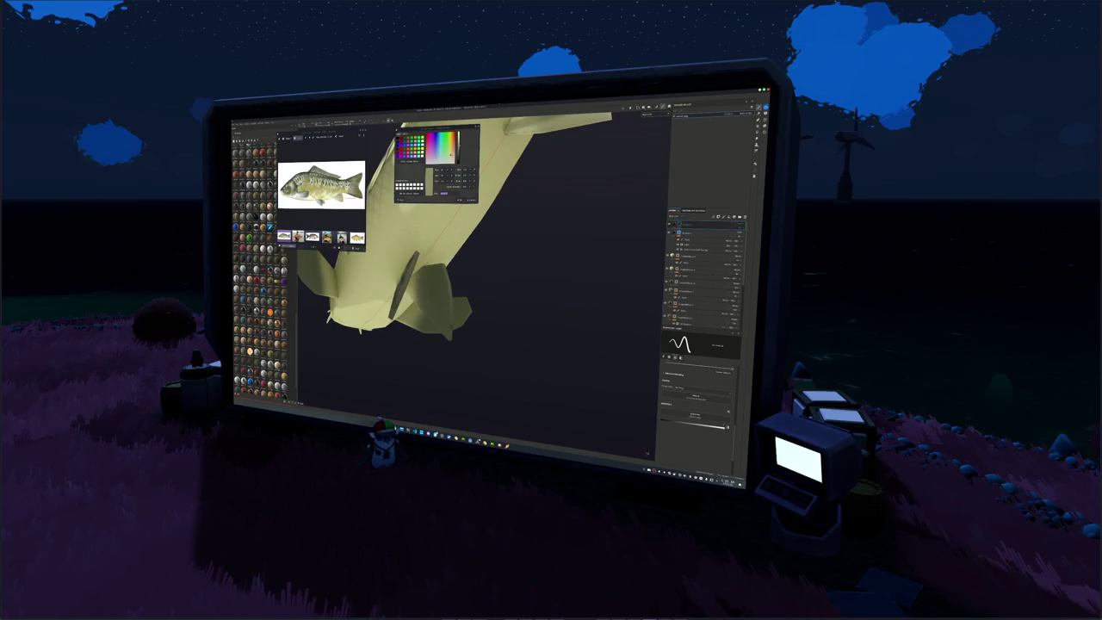
mouse_move(413, 284)
left_mouse_down("alt")
mouse_move(448, 233)
mouse_move(431, 249)
mouse_move(508, 267)
mouse_move(439, 258)
left_mouse_up("alt")
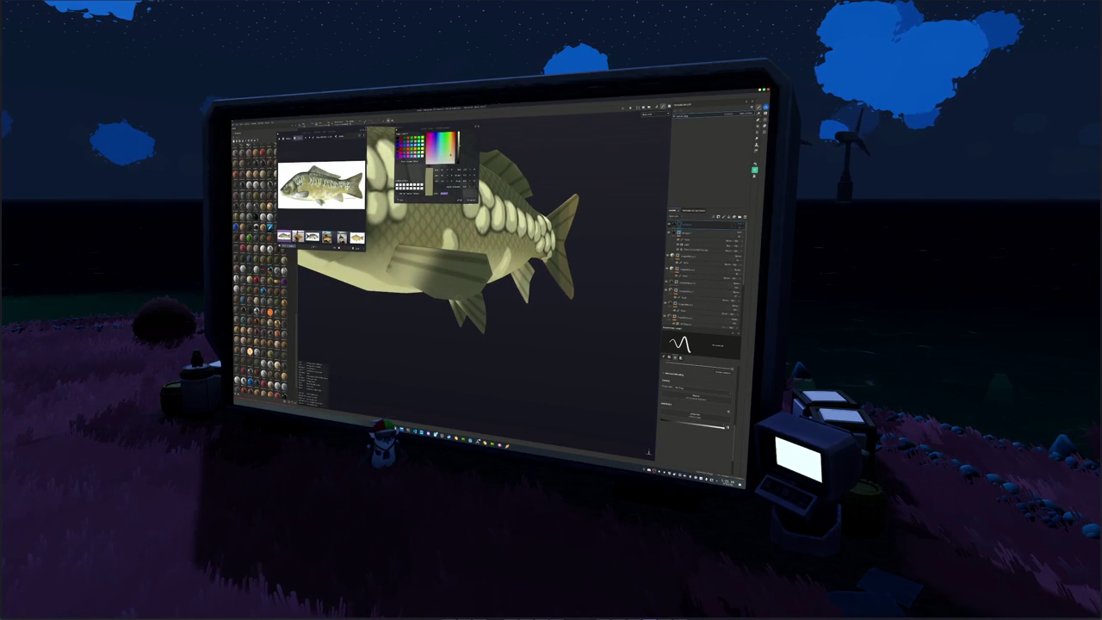
left_click_drag(482, 258, 431, 259, "alt")
left_click_drag(517, 258, 487, 259, "alt")
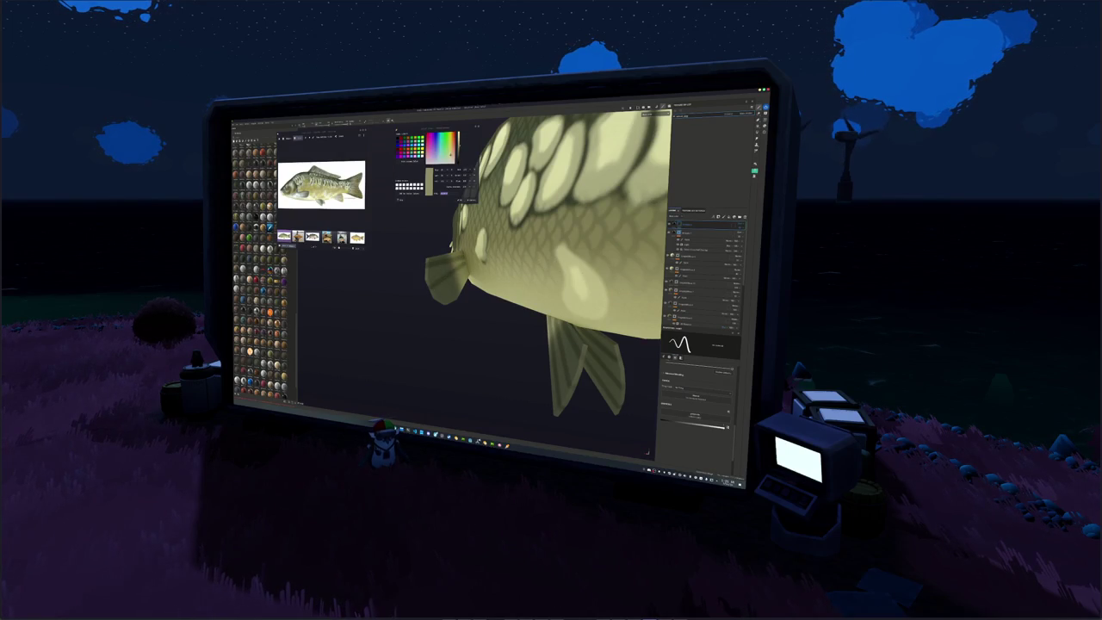
left_click_drag(516, 258, 517, 233, "alt")
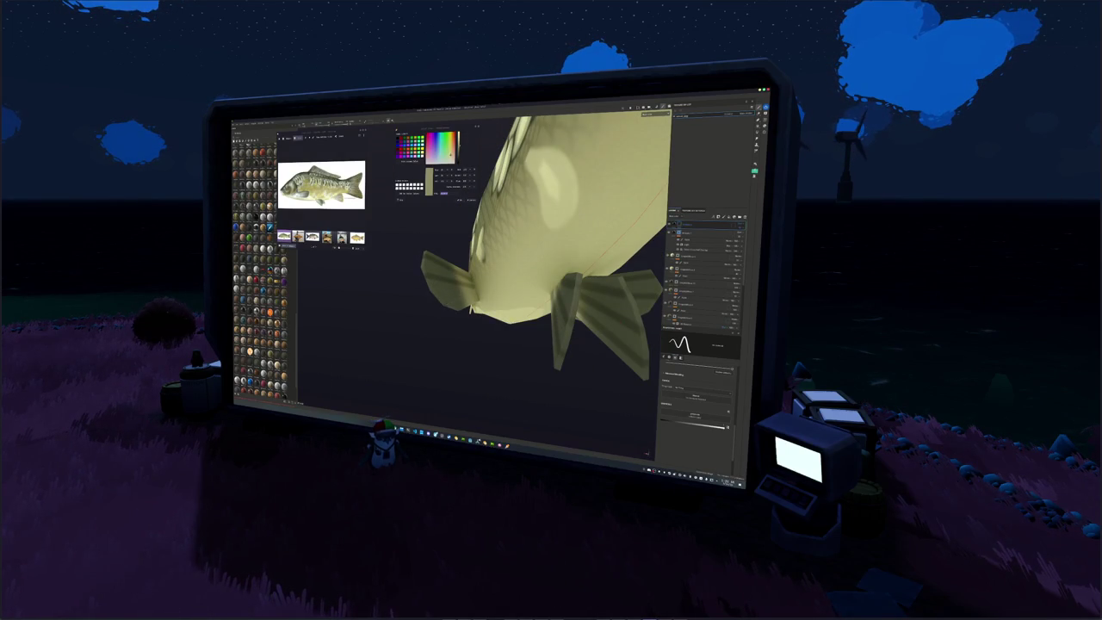
key("f")
left_click_drag(499, 327, 534, 310, "alt")
scroll(499, 327, "up", 5)
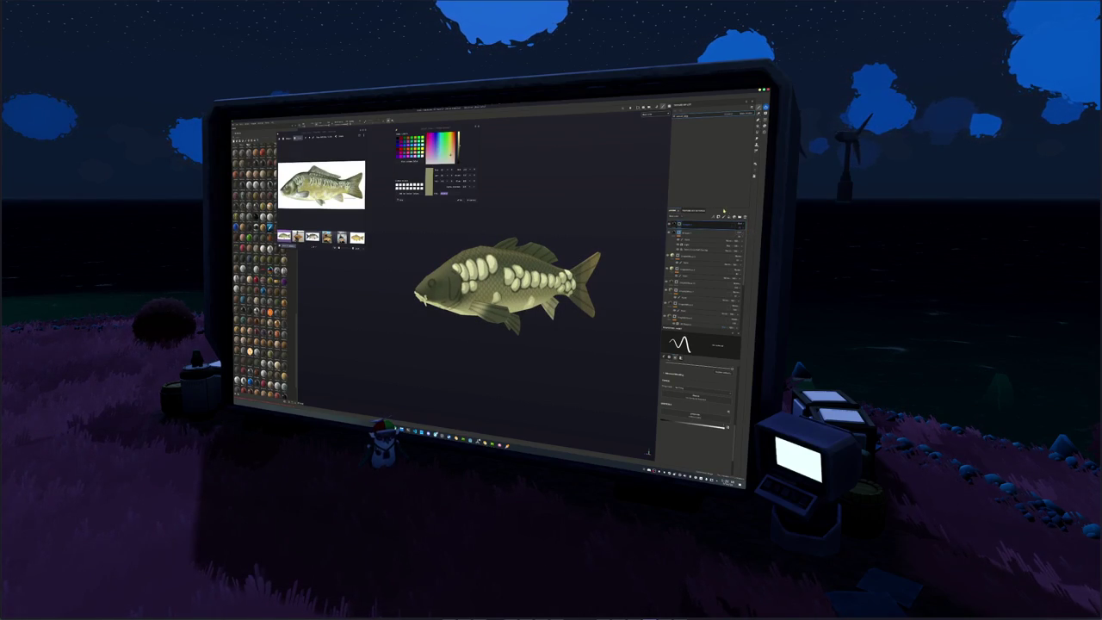
left_click(706, 233)
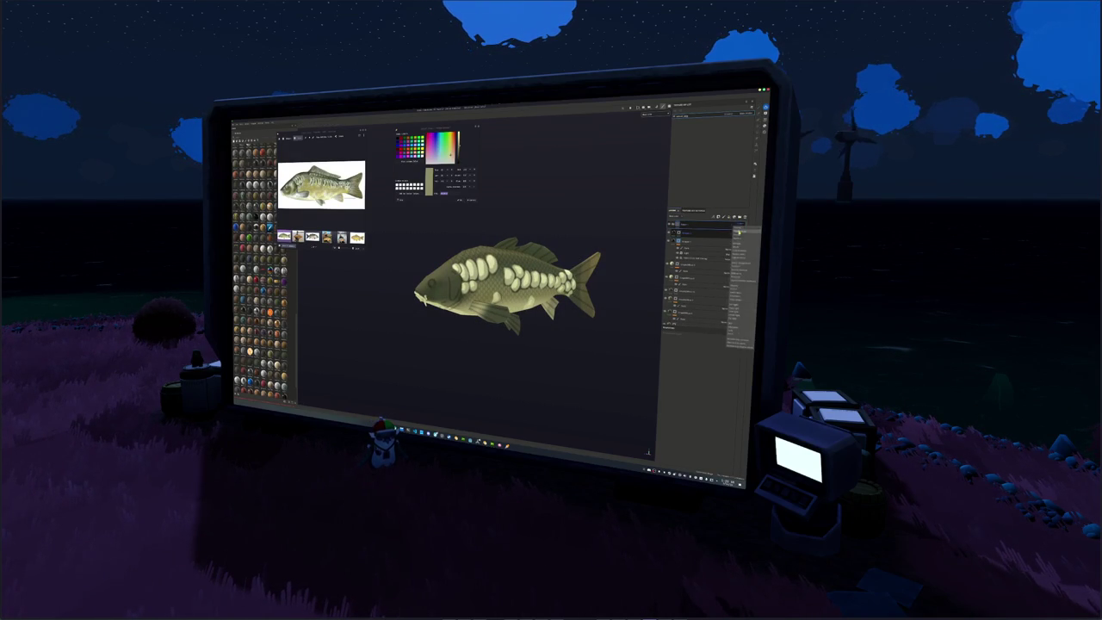
Apply an effect from the paint layer's context menu to make the pale spots rougher.
right_click(705, 228)
left_click(711, 380)
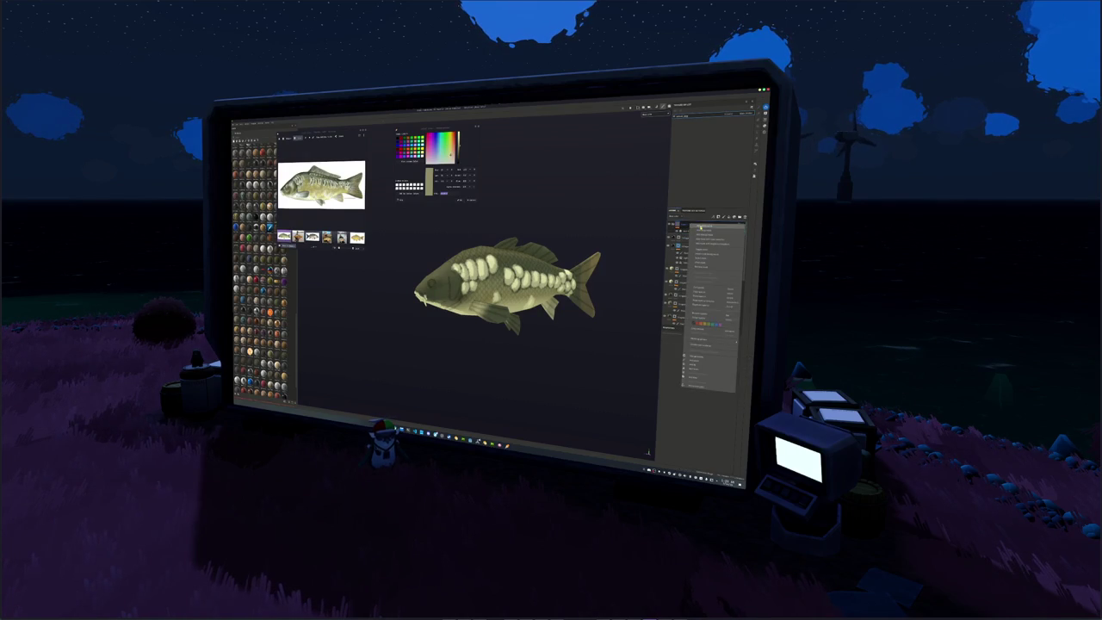
left_click(689, 226)
mouse_move(508, 284)
left_mouse_down("alt")
mouse_move(551, 258)
mouse_move(508, 266)
mouse_move(508, 310)
mouse_move(508, 272)
left_mouse_up("alt")
mouse_move(423, 270)
left_mouse_down("alt")
mouse_move(423, 293)
mouse_move(439, 258)
mouse_move(439, 297)
mouse_move(611, 297)
mouse_move(612, 319)
left_mouse_up("alt")
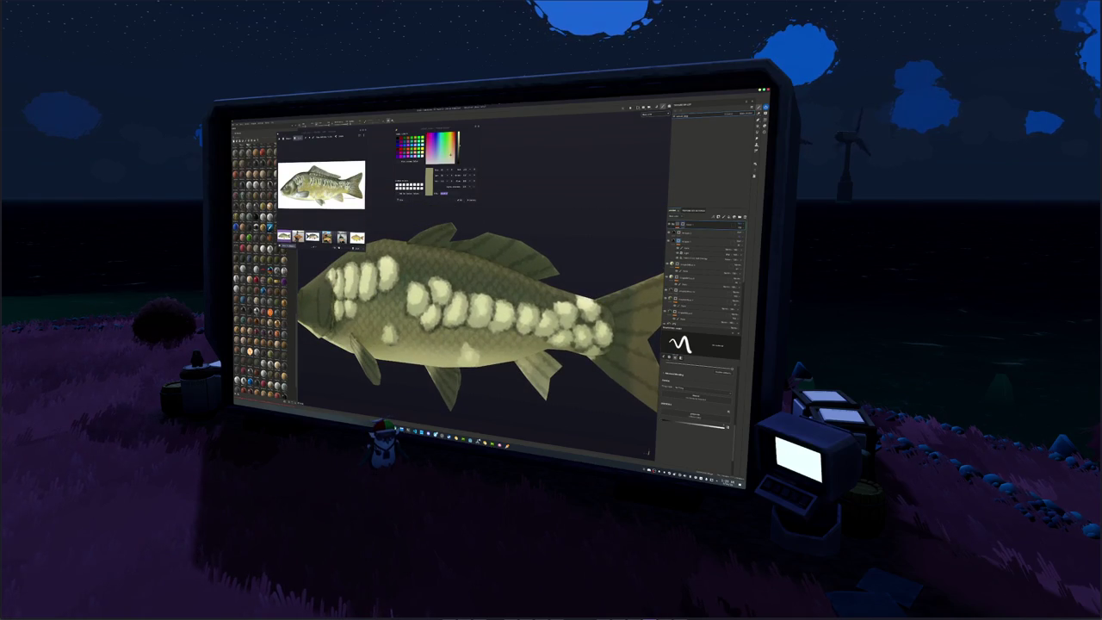
middle_click_drag(611, 319, 500, 318)
mouse_move(500, 319)
left_mouse_down("alt")
mouse_move(602, 318)
mouse_move(551, 318)
left_mouse_up("alt")
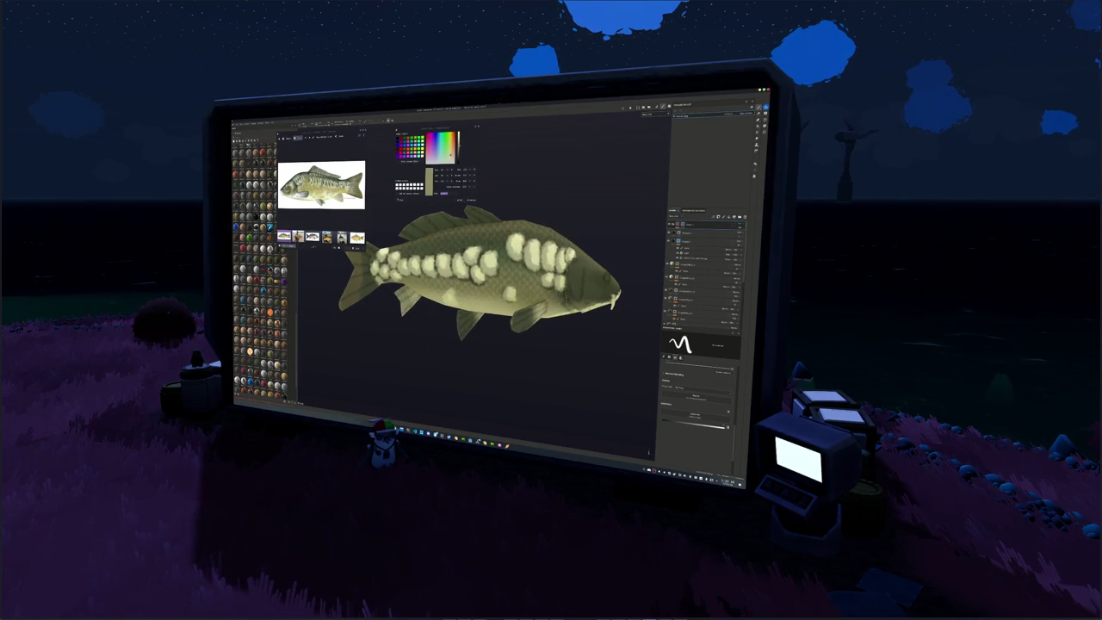
middle_click_drag(551, 319, 503, 319)
left_click_drag(504, 319, 327, 306, "alt")
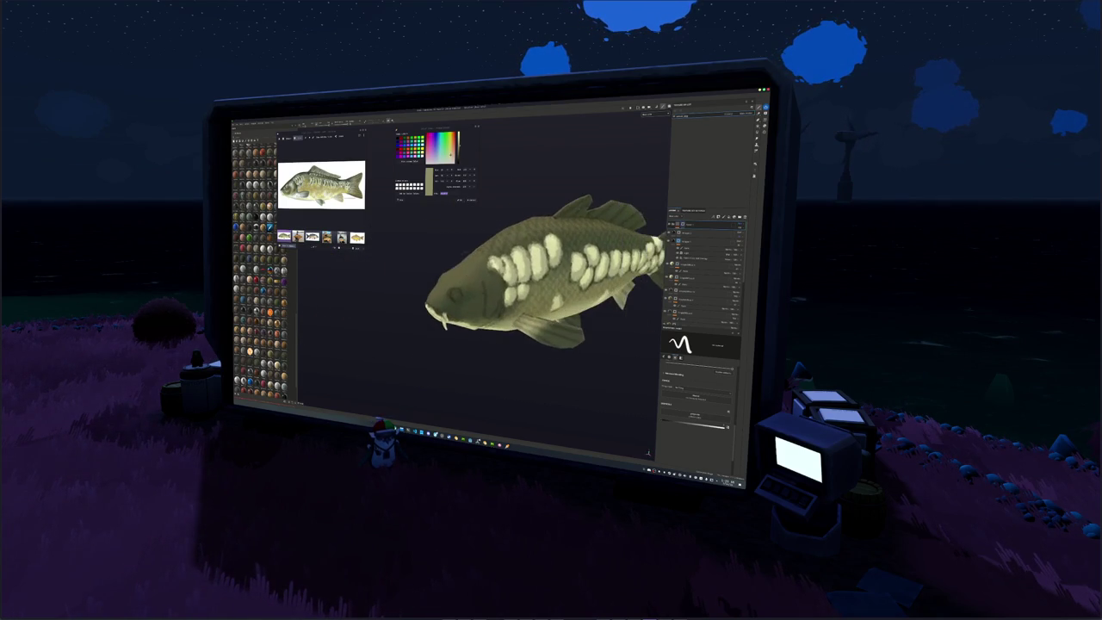
Add a new fill layer on top of the stack.
scroll(327, 306, "up", 3)
scroll(327, 306, "up", 3)
scroll(532, 316, "up", 2)
left_click_drag(532, 316, 504, 327, "alt")
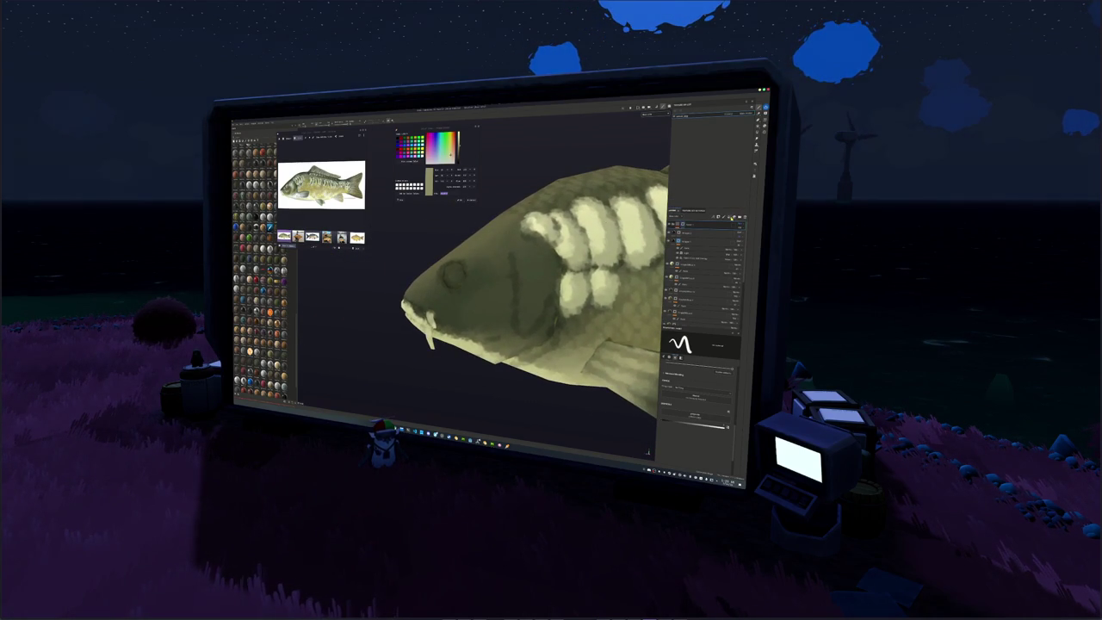
left_click(697, 220)
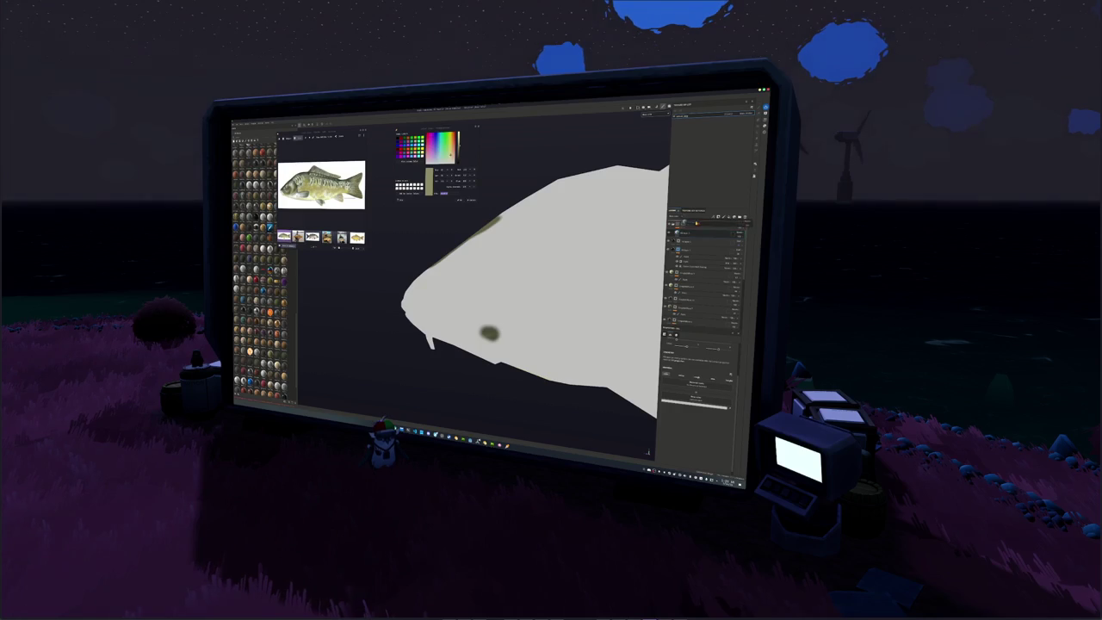
Give the new fill layer an olive-green base colour, then reselect the painted carp layer.
scroll(321, 185, "up", 3)
scroll(321, 185, "up", 2)
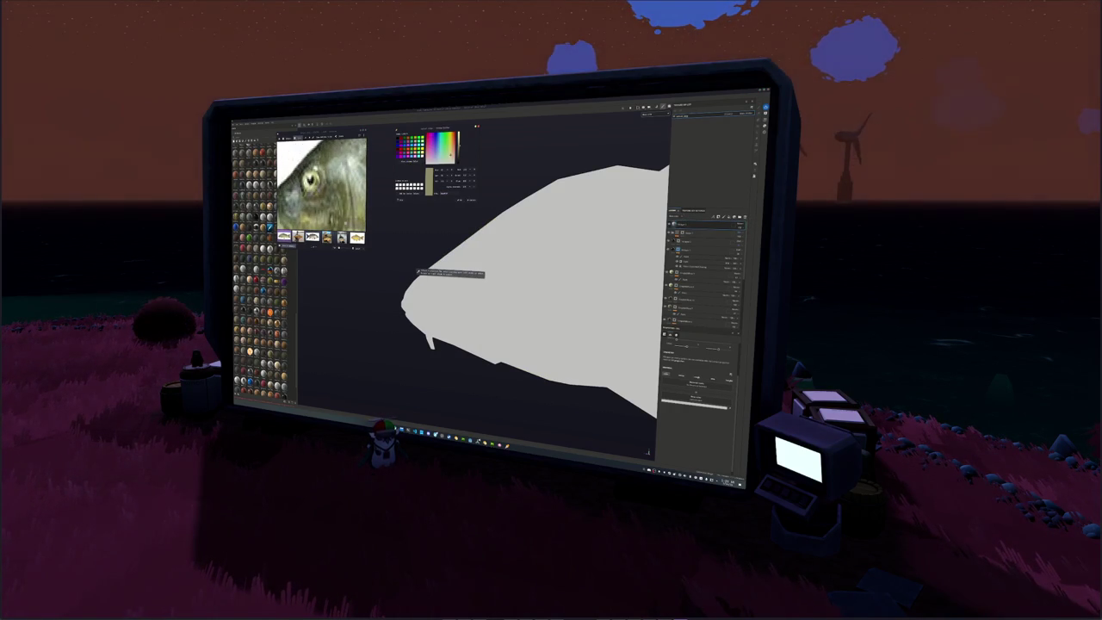
left_click(691, 392)
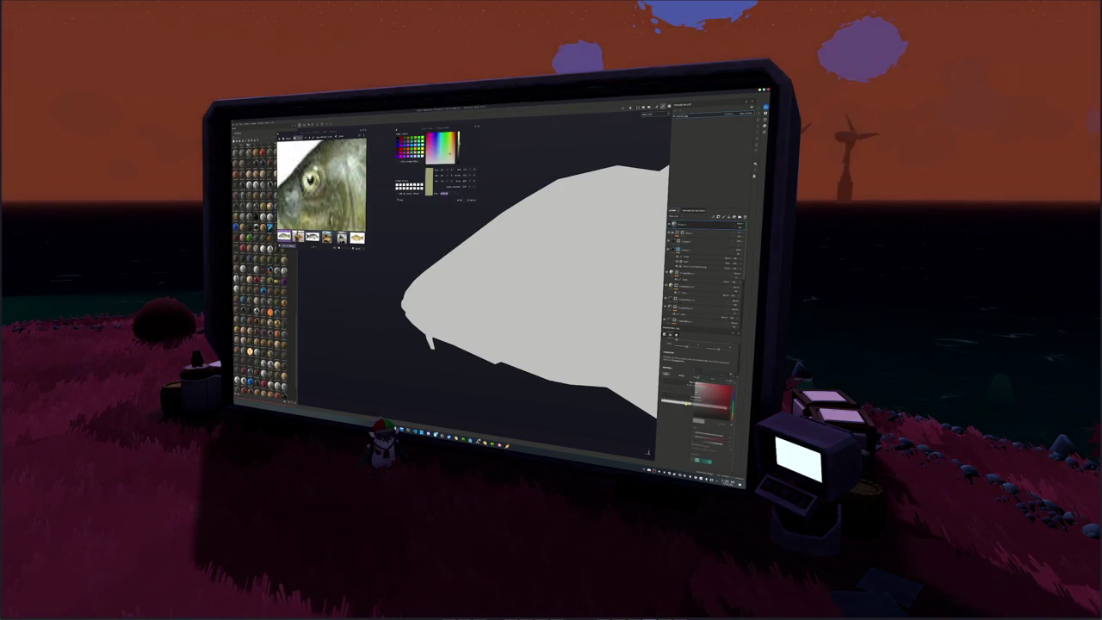
left_click(688, 224)
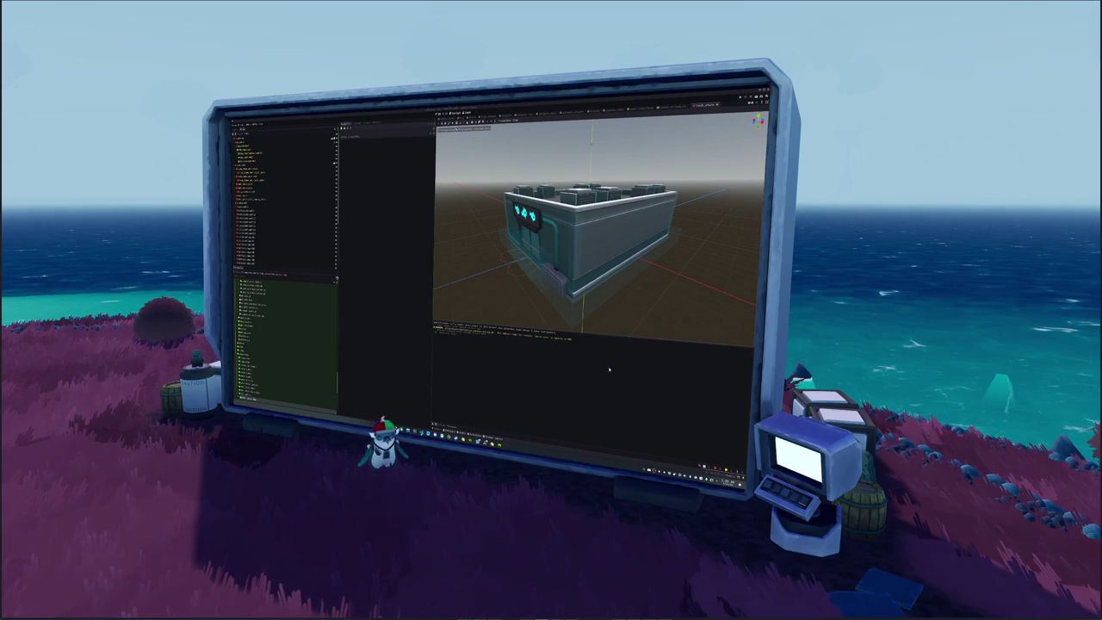
Open the empty scene, review its script in the external editor, then run the project with F5.
left_click(447, 120)
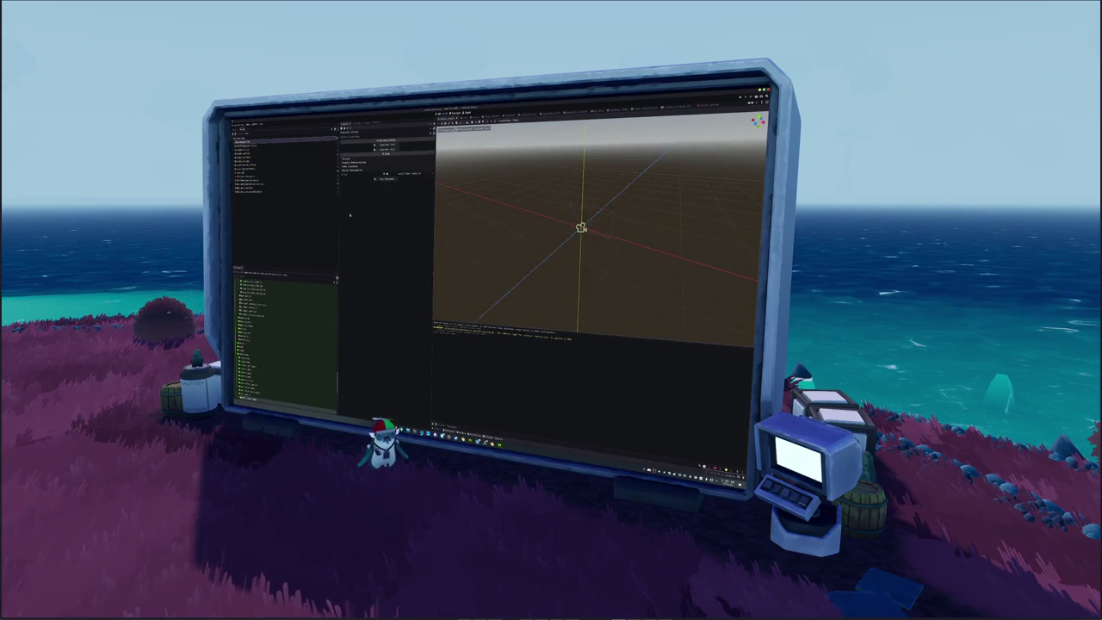
left_click(259, 149)
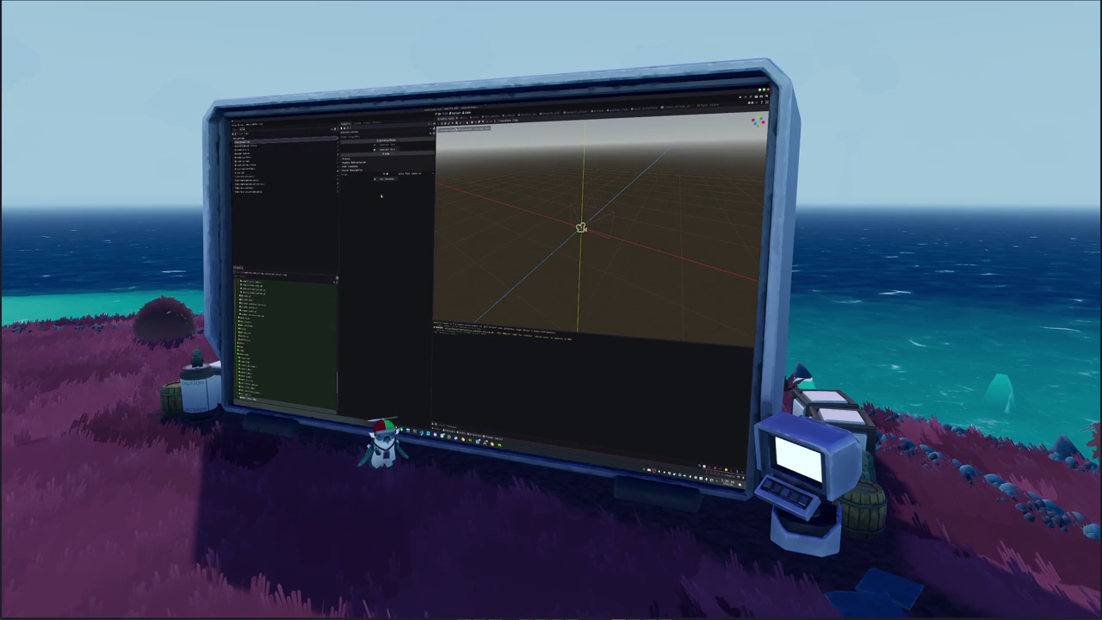
key("alt+Tab")
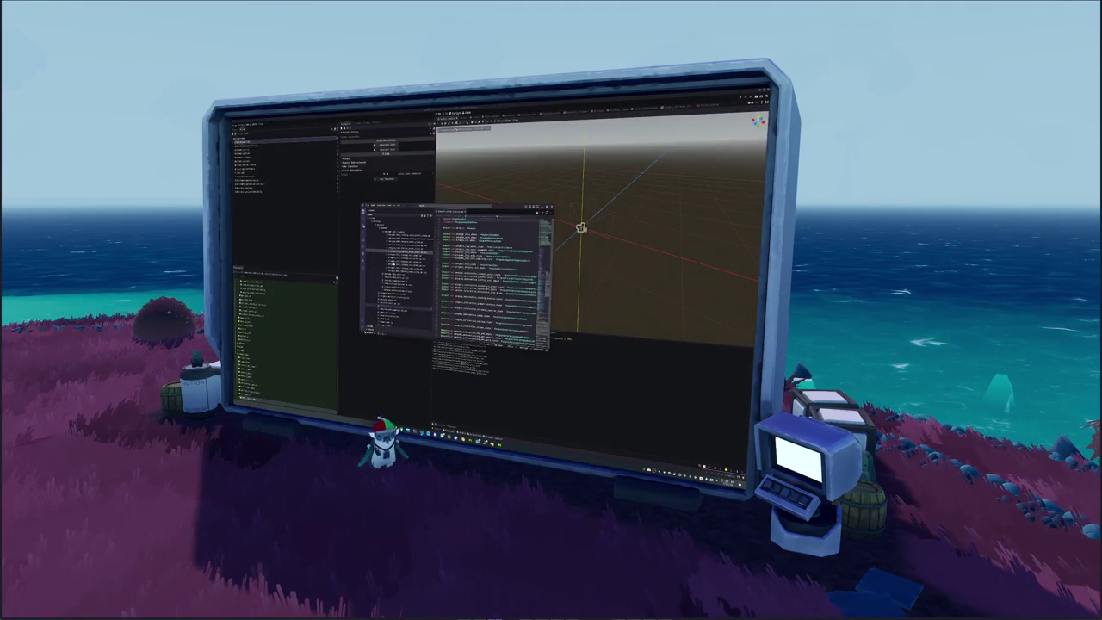
left_click(602, 283)
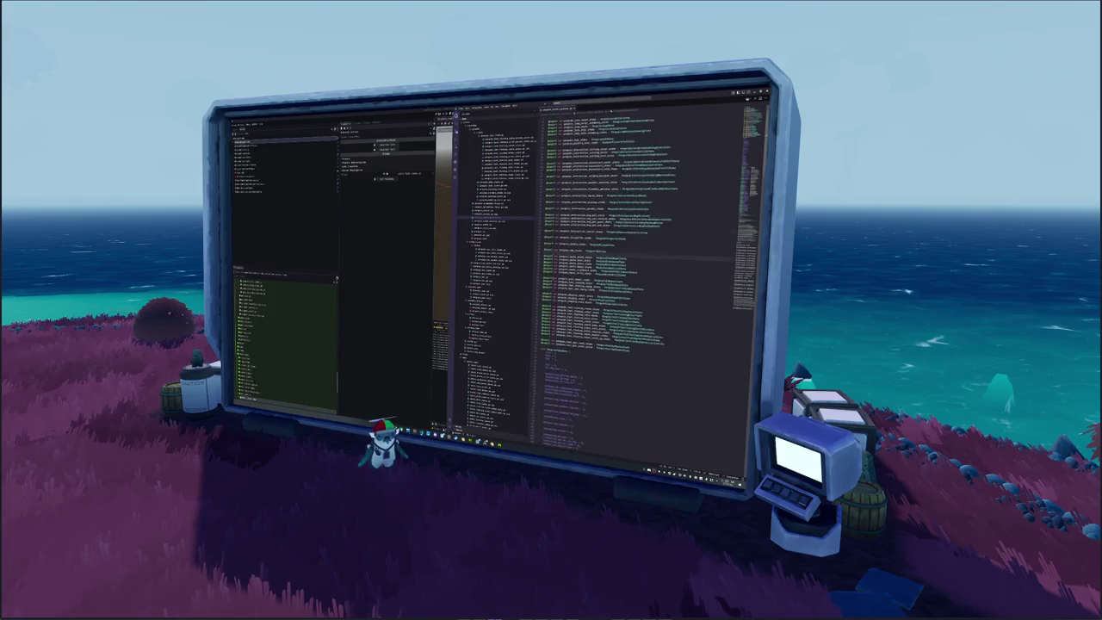
scroll(637, 281, "down", 3)
scroll(637, 282, "down", 3)
left_click(423, 308)
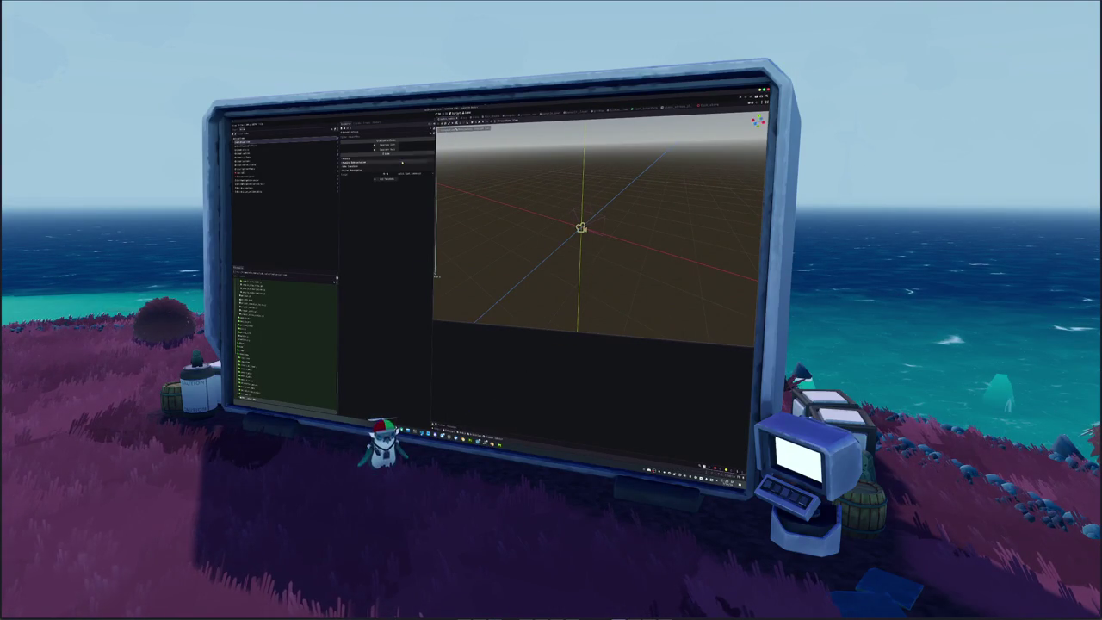
left_click(416, 432)
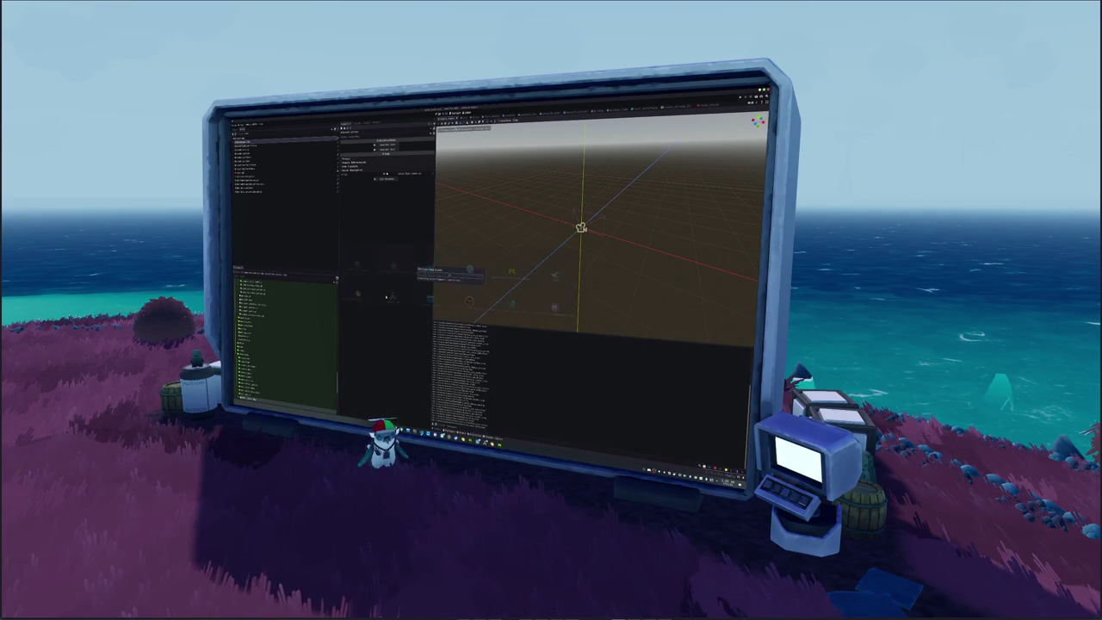
key("F5")
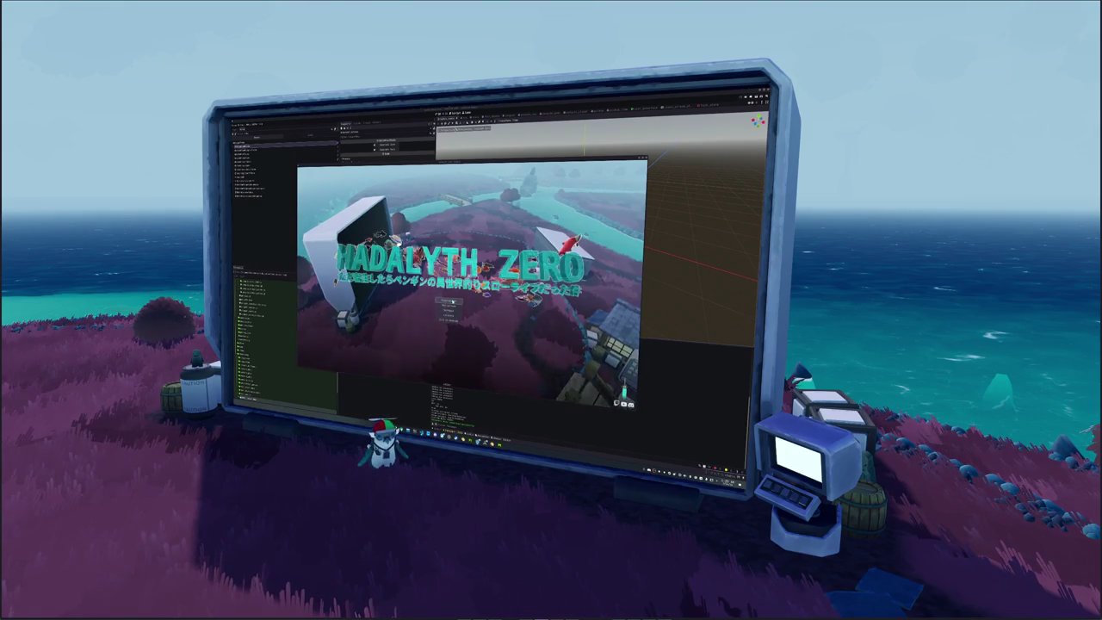
Start HADALYTH ZERO from the title screen, enter the village and open the inventory.
left_click(449, 300)
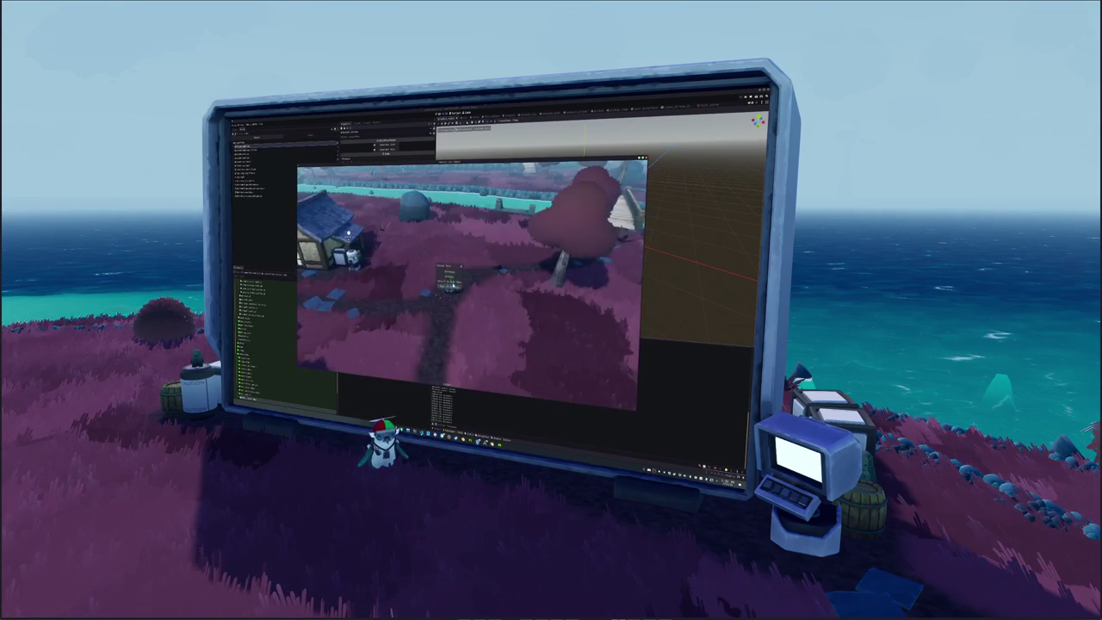
left_click(449, 284)
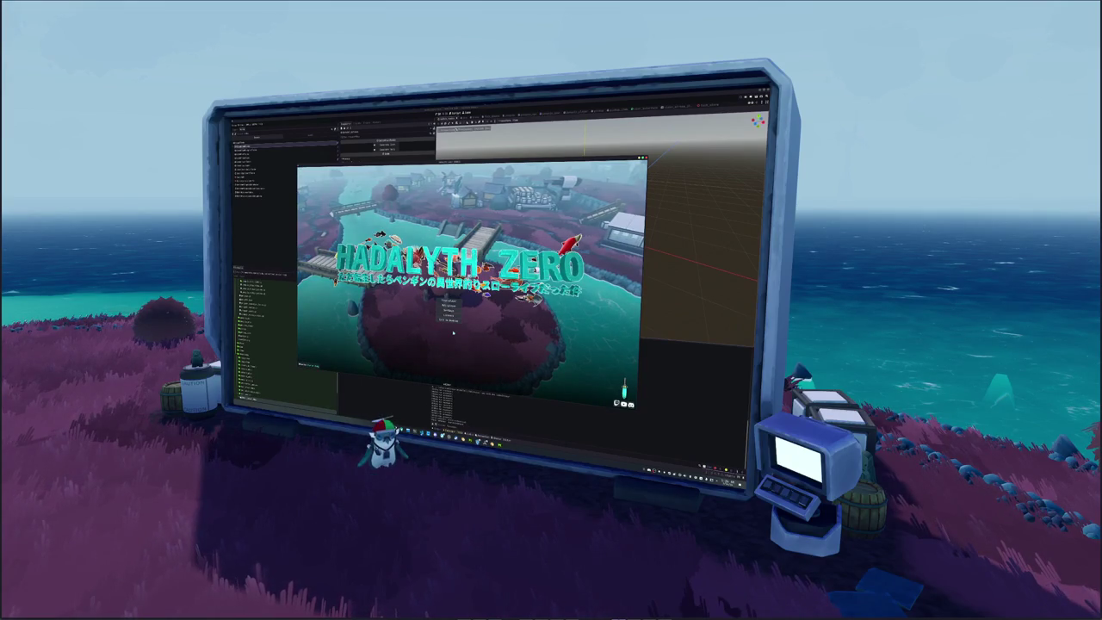
left_click(448, 302)
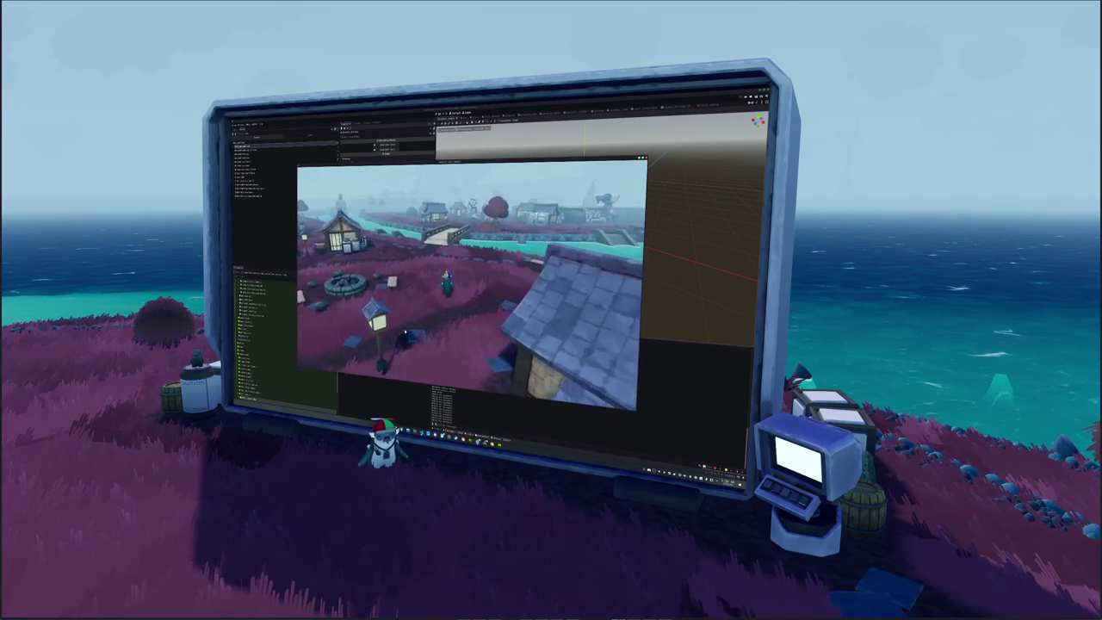
key("Tab")
key("Tab")
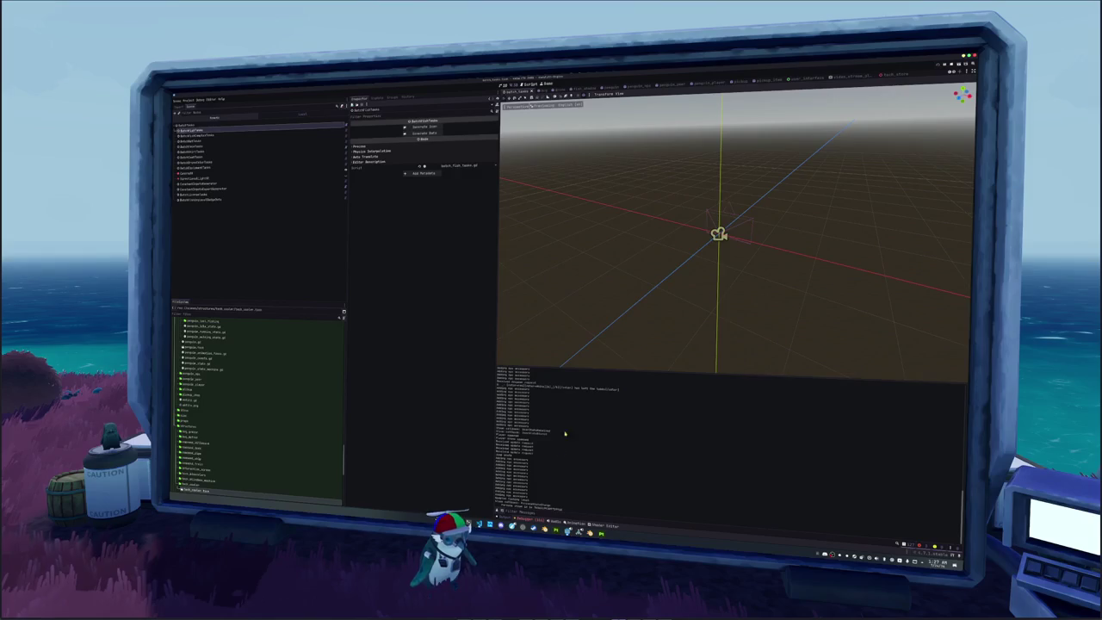
Rerun the game, then deselect armor_carp and start a fresh default Blender scene.
key("F5")
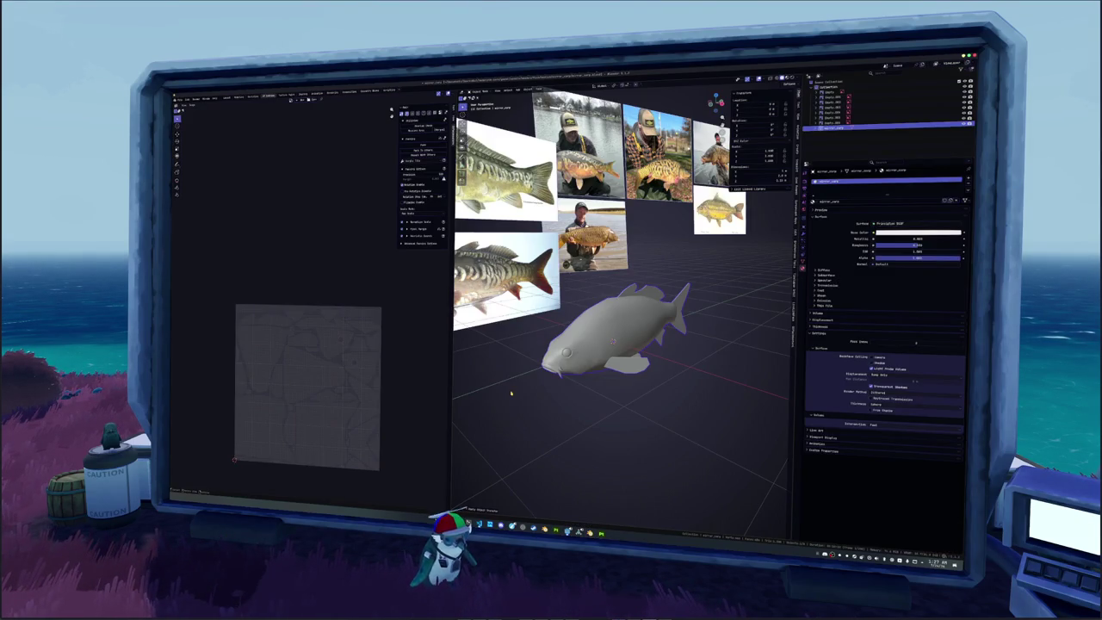
left_click(512, 393)
key("ctrl+n")
left_click(256, 132)
Delete the default cube, camera and light.
key("a")
key("Delete")
key("ctrl+o")
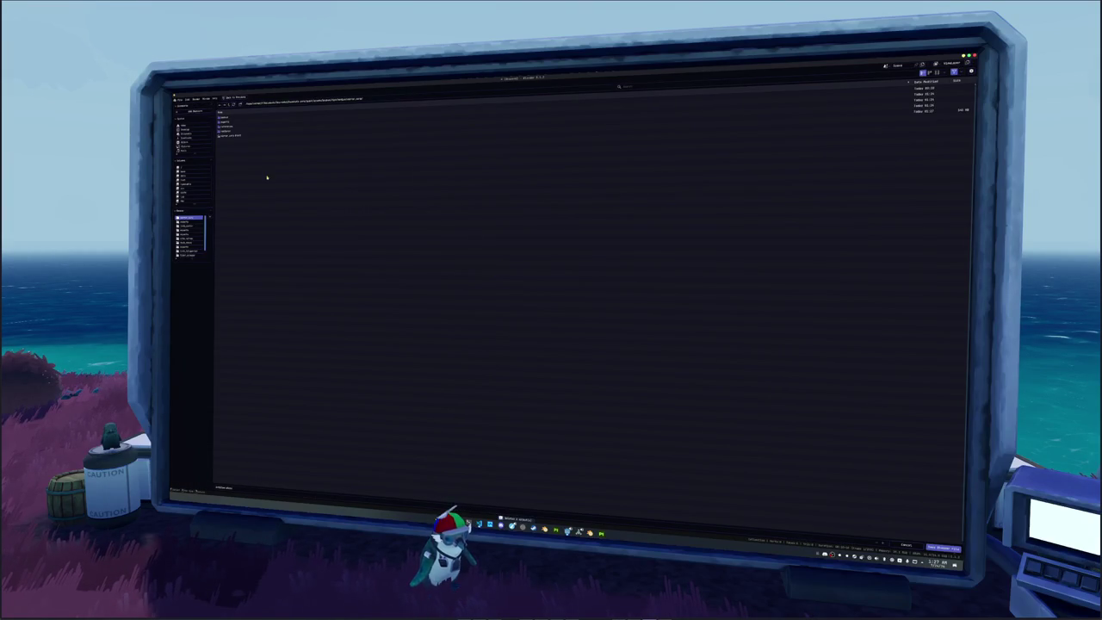
Create a new 'test' folder in the project assets and save the .blend file inside it.
left_click(228, 105)
left_click(228, 104)
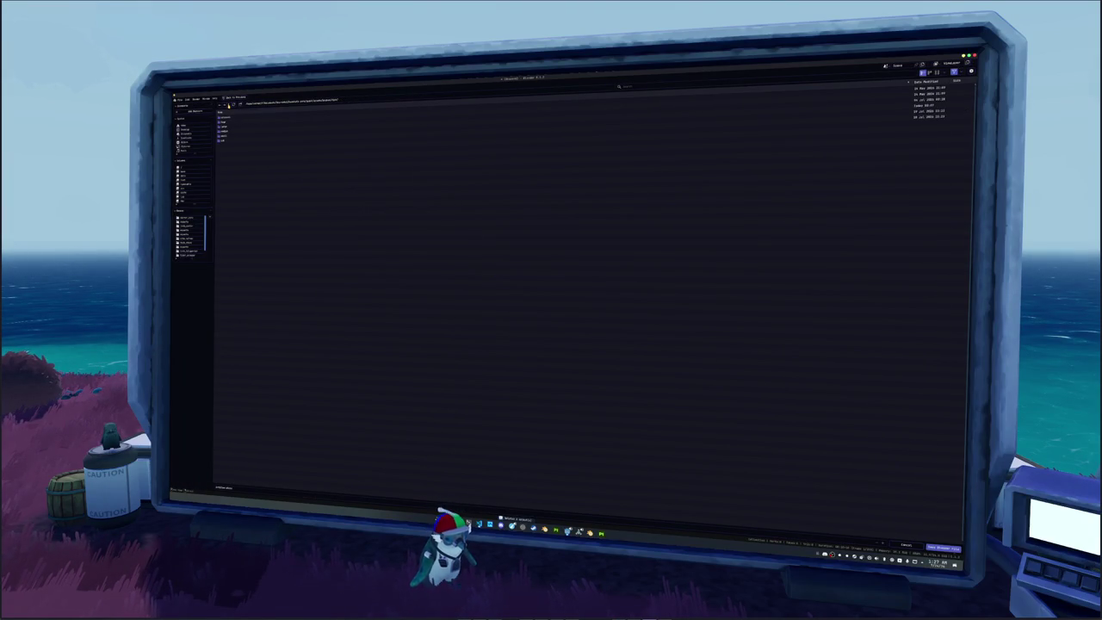
double_click(226, 135)
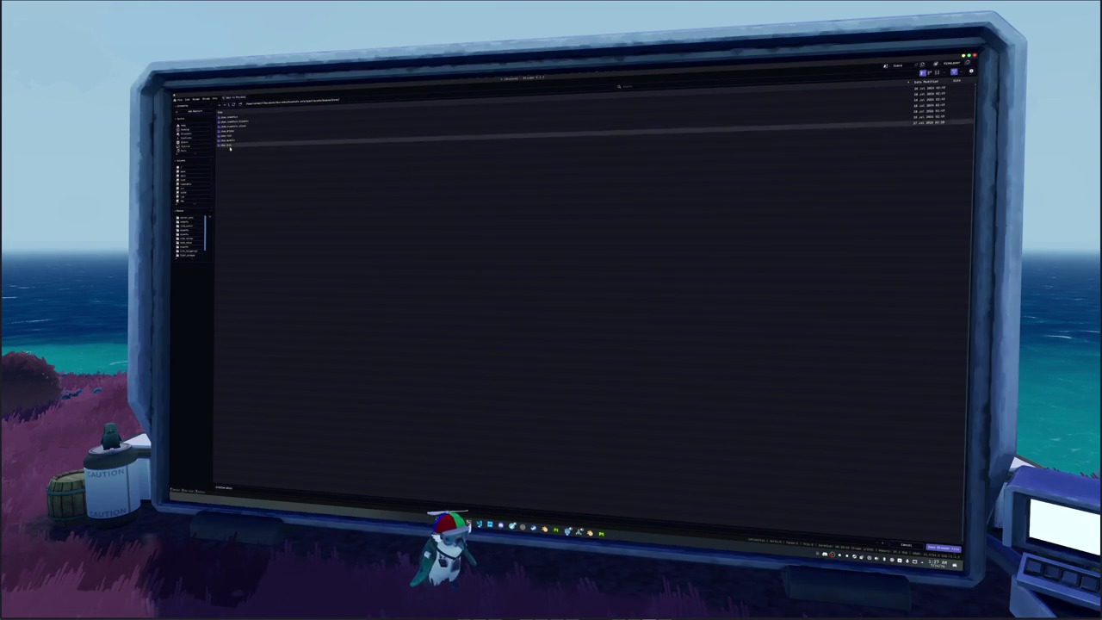
left_click(227, 148)
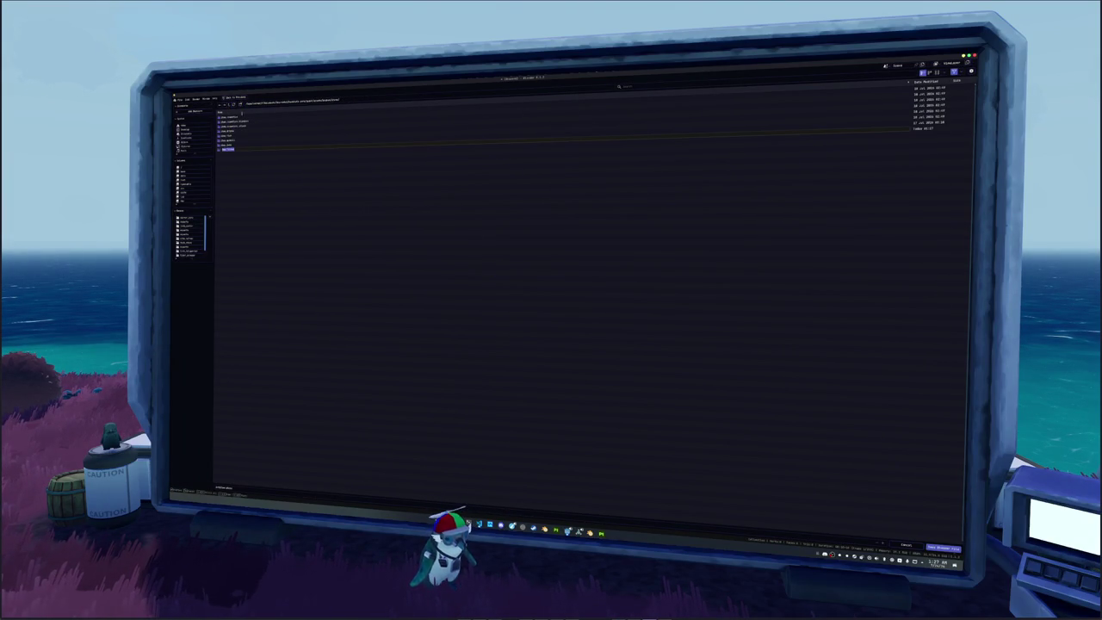
type("test")
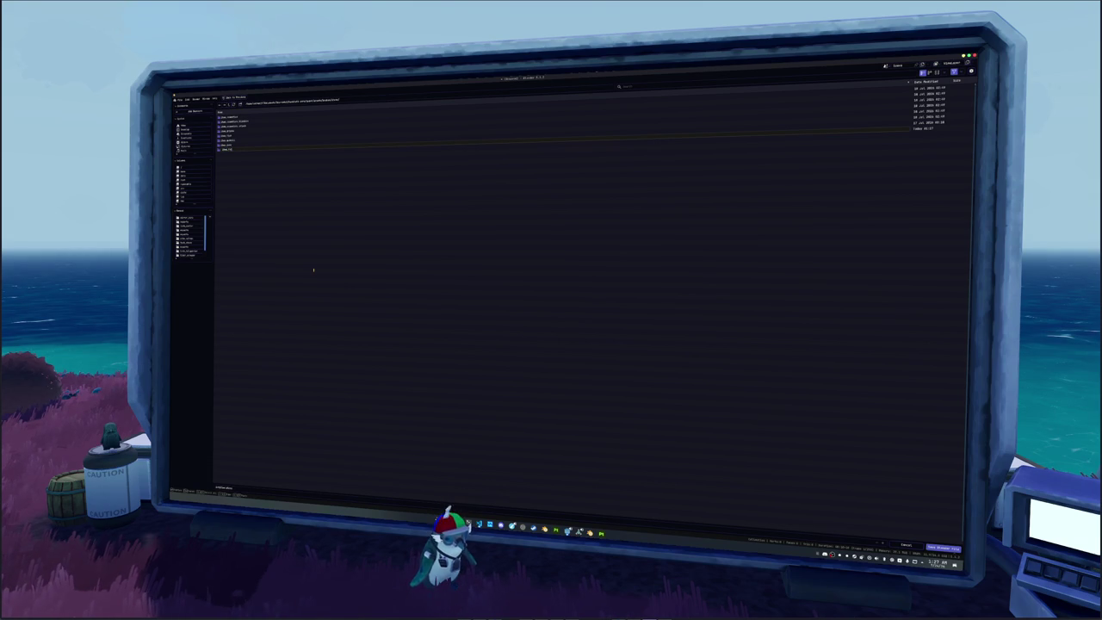
key("Return")
double_click(230, 140)
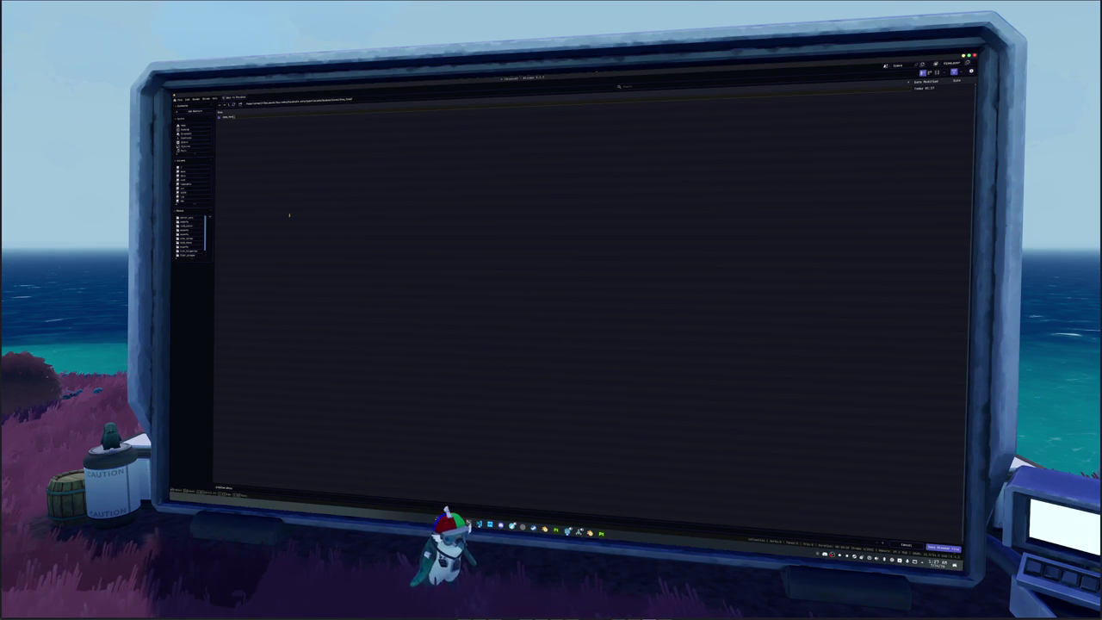
key("Return")
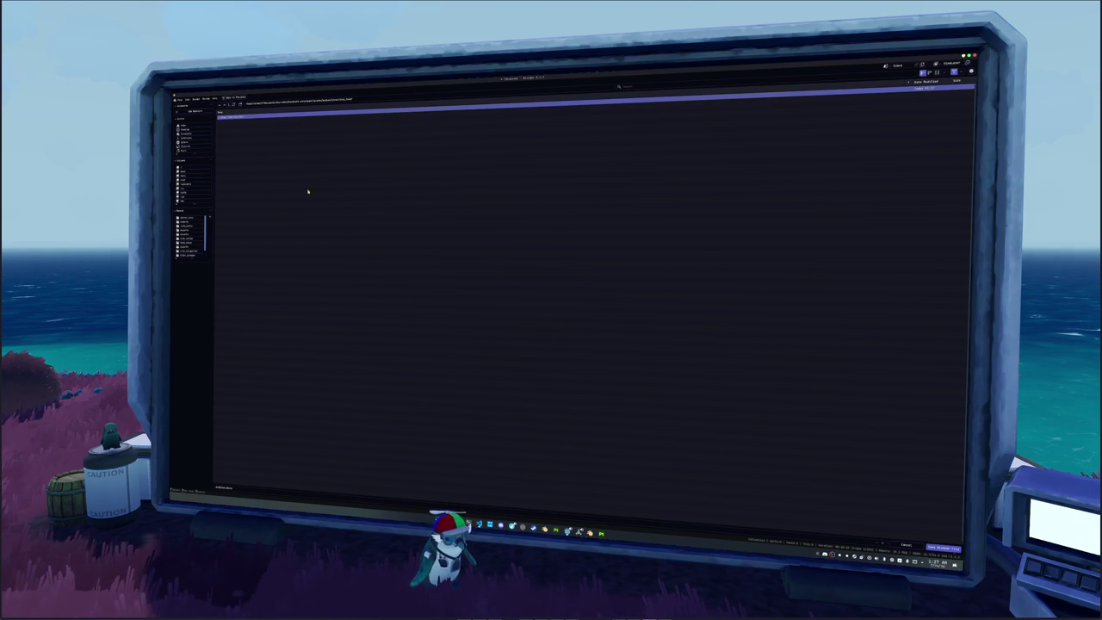
double_click(257, 118)
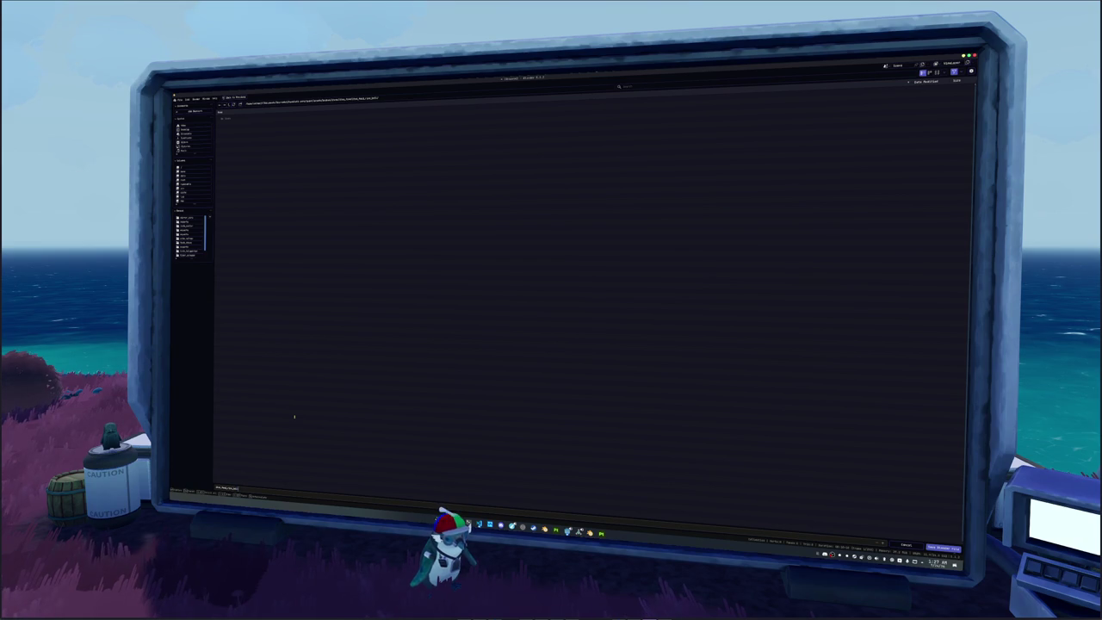
key("Return")
middle_click_drag(413, 285, 411, 289)
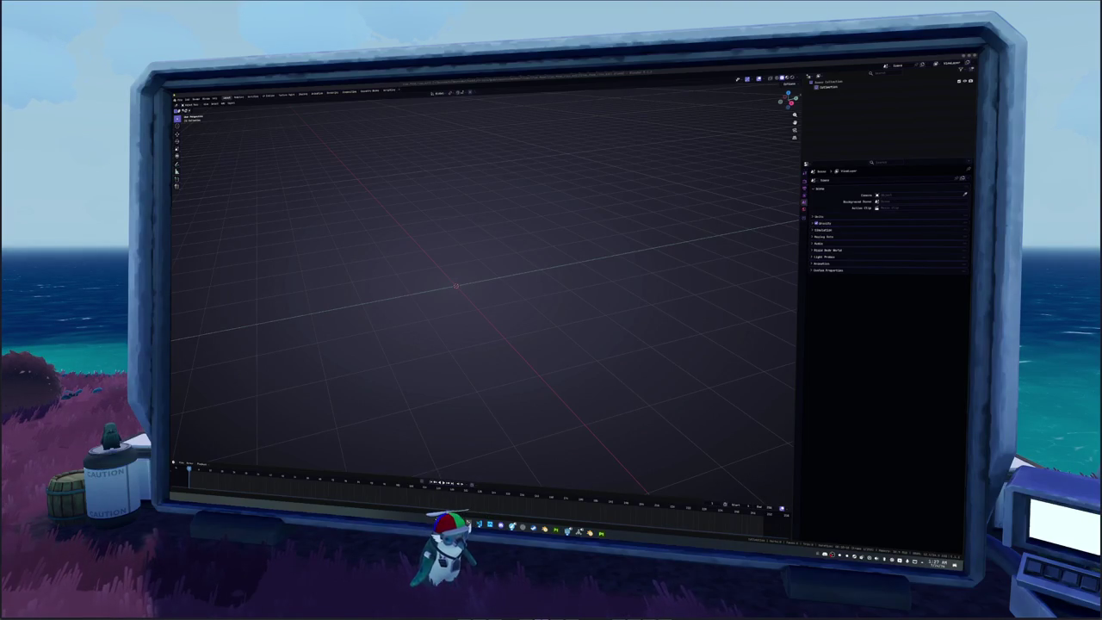
Switch the rice ball search to image results.
key("alt+Tab")
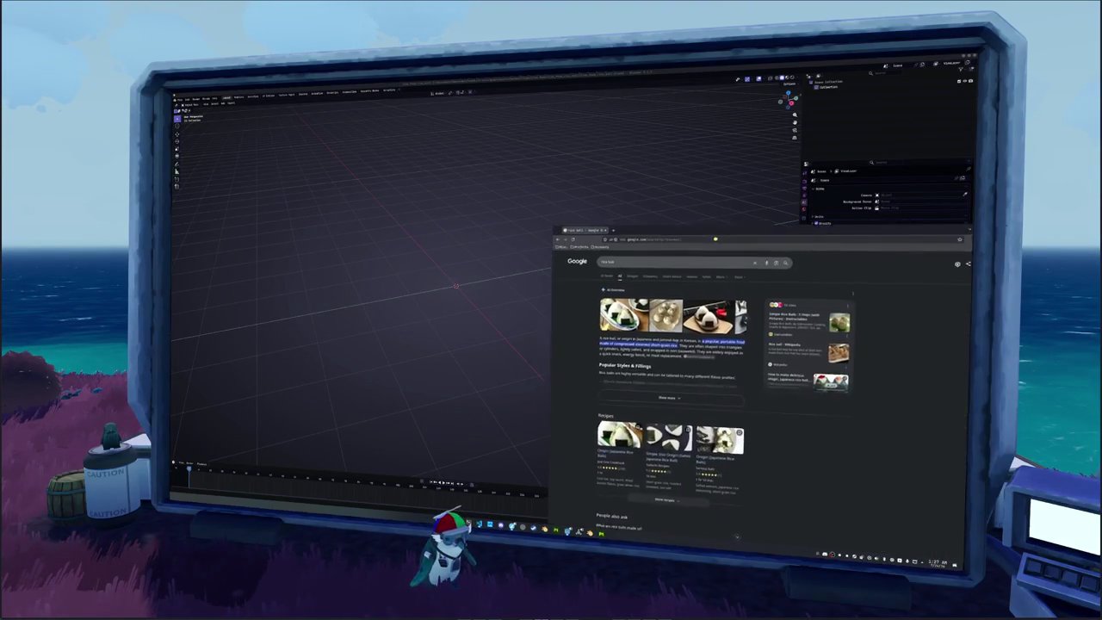
left_click(524, 194)
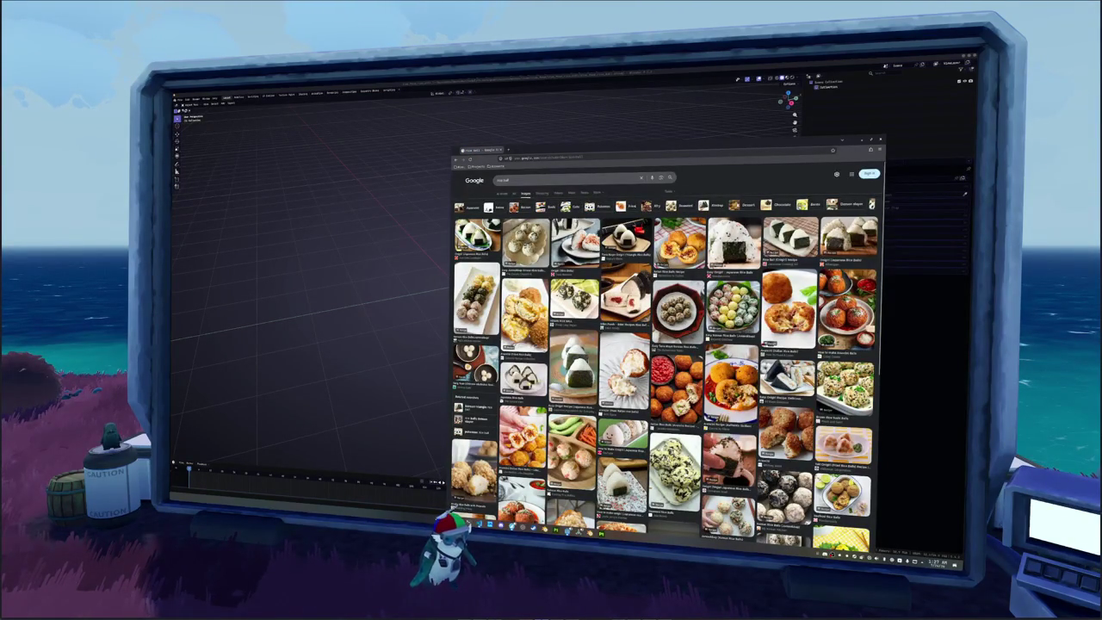
scroll(663, 361, "down", 2)
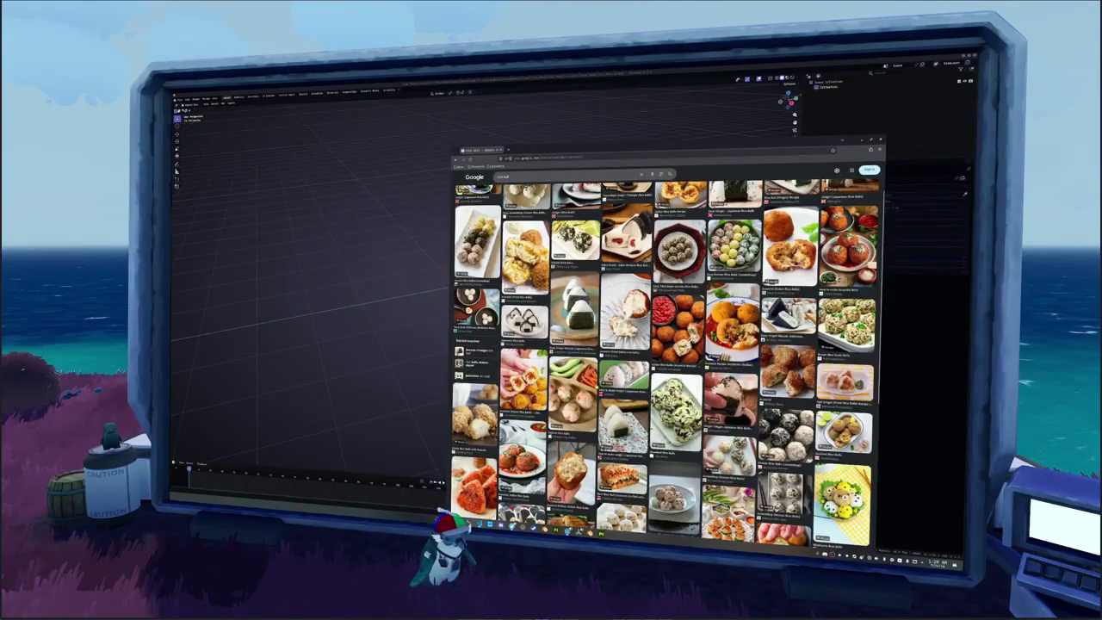
scroll(663, 361, "up", 2)
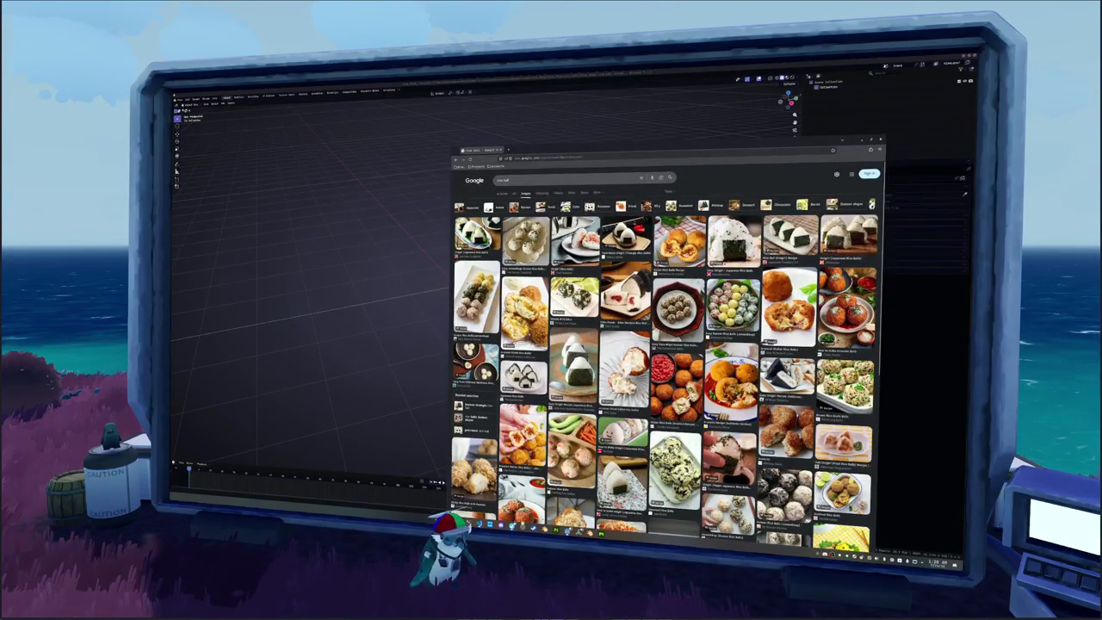
left_click(522, 526)
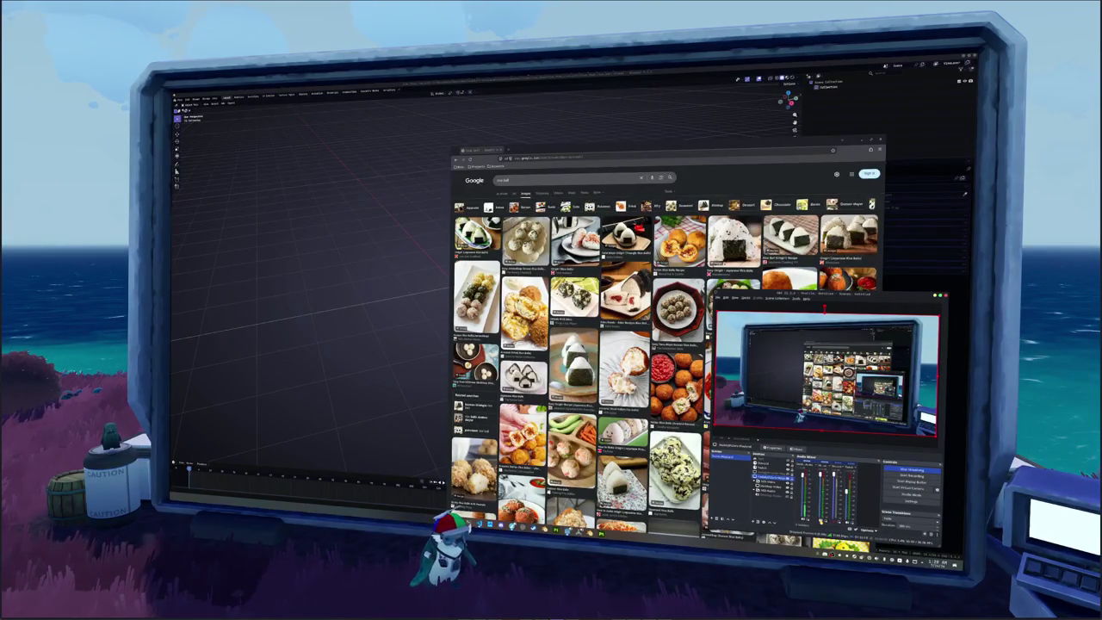
key("alt+Tab")
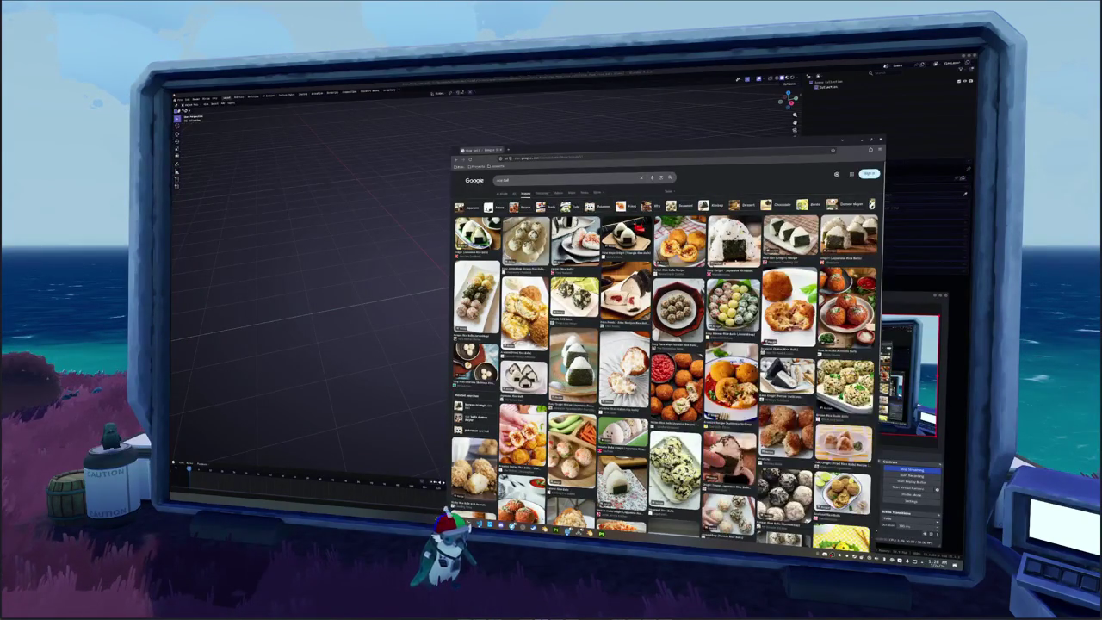
Open the Simple Shio Onigiri photo full-size in a new tab and begin saving it.
scroll(664, 361, "down", 2)
scroll(665, 367, "down", 2)
scroll(664, 368, "down", 2)
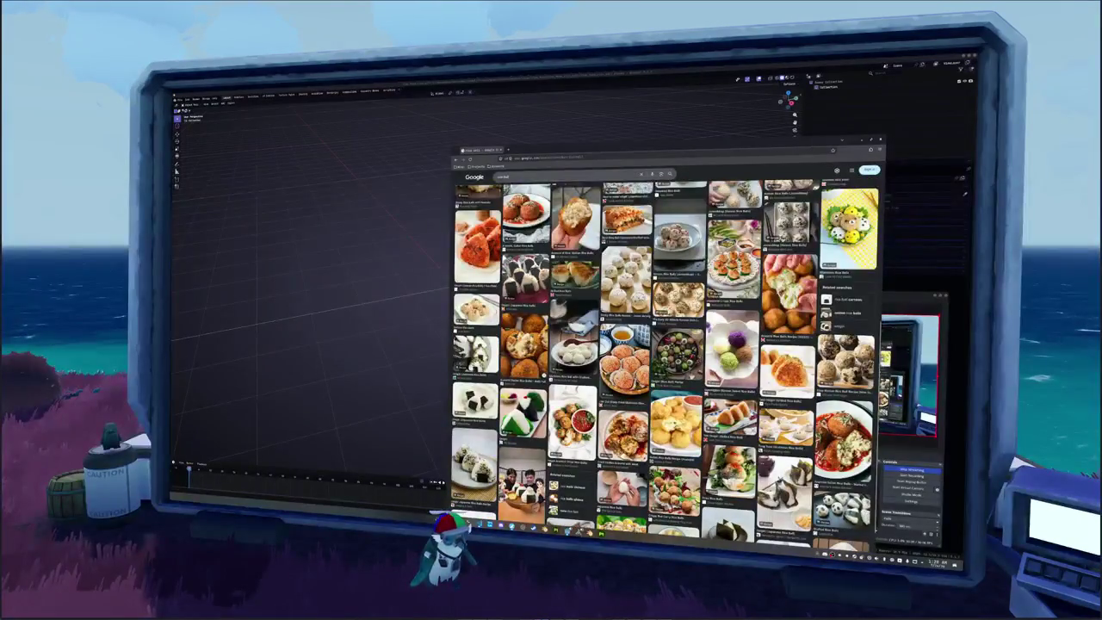
scroll(664, 367, "down", 2)
scroll(665, 361, "down", 2)
scroll(664, 362, "down", 2)
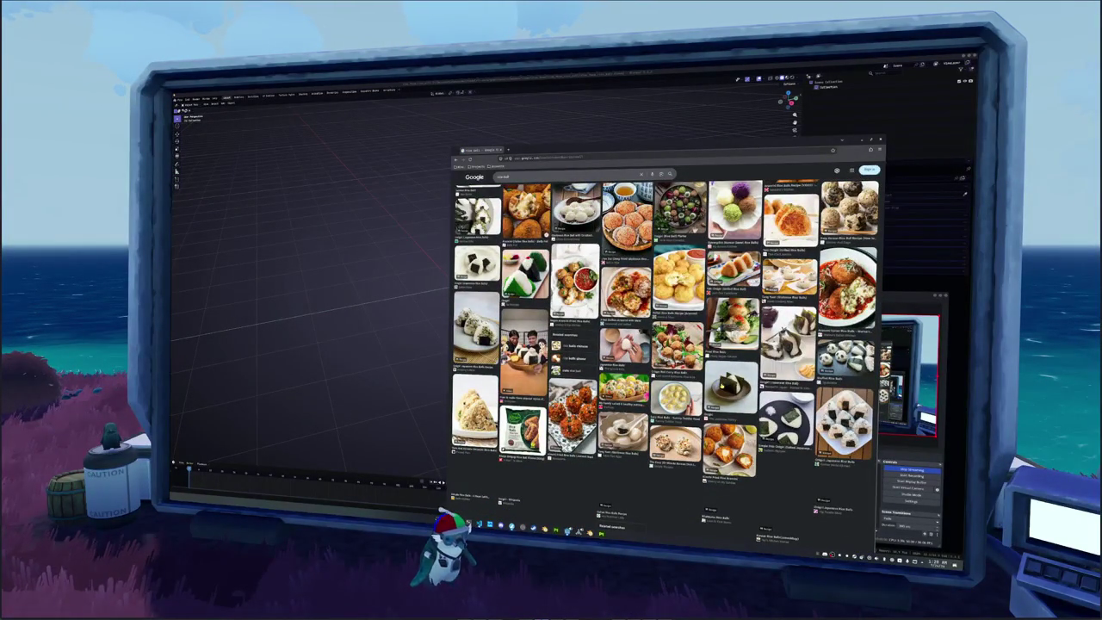
left_click(785, 420)
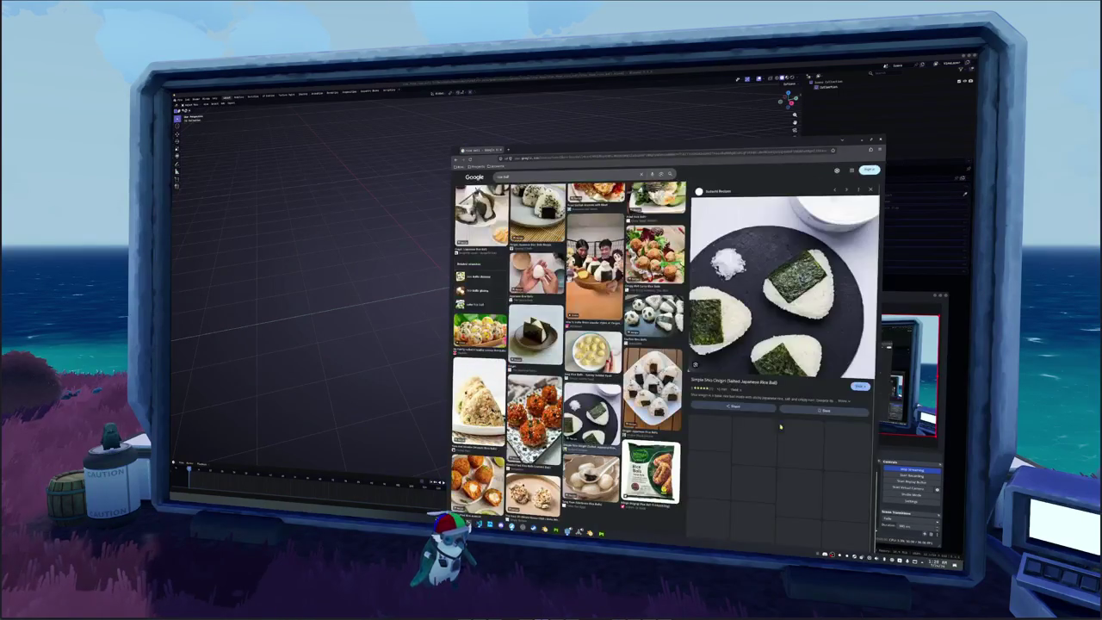
right_click(770, 334)
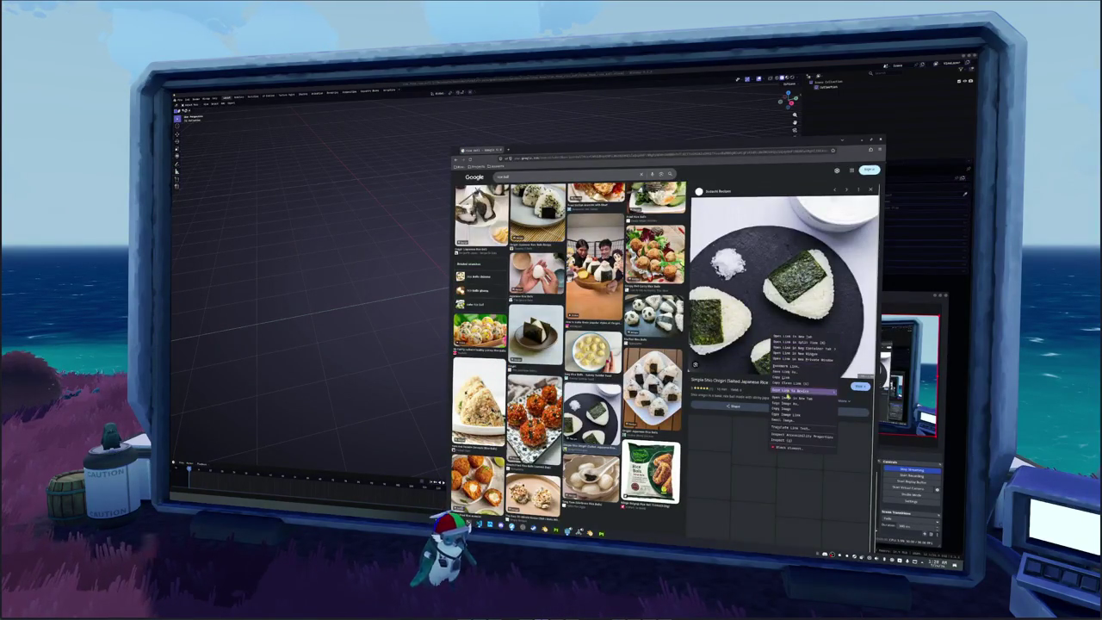
left_click(800, 392)
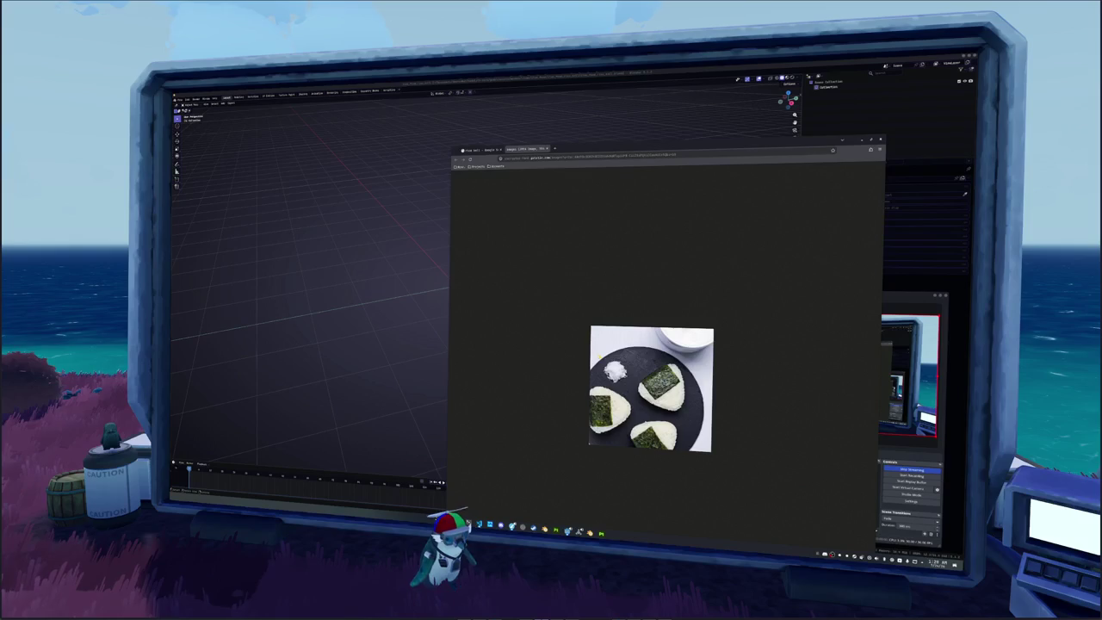
key("ctrl+s")
Go to items > item_food > rice_ball, create a 'references' folder and open it.
key("alt+Up")
double_click(610, 108)
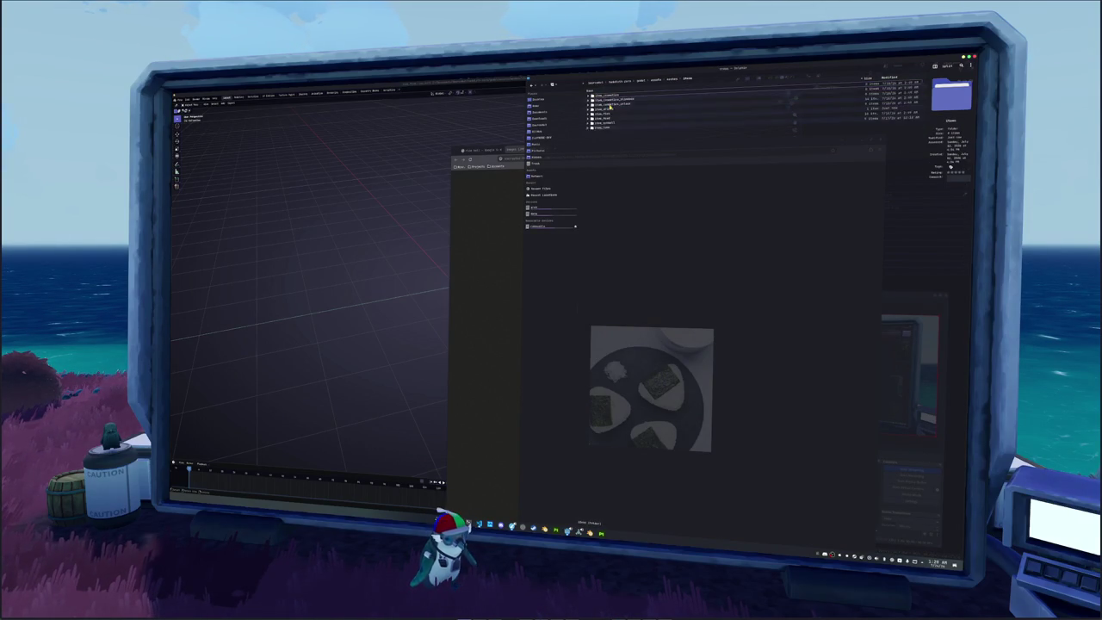
left_click(608, 100)
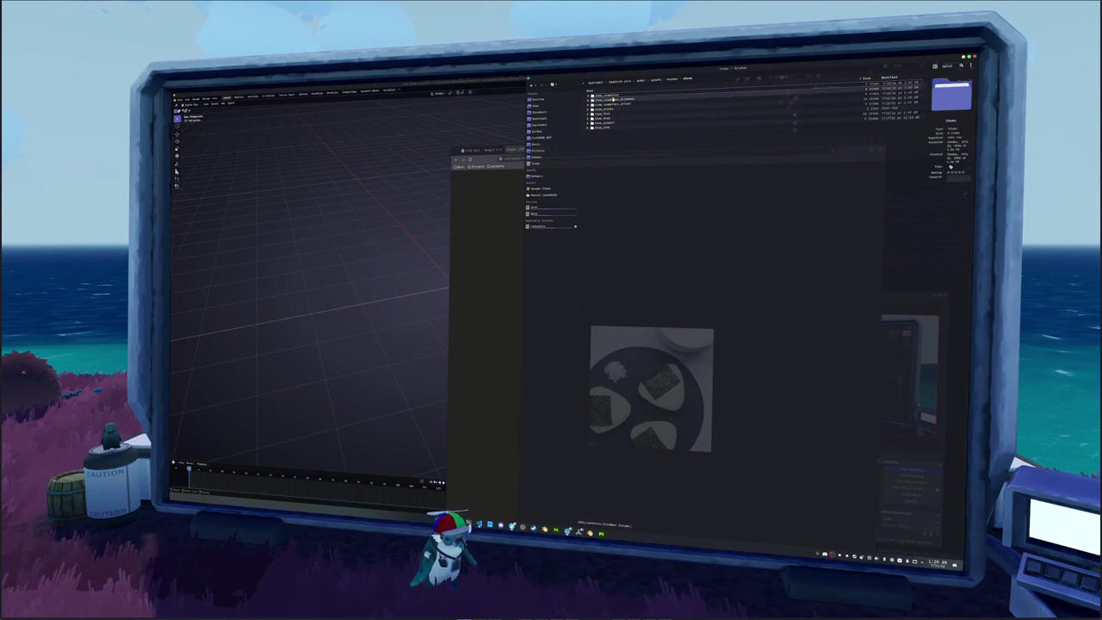
double_click(609, 118)
double_click(607, 95)
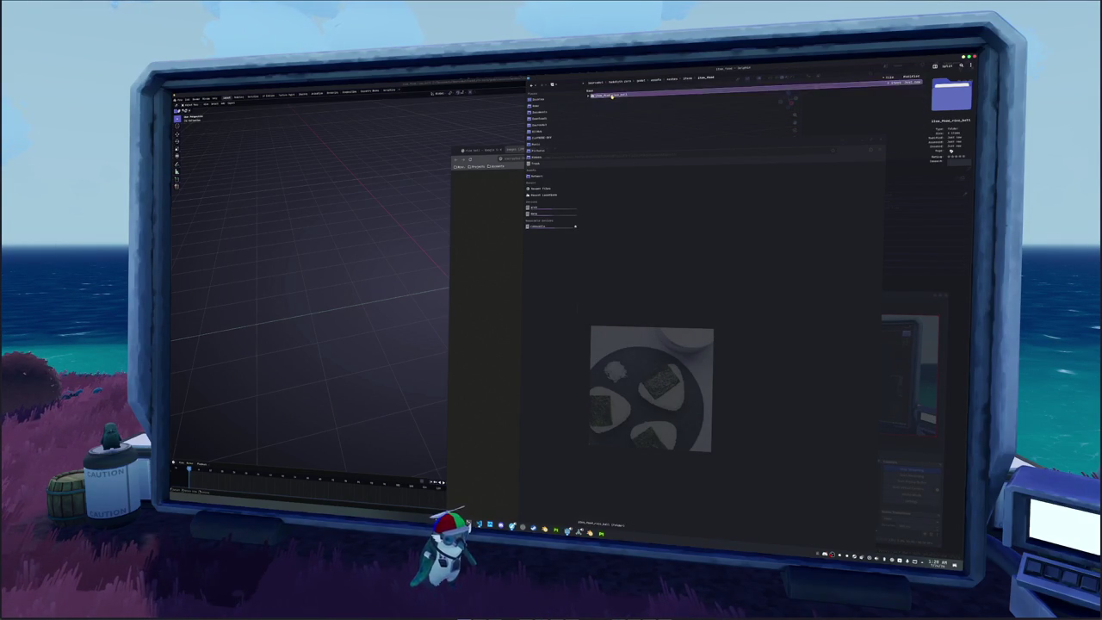
right_click(613, 123)
left_click(711, 121)
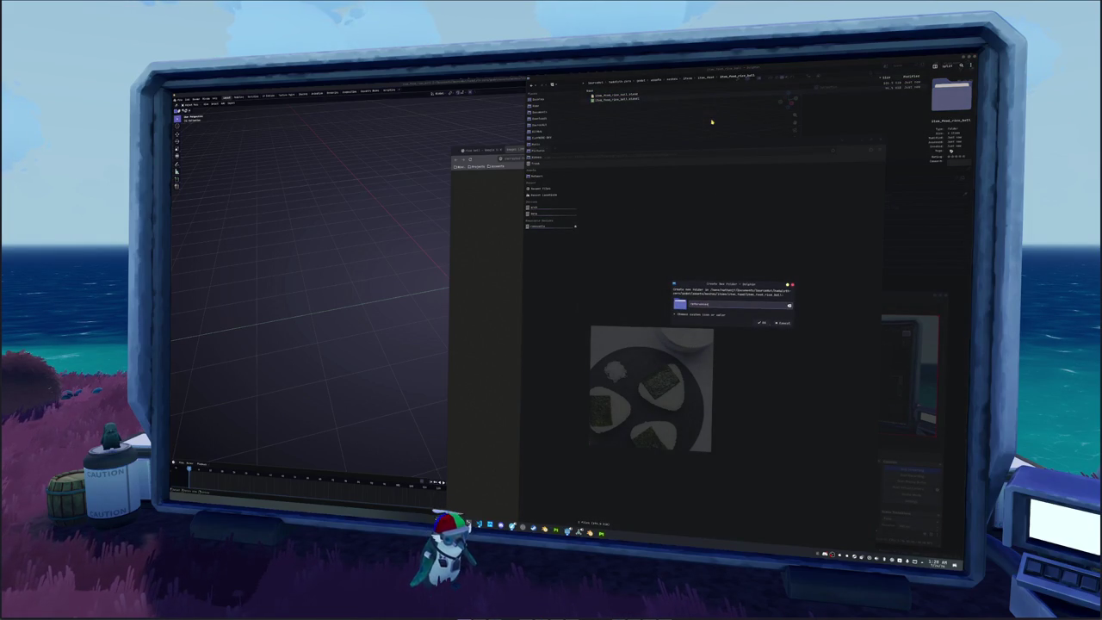
key("Return")
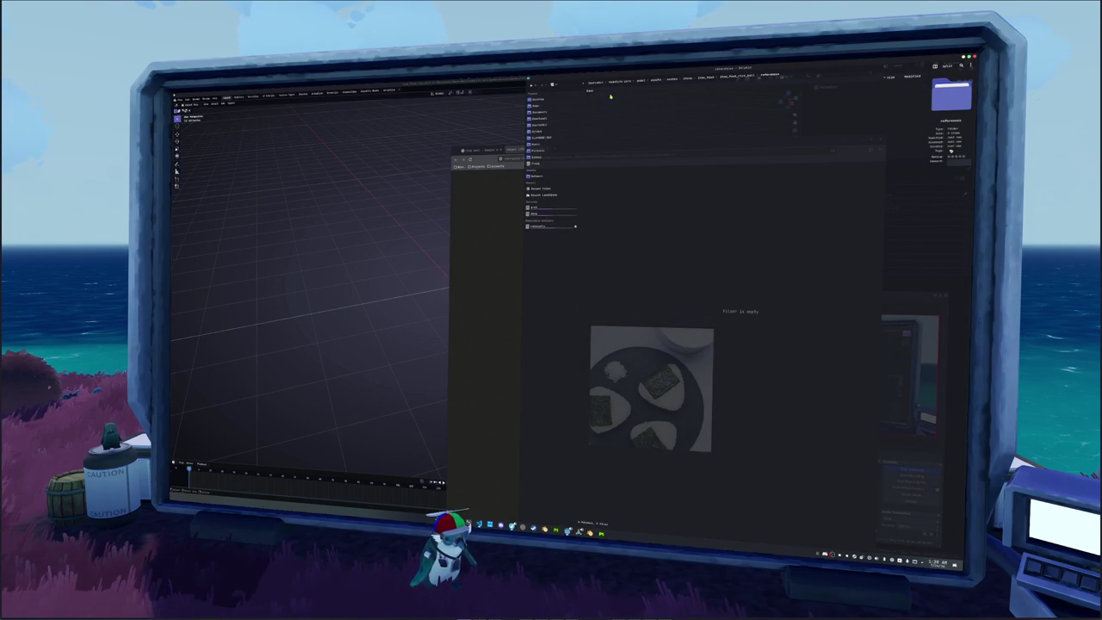
left_click(532, 199)
key("super+Left")
Drop the onigiri photo into Blender as an image plane and rotate it flat.
left_click_drag(354, 365, 656, 218)
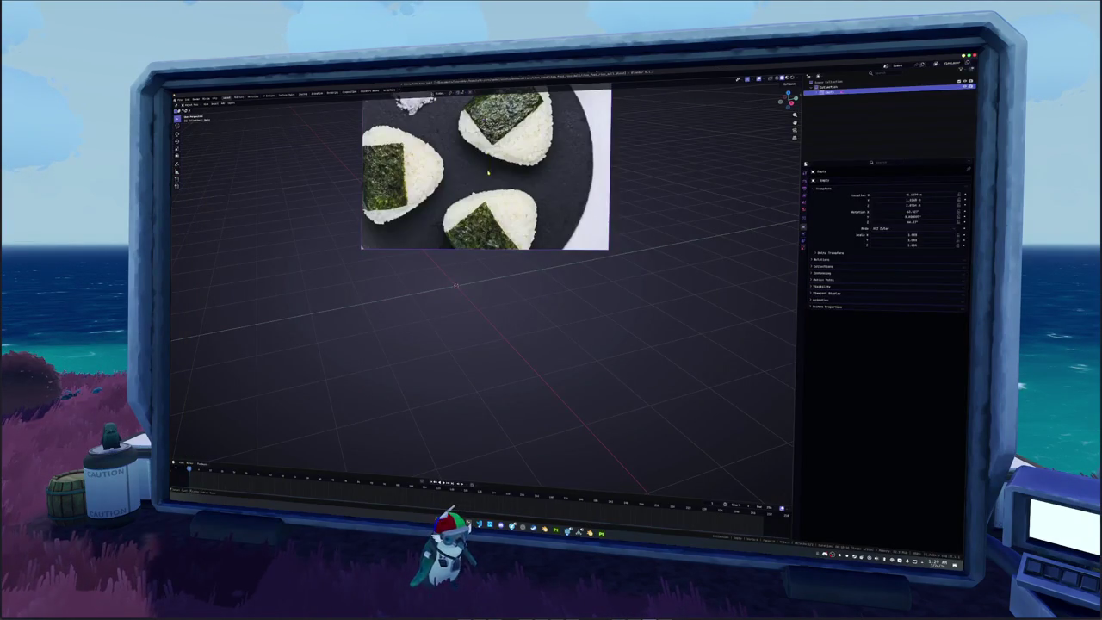
left_click_drag(487, 168, 546, 231)
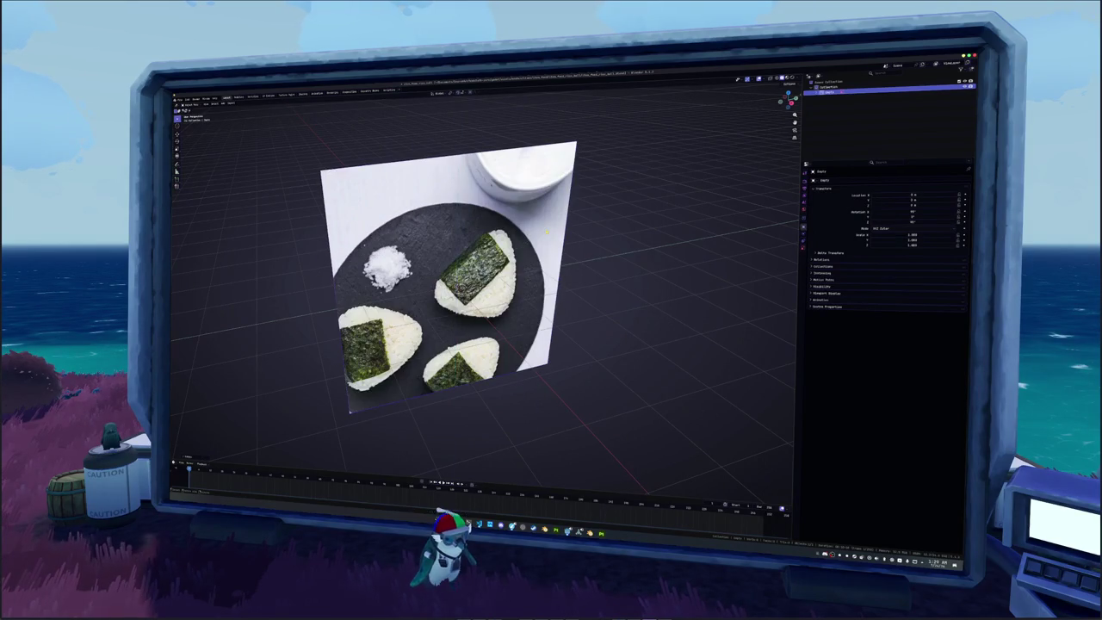
key("alt+r")
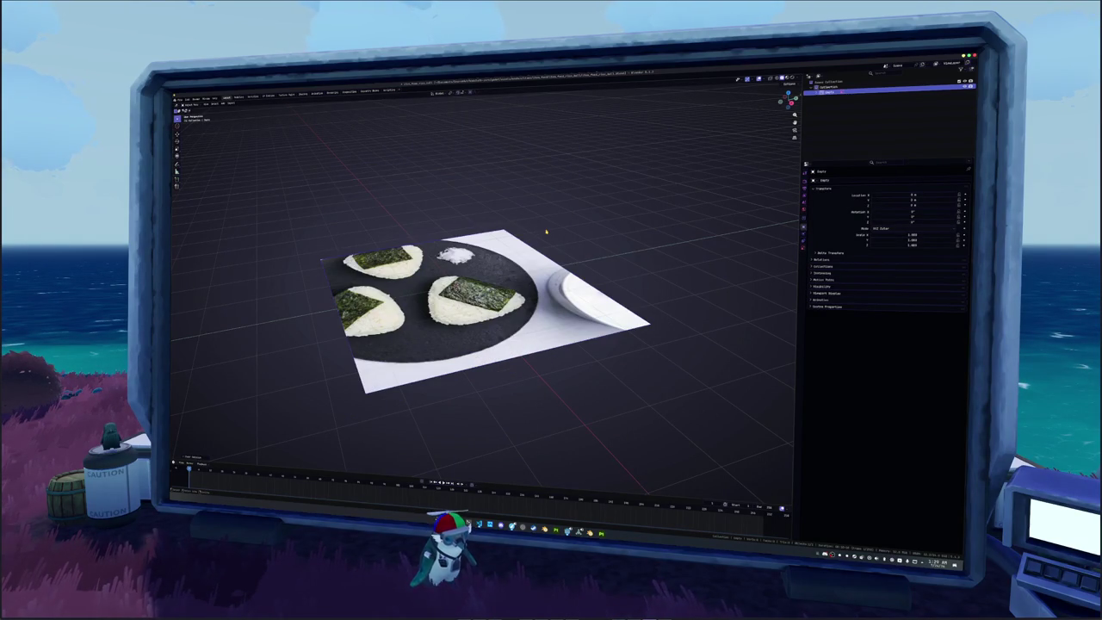
key("r")
key("alt+r")
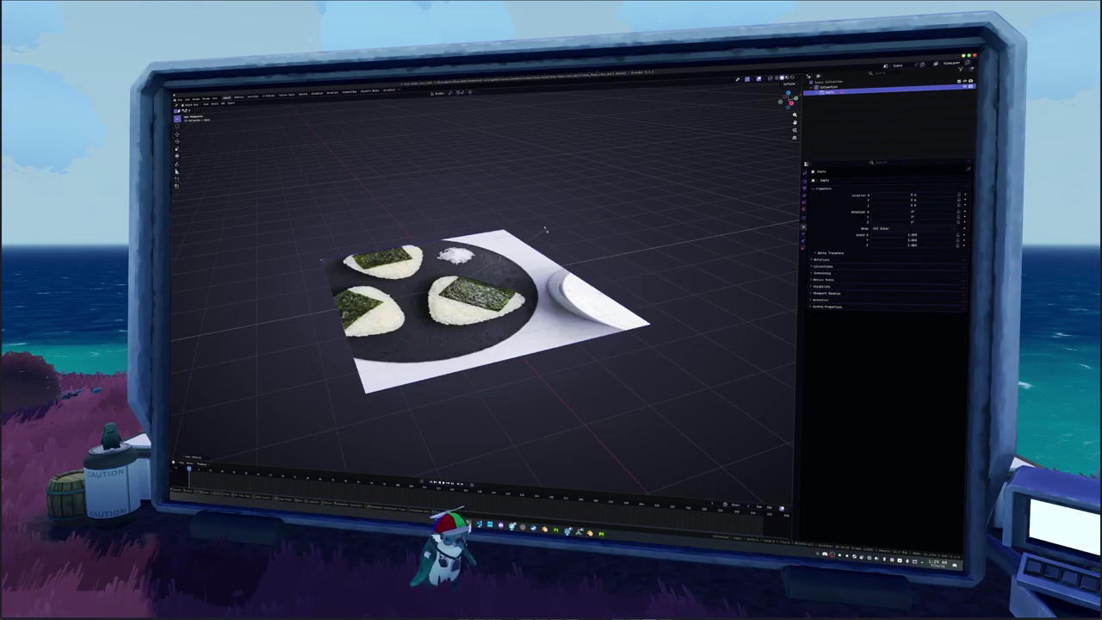
key("r")
key("x")
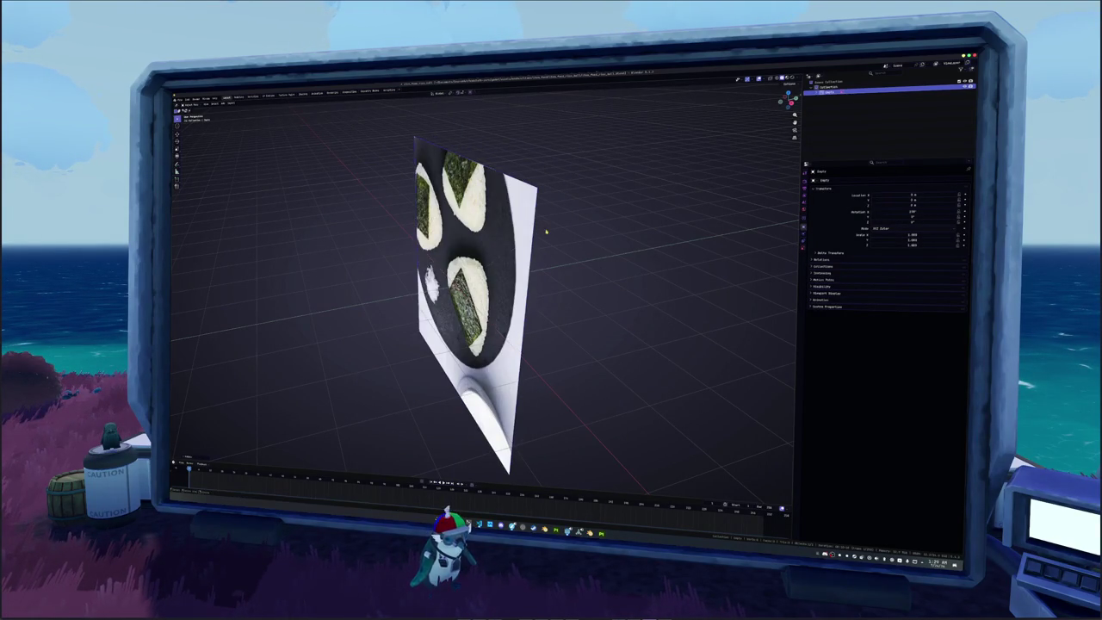
key("y")
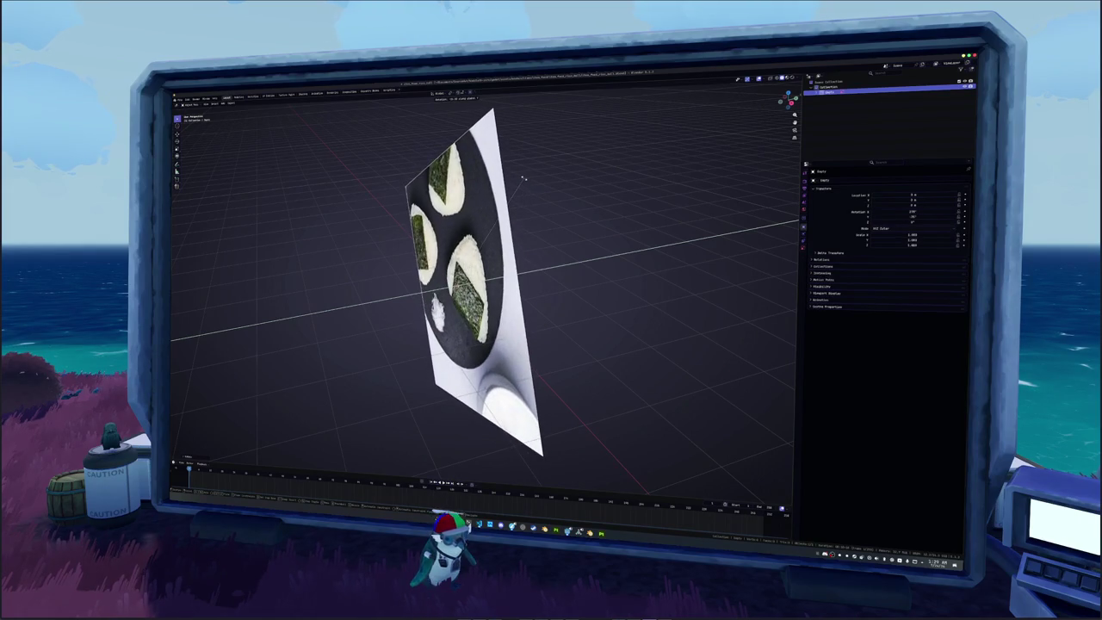
key("KP_7")
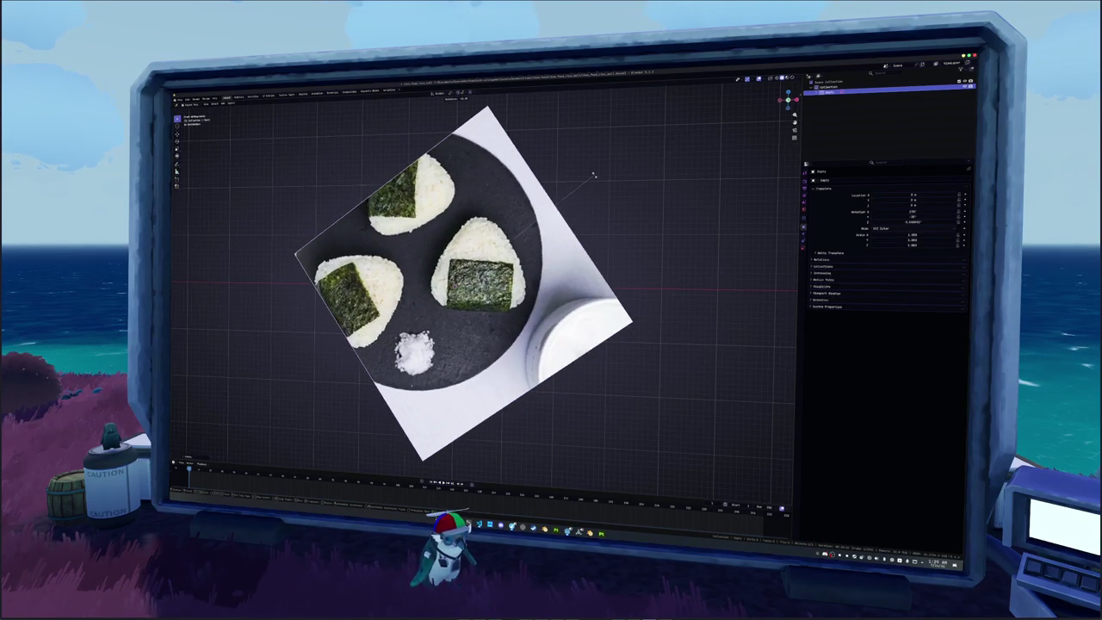
left_click(582, 186)
Move the photo plane off the origin and rotate it a few more degrees.
key("g")
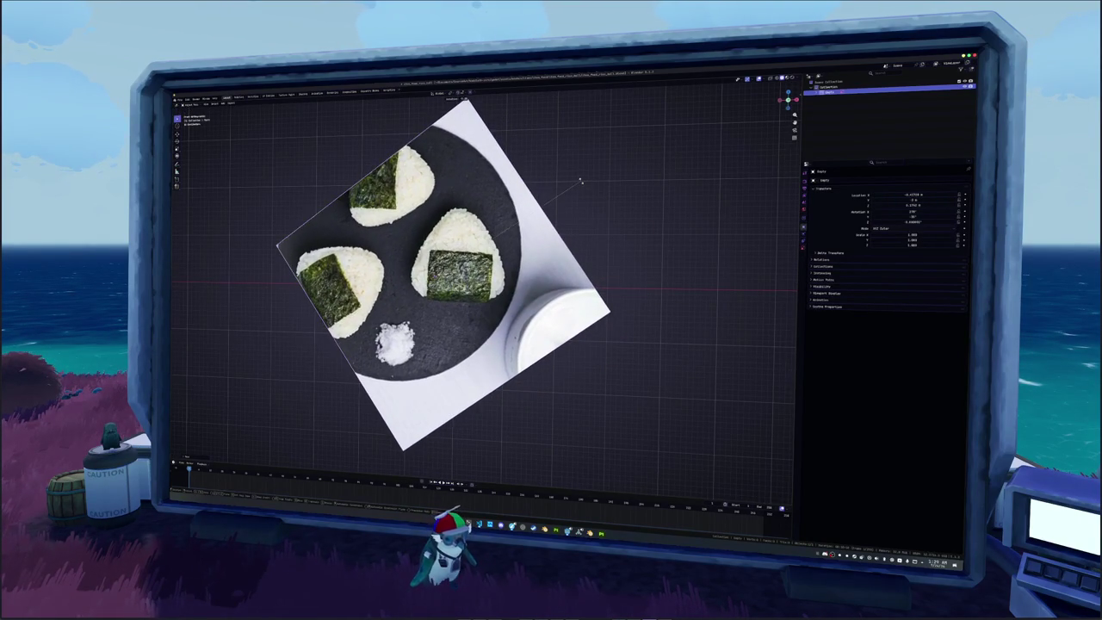
left_click(531, 140)
scroll(551, 189, "down", 3)
mouse_move(560, 212)
middle_mouse_down()
mouse_move(616, 203)
mouse_move(560, 274)
middle_mouse_up()
scroll(559, 273, "up", 4)
scroll(559, 274, "up", 2)
key("r")
left_click(583, 267)
scroll(584, 258, "down", 3)
mouse_move(584, 258)
middle_mouse_down()
mouse_move(584, 245)
mouse_move(560, 266)
mouse_move(510, 256)
mouse_move(485, 281)
mouse_move(517, 284)
middle_mouse_up()
scroll(560, 266, "down", 2)
scroll(509, 256, "up", 2)
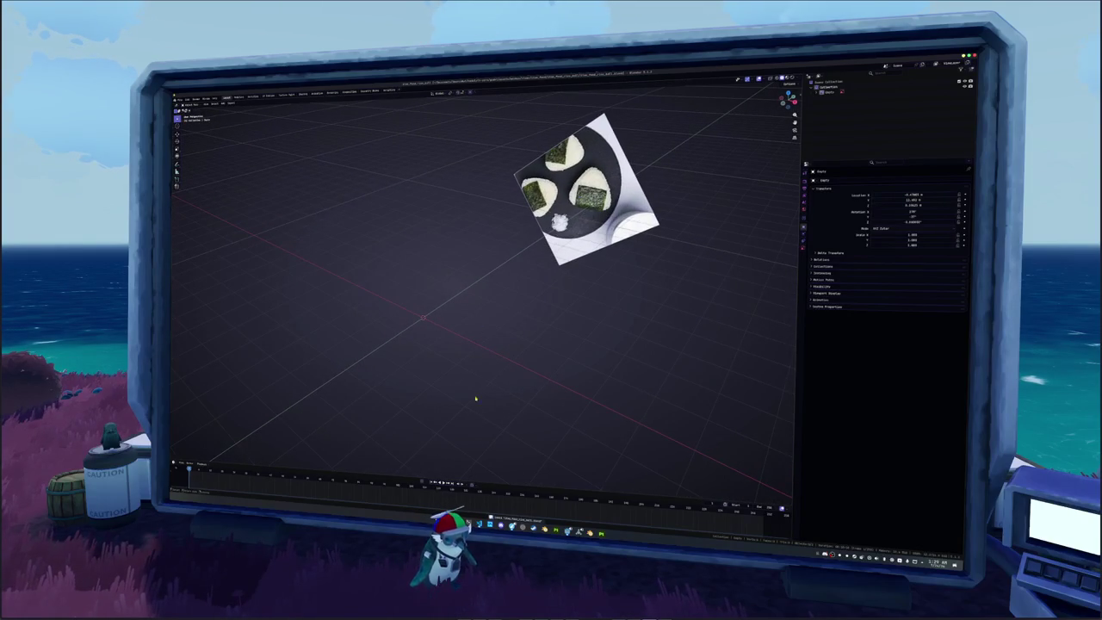
left_click(515, 526)
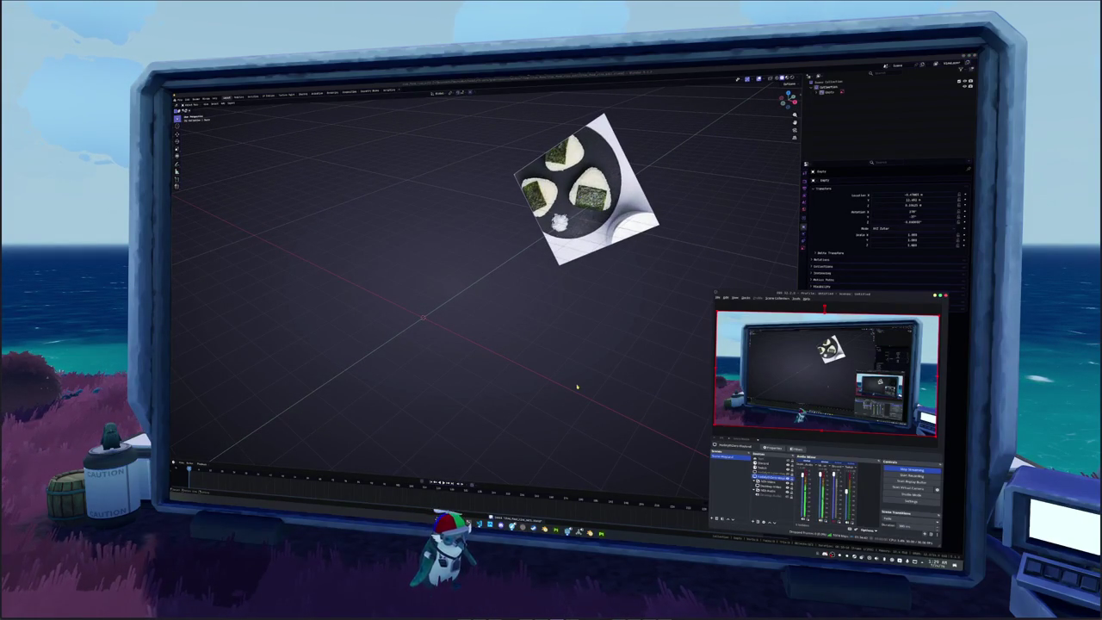
left_click(617, 441)
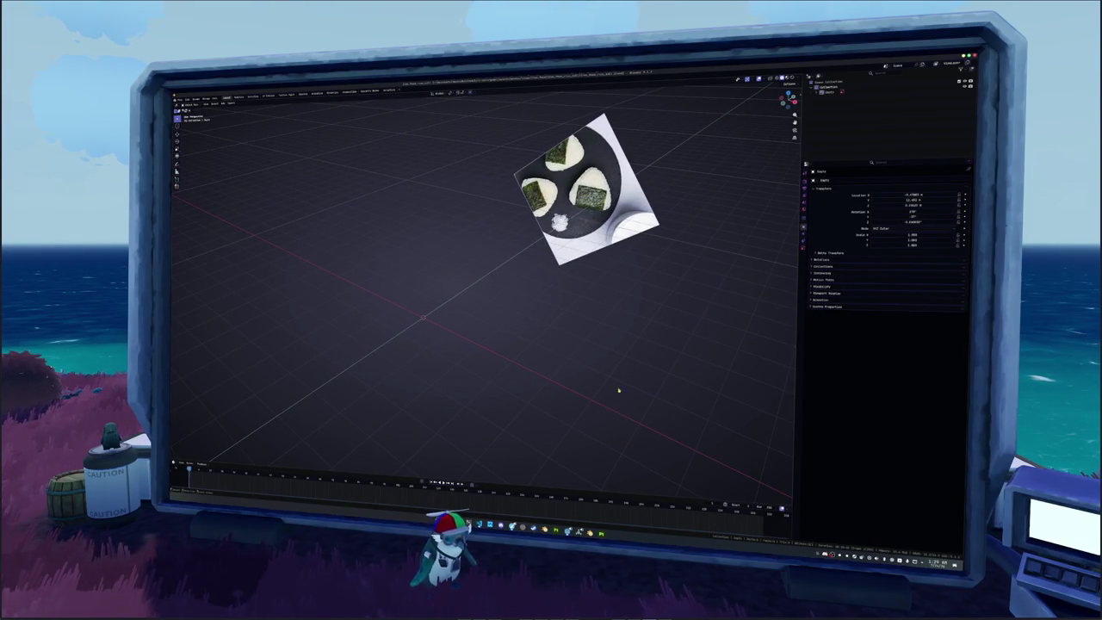
scroll(523, 305, "up", 1)
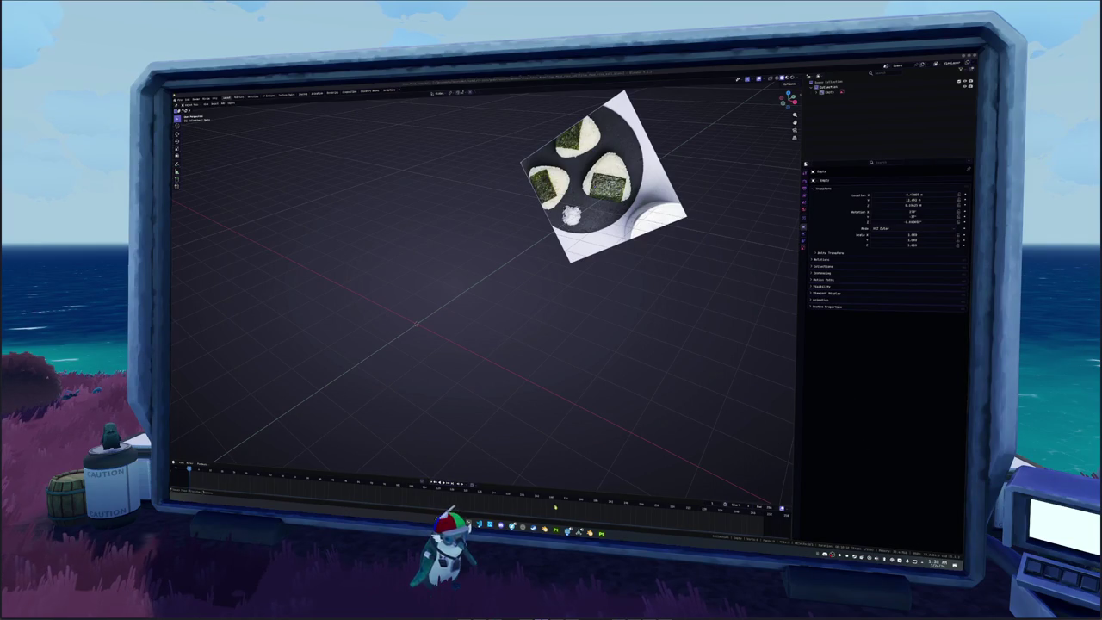
left_click(523, 525)
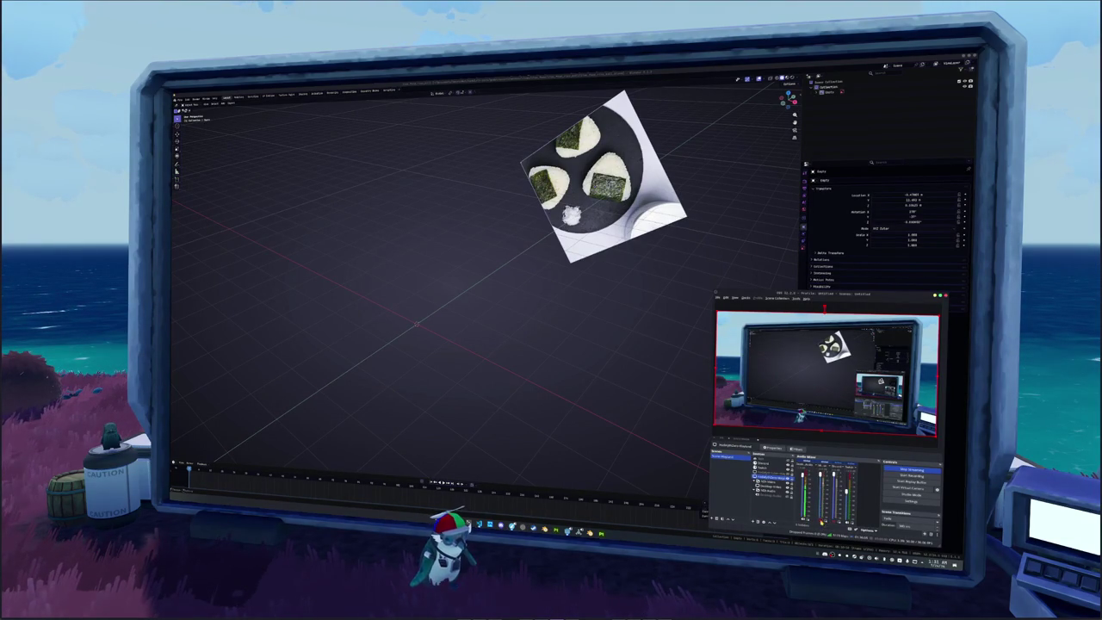
Add a cube via Shift+A > Mesh > Cube next to the reference photo.
left_click(517, 353)
key("shift+a")
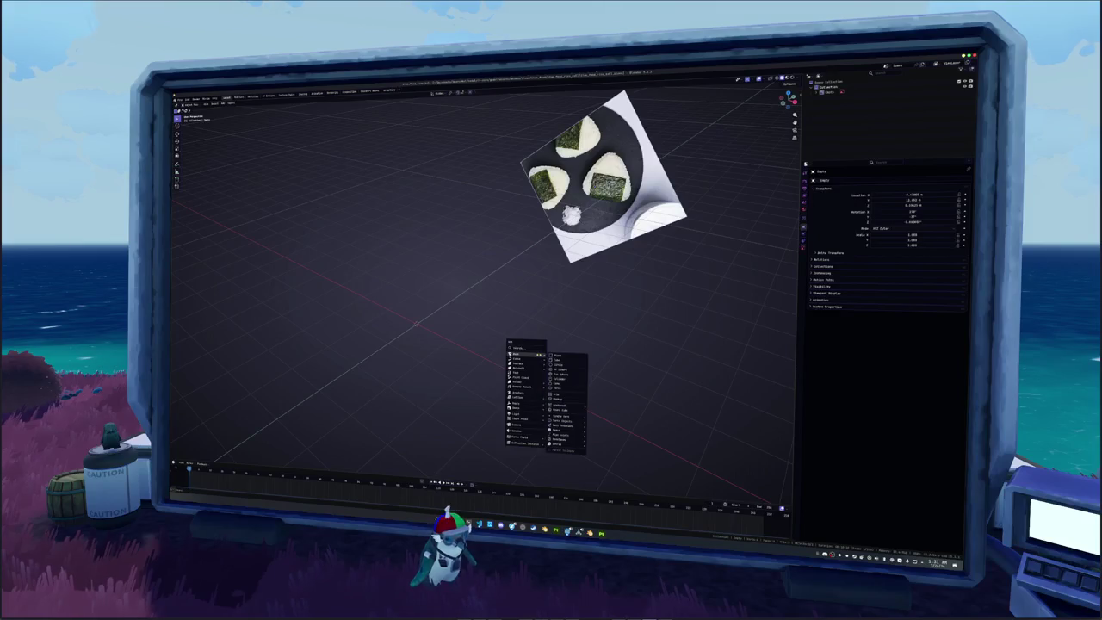
left_click(555, 359)
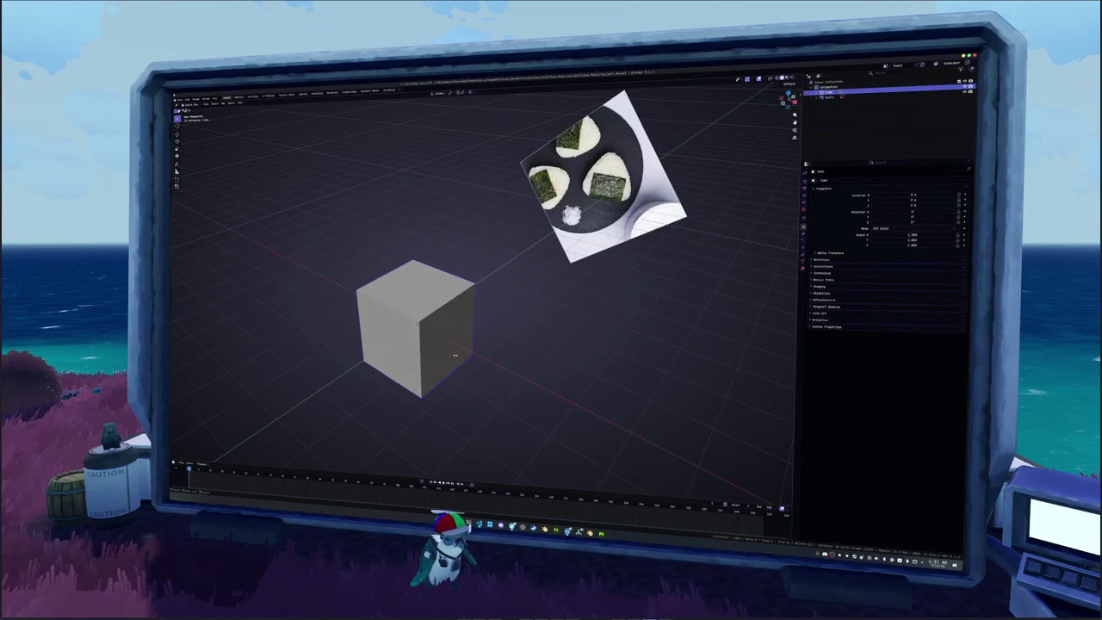
middle_click_drag(454, 353, 514, 326)
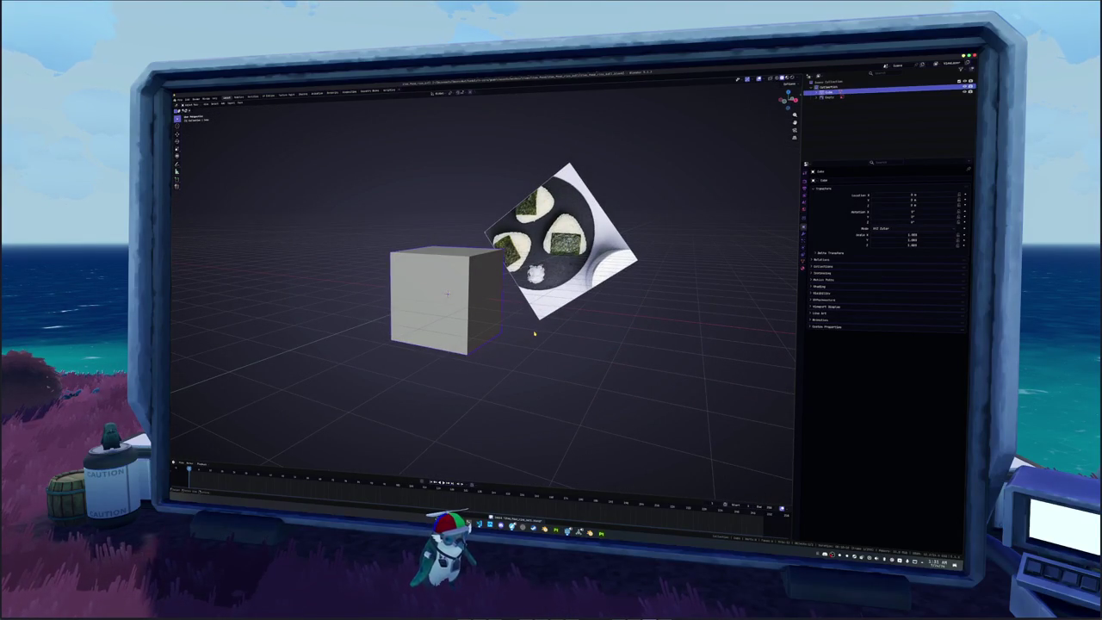
In Edit Mode, scale the cube down and narrow it along the X axis.
key("Tab")
key("KP_7")
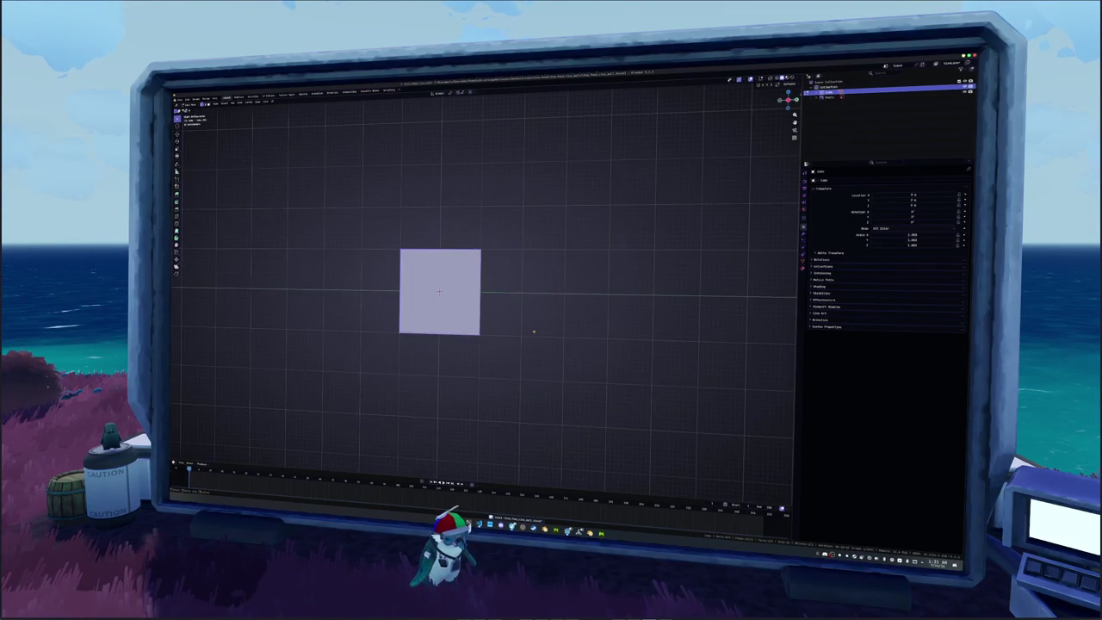
key("s")
key("y")
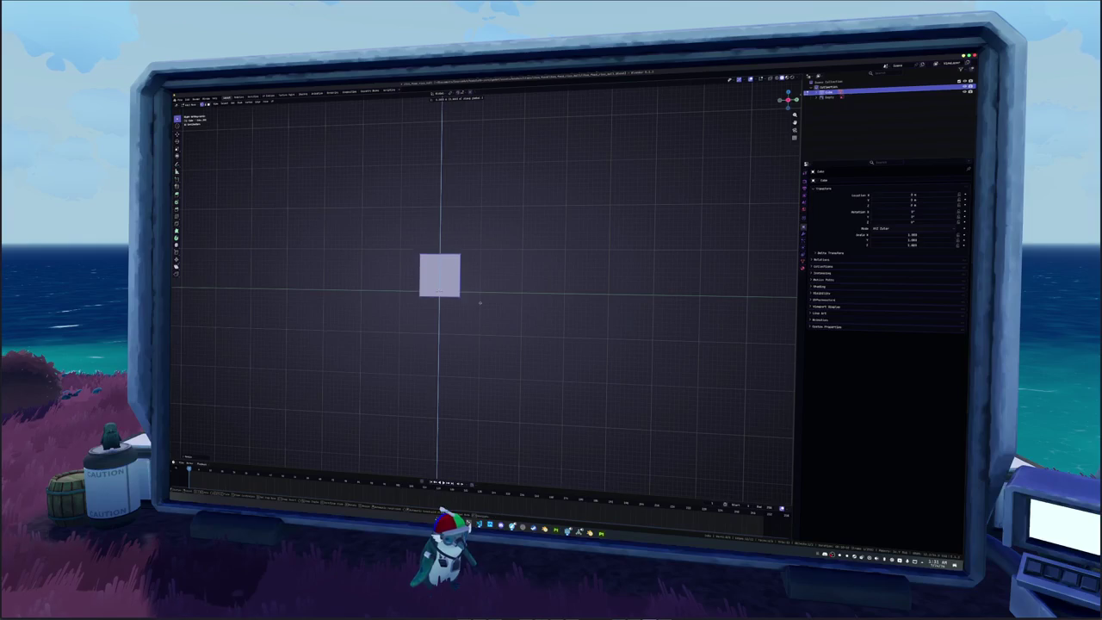
key("y")
key("x")
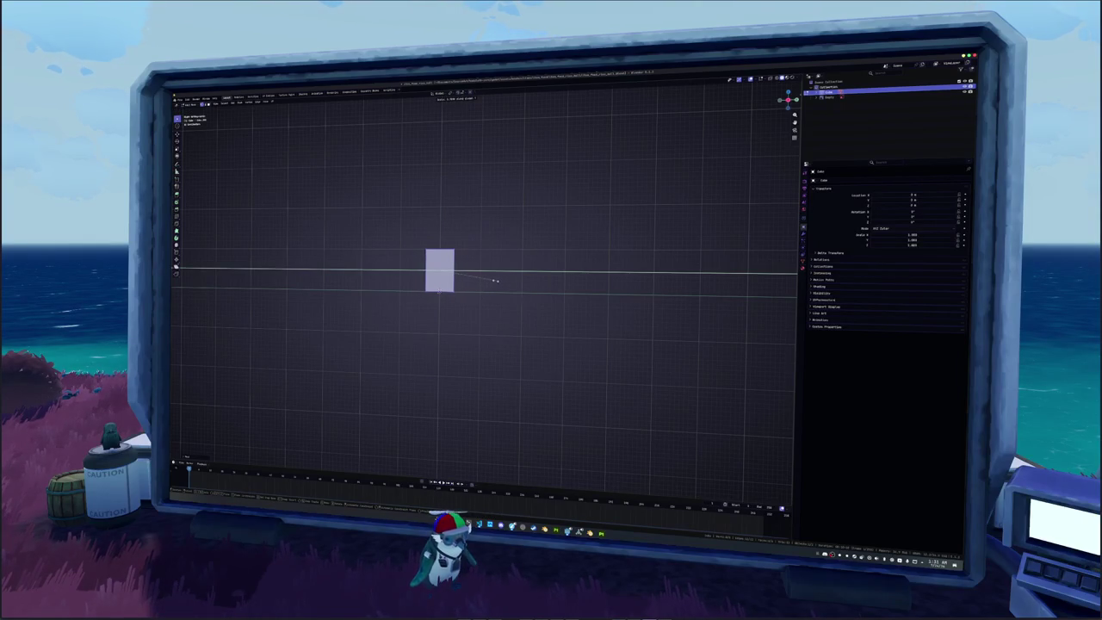
left_click(495, 279)
In top view with X-ray on, move the cube along Y over the right onigiri.
key("KP_7")
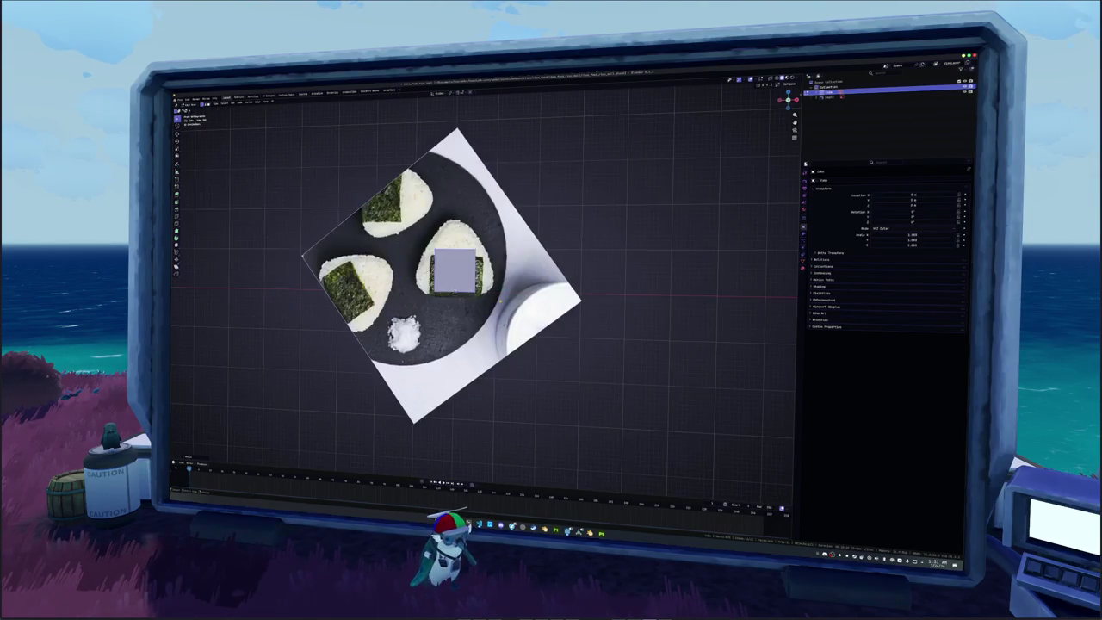
scroll(447, 284, "down", 1)
middle_click_drag(447, 285, 456, 314, "shift")
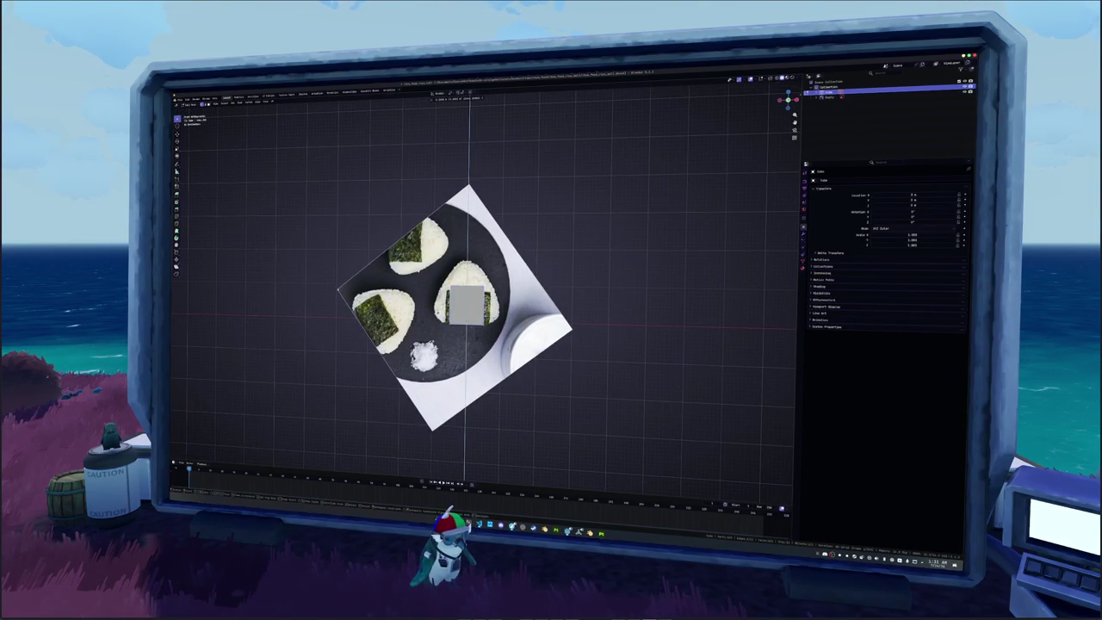
key("alt+z")
scroll(447, 283, "up", 1)
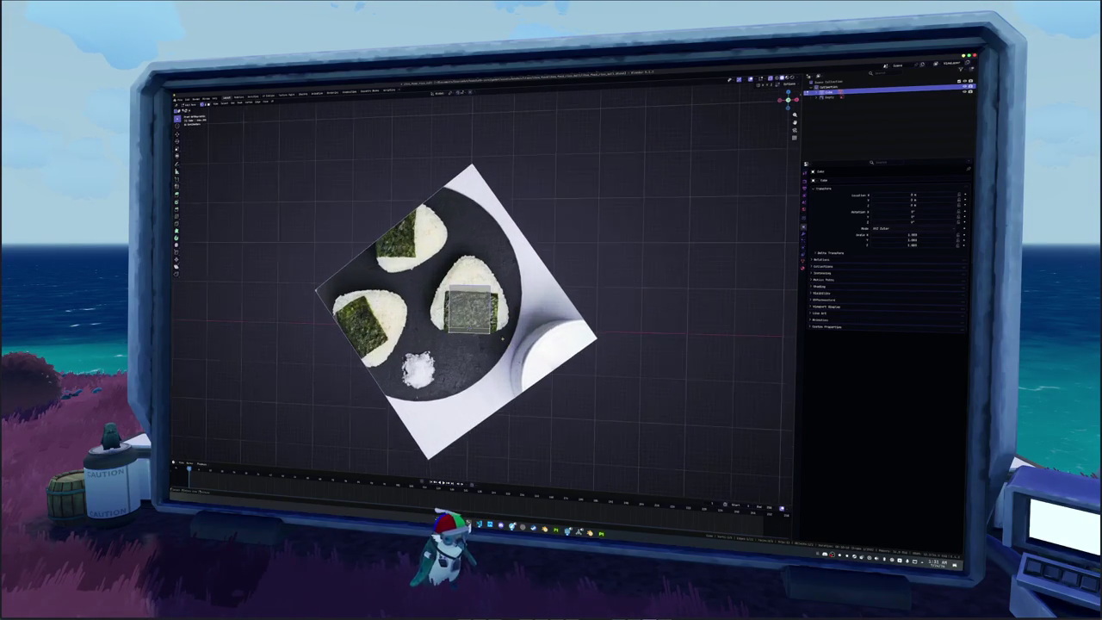
scroll(447, 284, "up", 1)
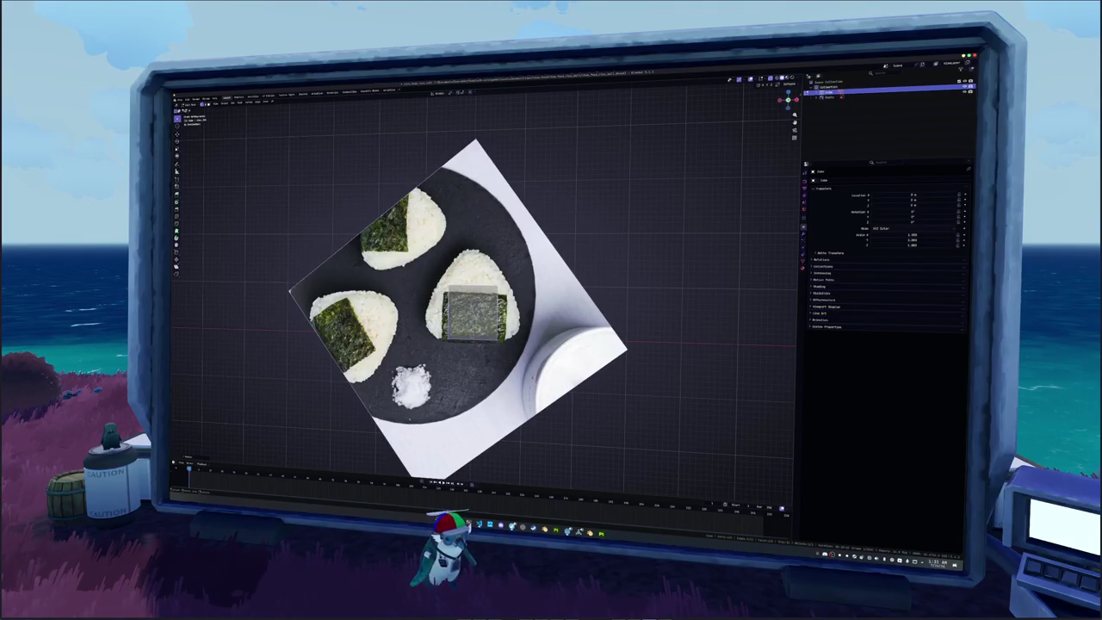
key("y")
left_click(417, 321)
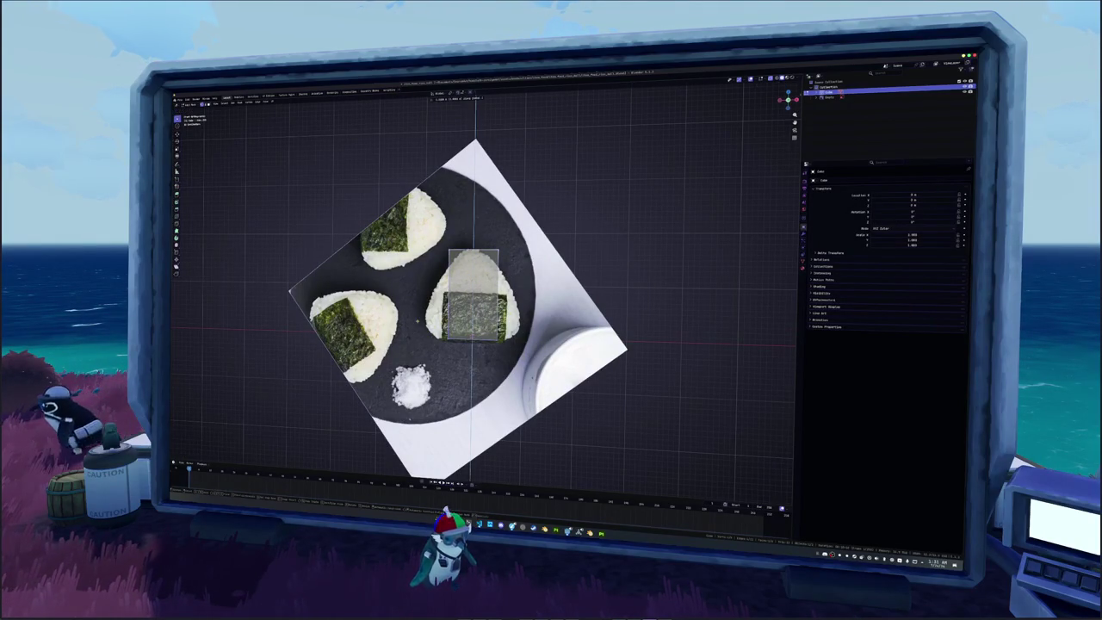
key("Tab")
key("alt+a")
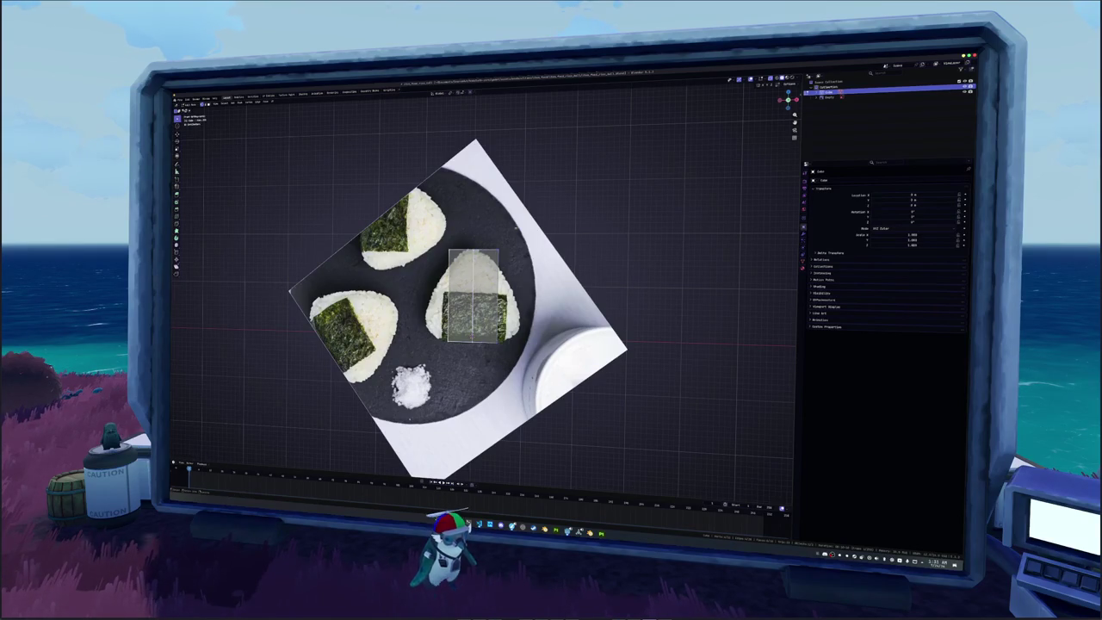
key("n")
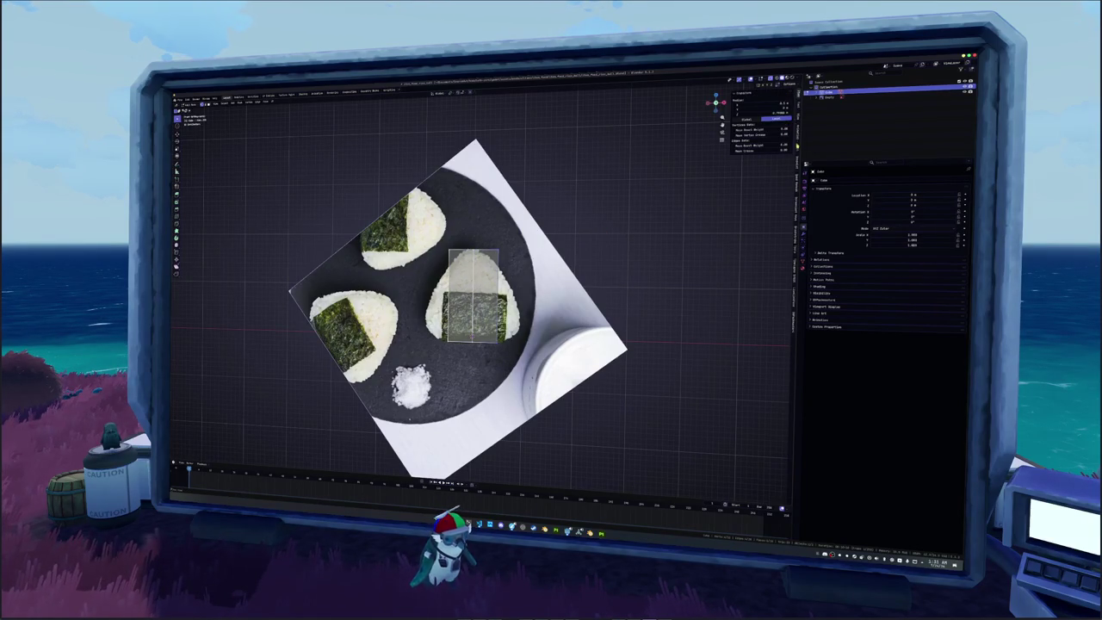
Widen the box on X to the onigiri and shorten it on Z.
scroll(465, 293, "up", 1)
key("s")
key("x")
key("Return")
key("s")
key("z")
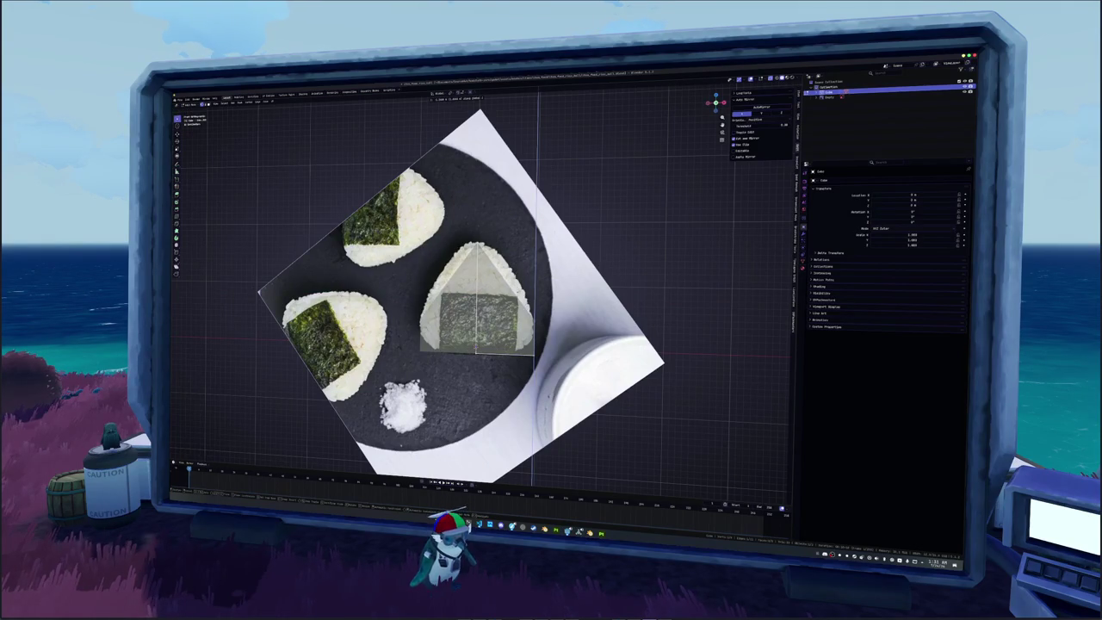
key("Return")
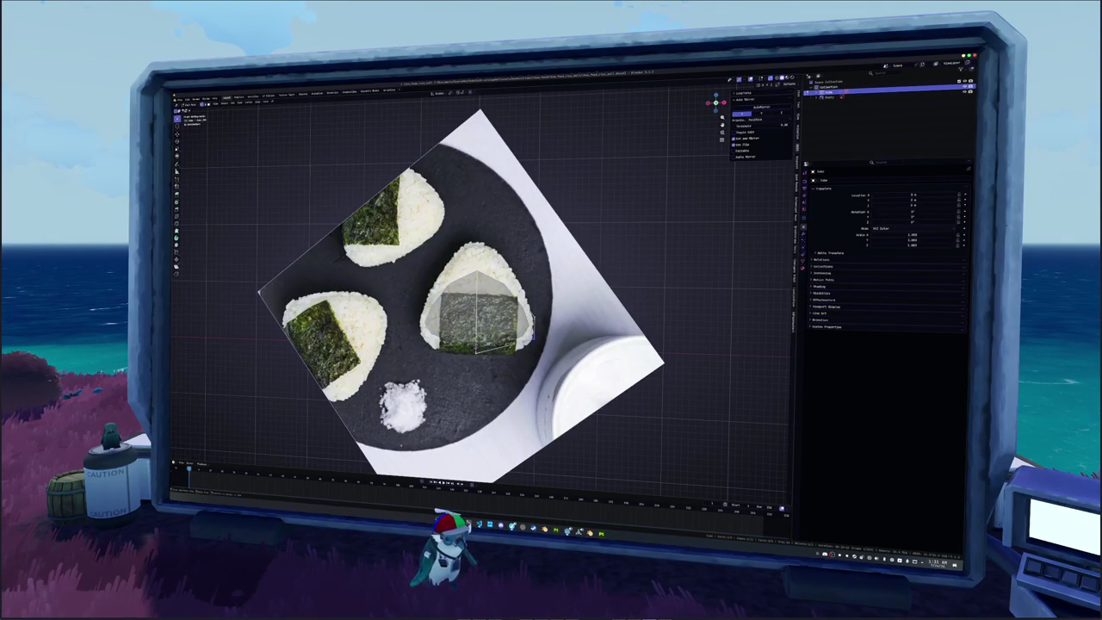
Extrude the top edge upward in several sections toward the onigiri tip.
key("Tab")
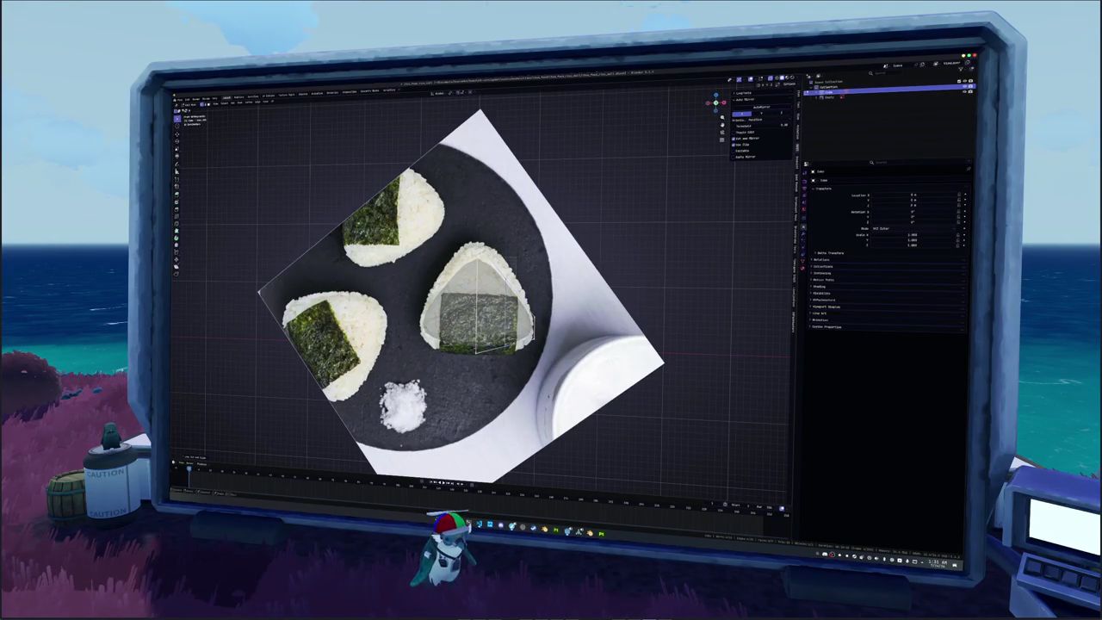
left_click(506, 259)
key("e")
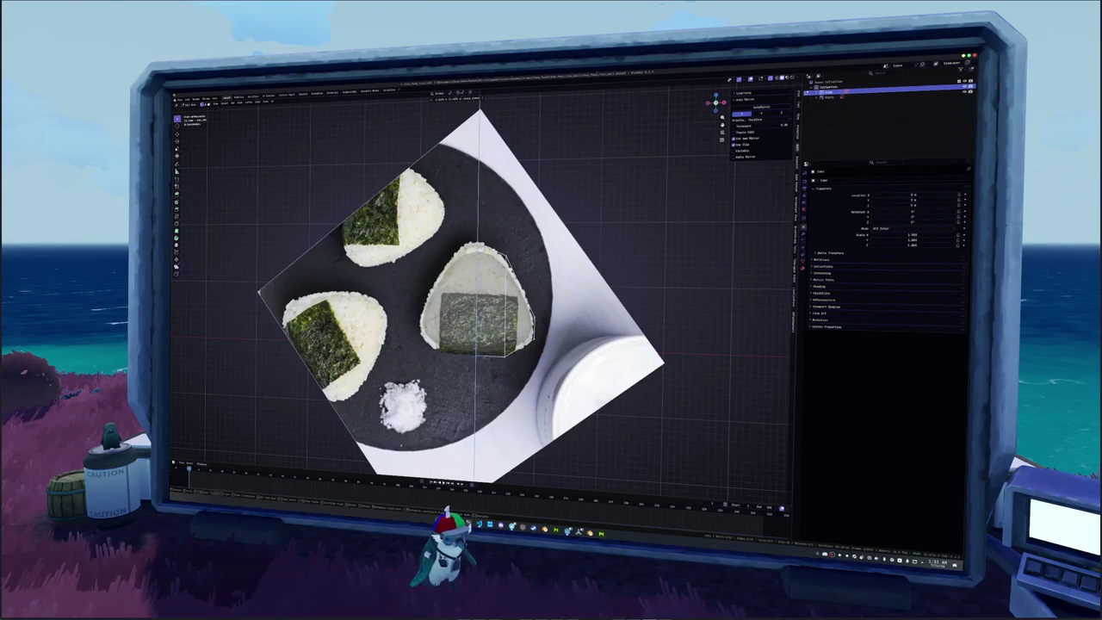
key("Return")
key("alt+z")
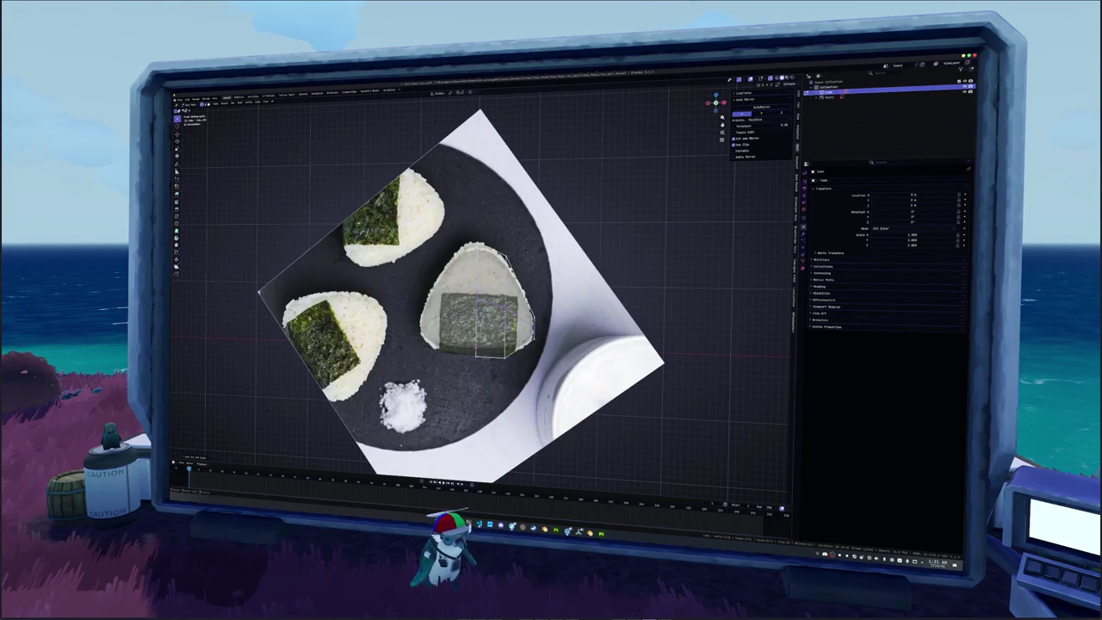
key("e")
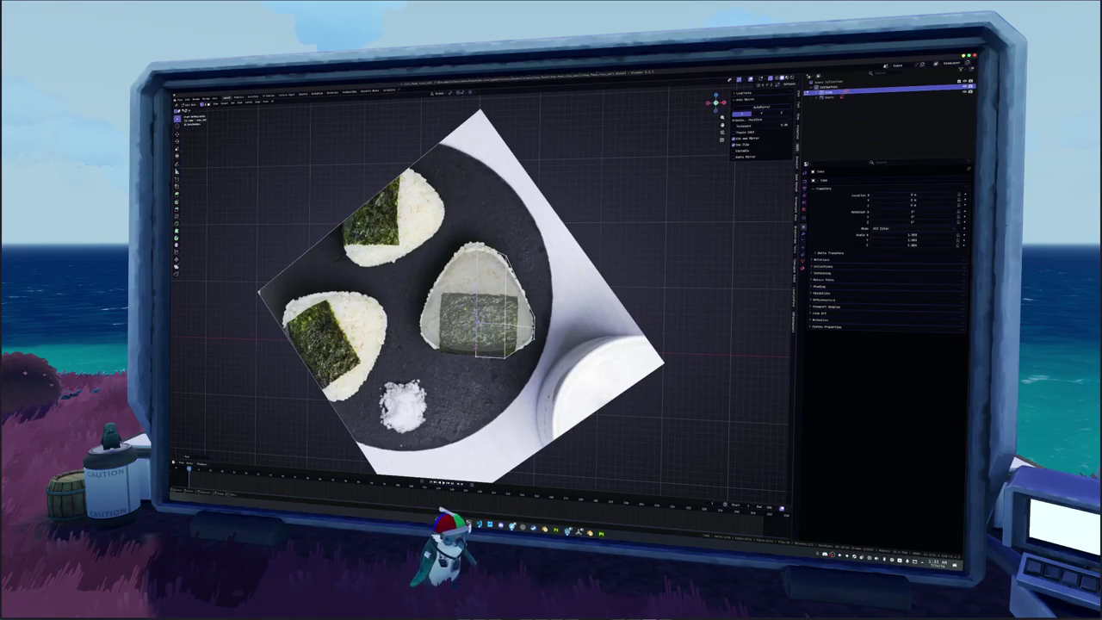
left_click(486, 321)
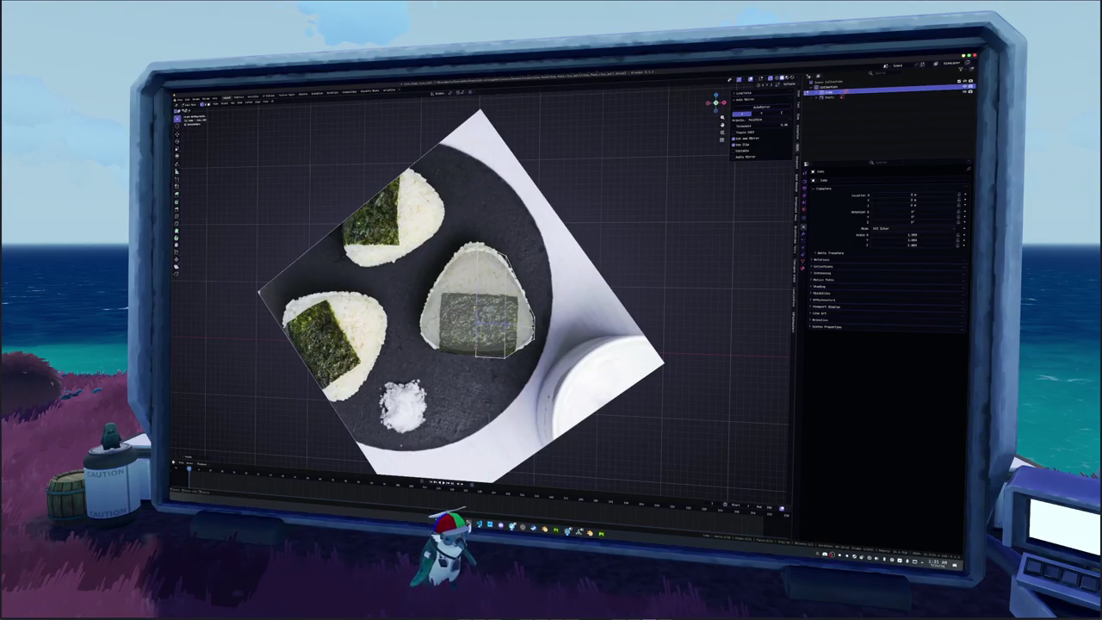
scroll(590, 328, "up", 2)
key("e")
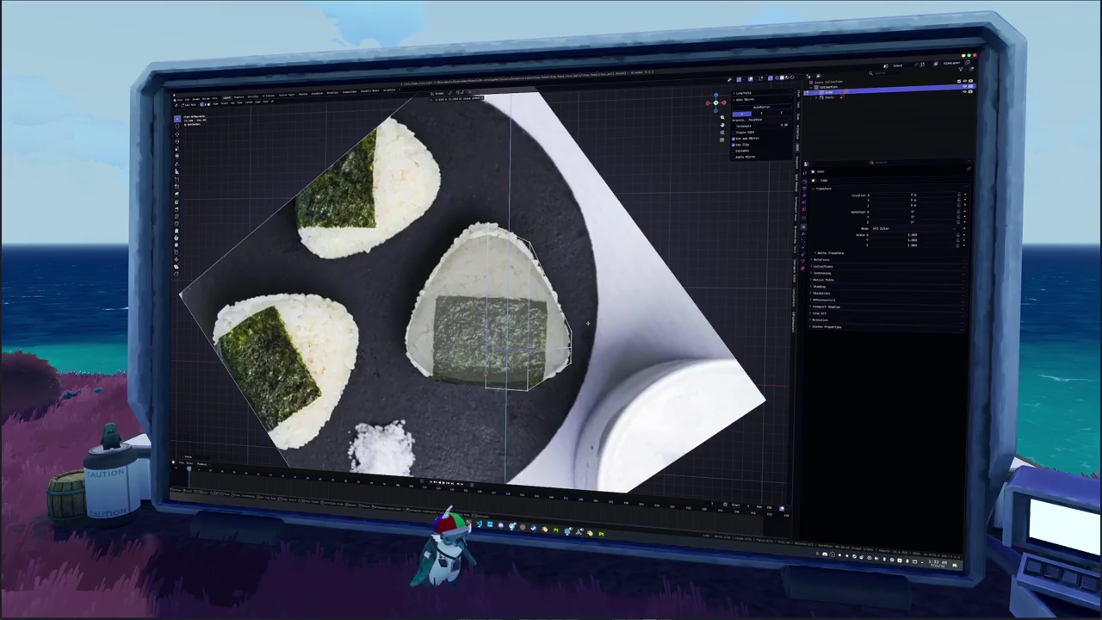
left_click(589, 328)
key("alt+z")
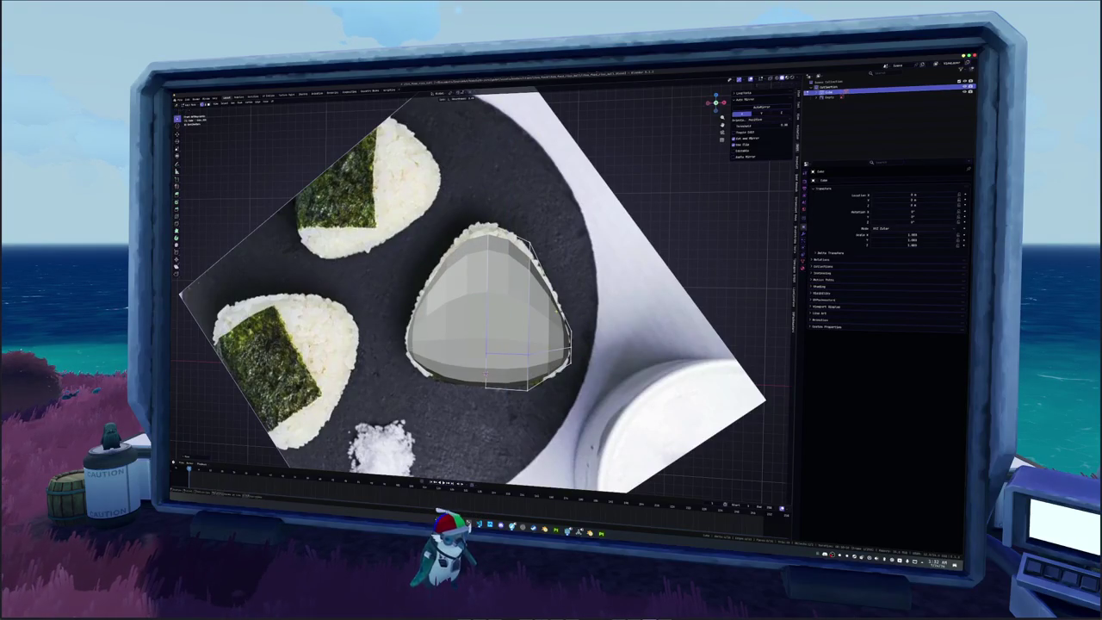
Add an edge loop and raise the top vertices along Z to match the outline.
key("e")
left_click(484, 374)
key("alt+z")
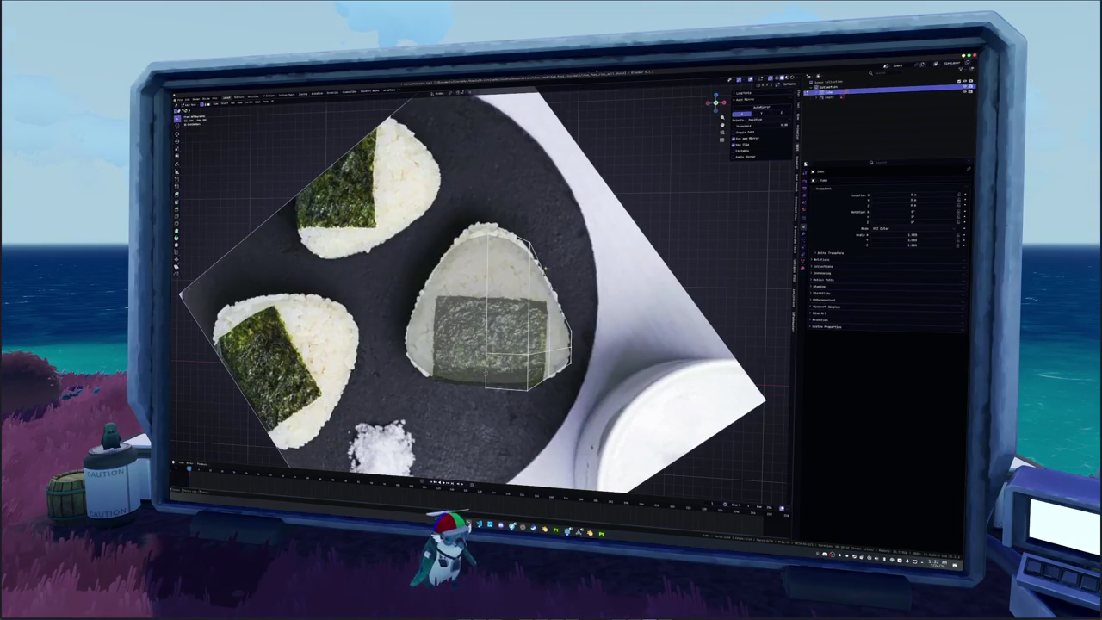
key("g")
key("z")
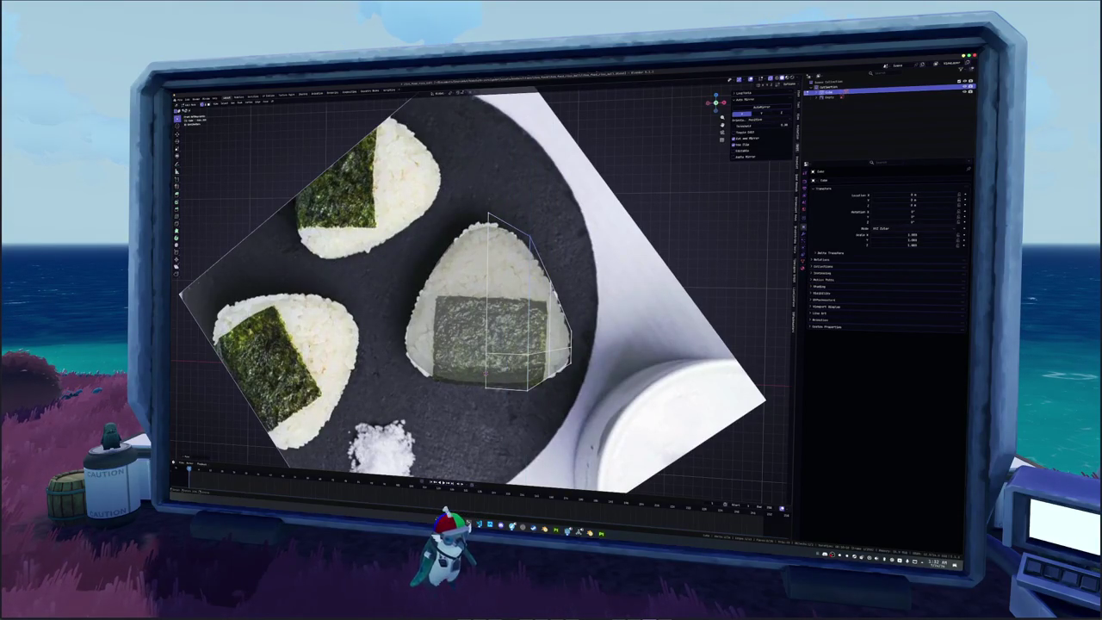
key("z")
key("Return")
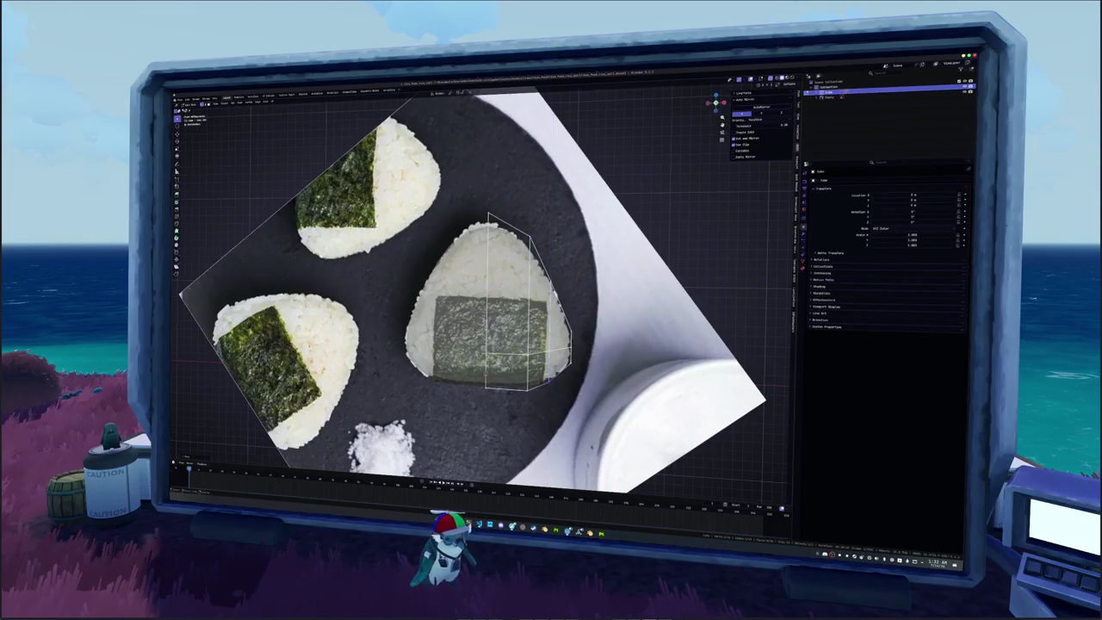
scroll(482, 293, "down", 3)
middle_click_drag(482, 293, 620, 284)
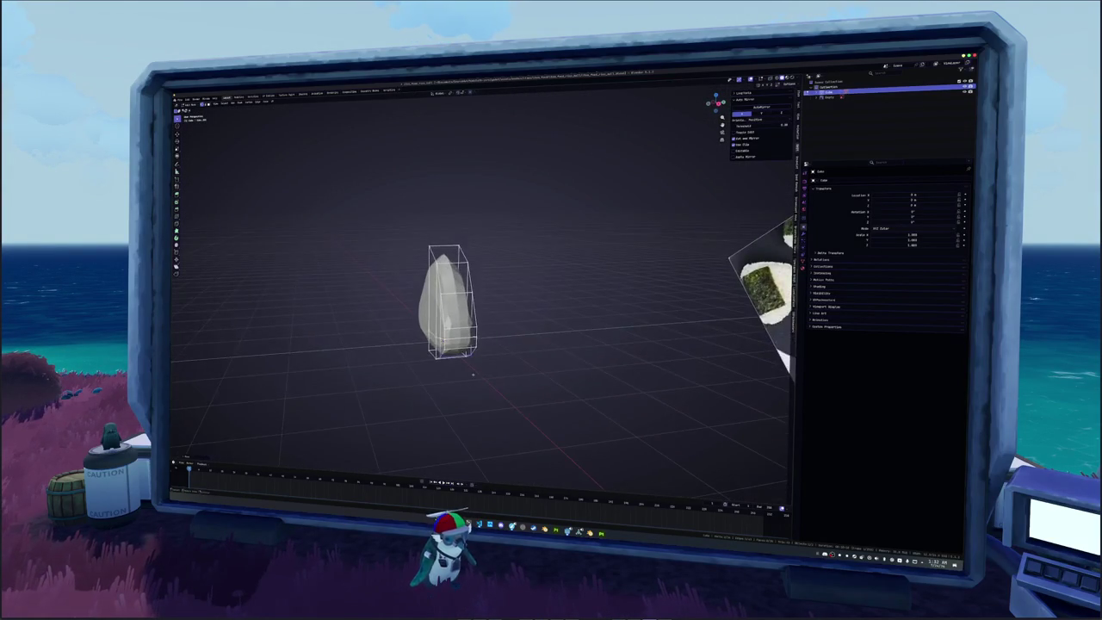
Undo the last change and narrow the rock by scaling it along X.
middle_click_drag(501, 383, 517, 345)
middle_click_drag(482, 310, 516, 284)
key("ctrl+z")
key("s")
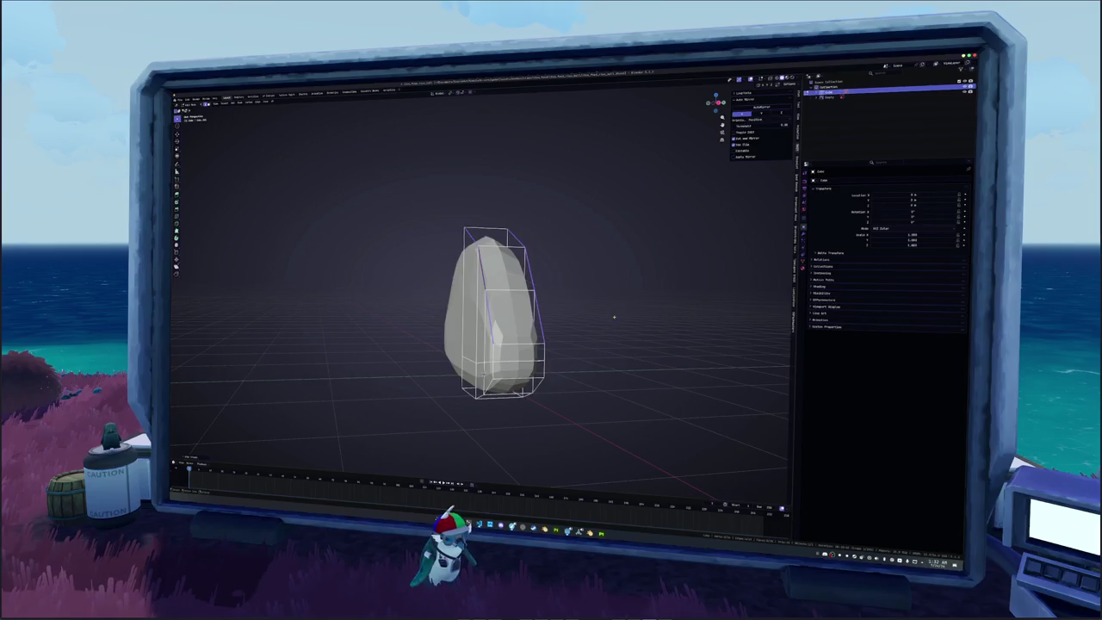
key("x")
left_click(594, 315)
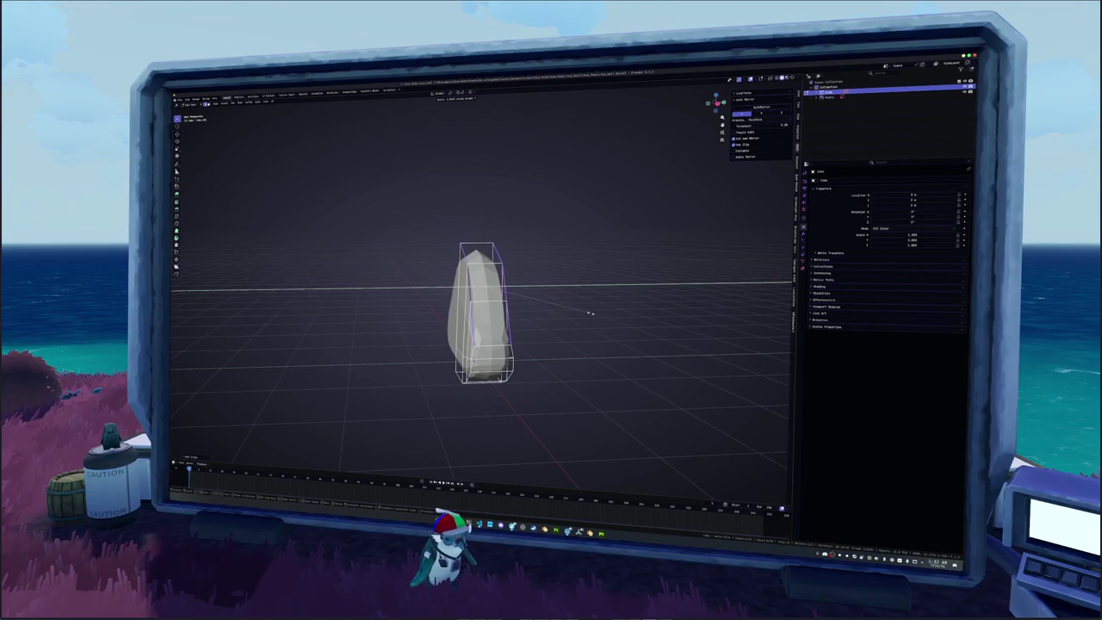
Scale the rock along Y twice to set its depth beside the reference photo.
key("s")
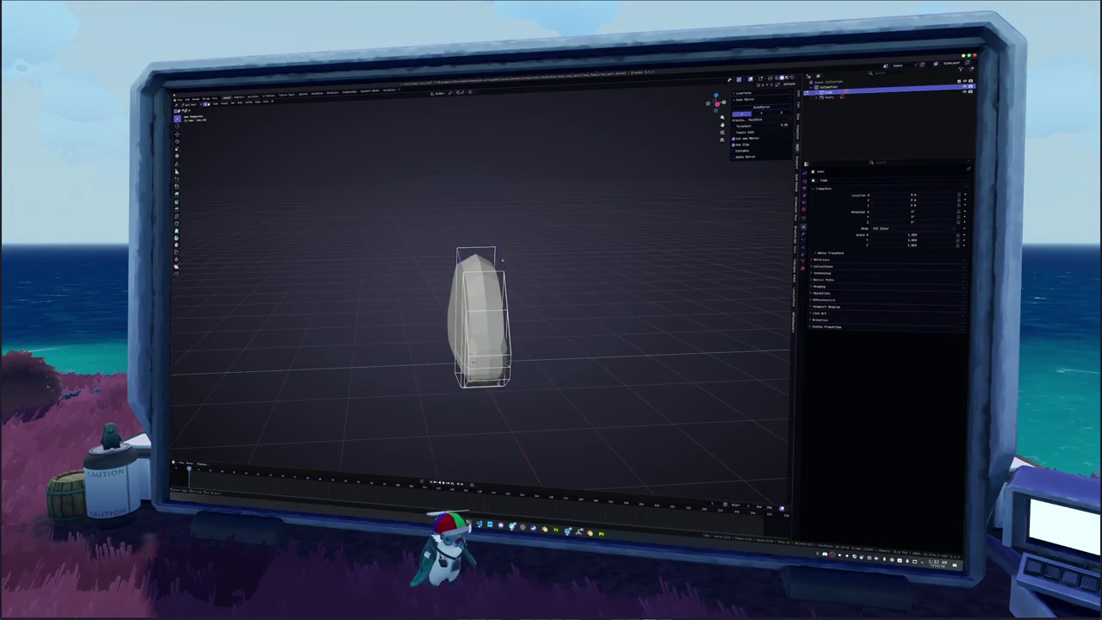
key("y")
left_click(535, 259)
left_click(478, 255)
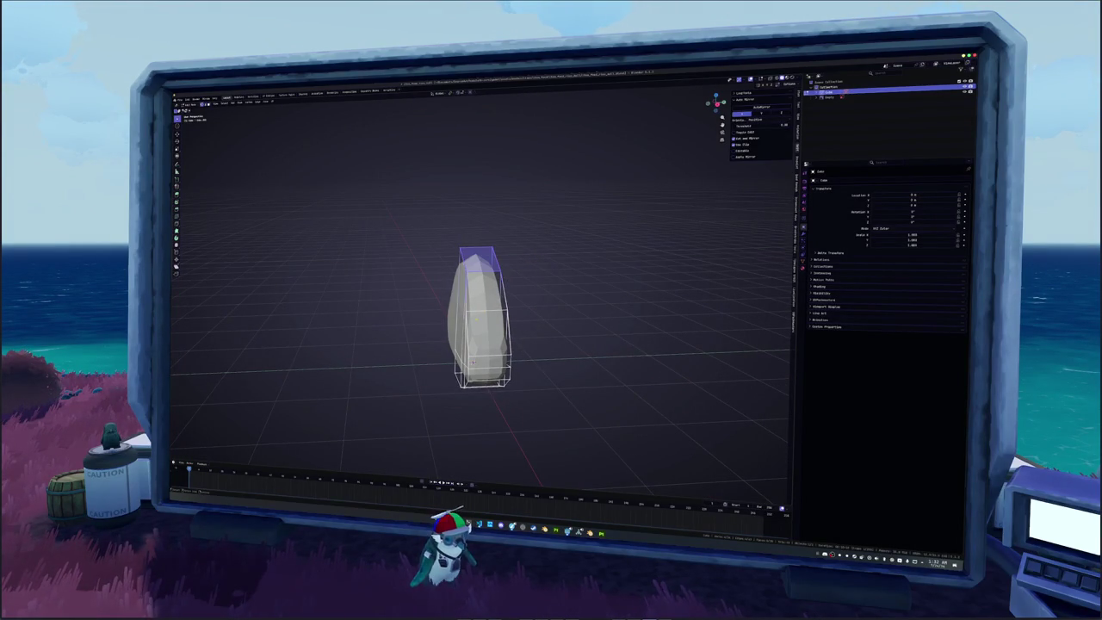
key("s")
key("y")
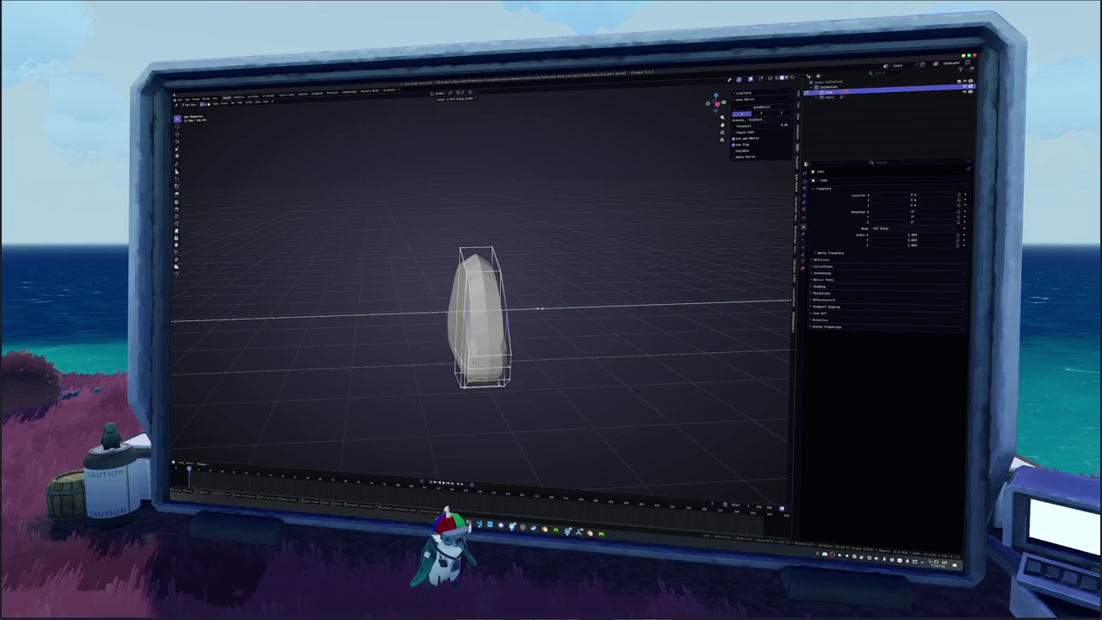
left_click(539, 307)
mouse_move(539, 308)
middle_mouse_down()
mouse_move(586, 318)
mouse_move(551, 361)
mouse_move(555, 331)
mouse_move(465, 328)
middle_mouse_up()
In Edit Mode, scale the rock's vertices along X and Y to refine its triangular proportions.
key("Tab")
key("s")
key("x")
key("y")
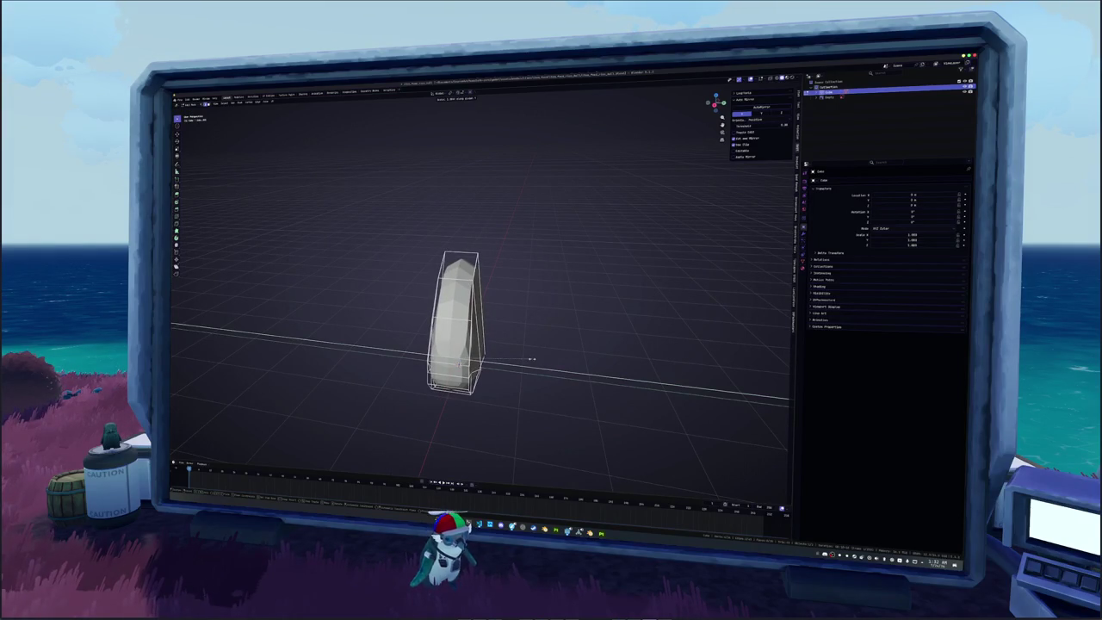
left_click(529, 358)
mouse_move(465, 327)
middle_mouse_down()
mouse_move(508, 332)
mouse_move(558, 402)
middle_mouse_up()
key("s")
key("y")
left_click(569, 402)
mouse_move(568, 402)
middle_mouse_down()
mouse_move(497, 342)
mouse_move(482, 382)
mouse_move(517, 379)
mouse_move(503, 321)
mouse_move(508, 370)
middle_mouse_up()
Shade the rock smooth and widen its mesh along X in Edit Mode.
right_click(497, 342)
left_click(508, 346)
key("Tab")
scroll(503, 377, "up", 2)
key("Tab")
key("s")
key("x")
left_click(522, 369)
middle_click_drag(522, 369, 491, 373)
key("Tab")
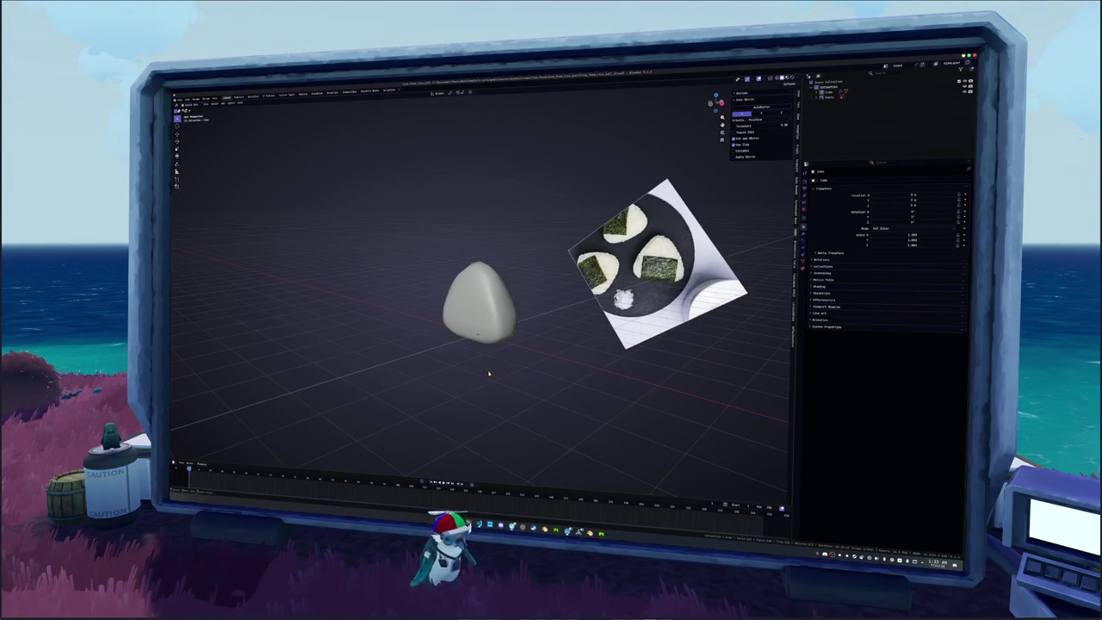
Add a cube, move it to the right of the rice ball, and subdivide it with Ctrl+1.
key("shift+a")
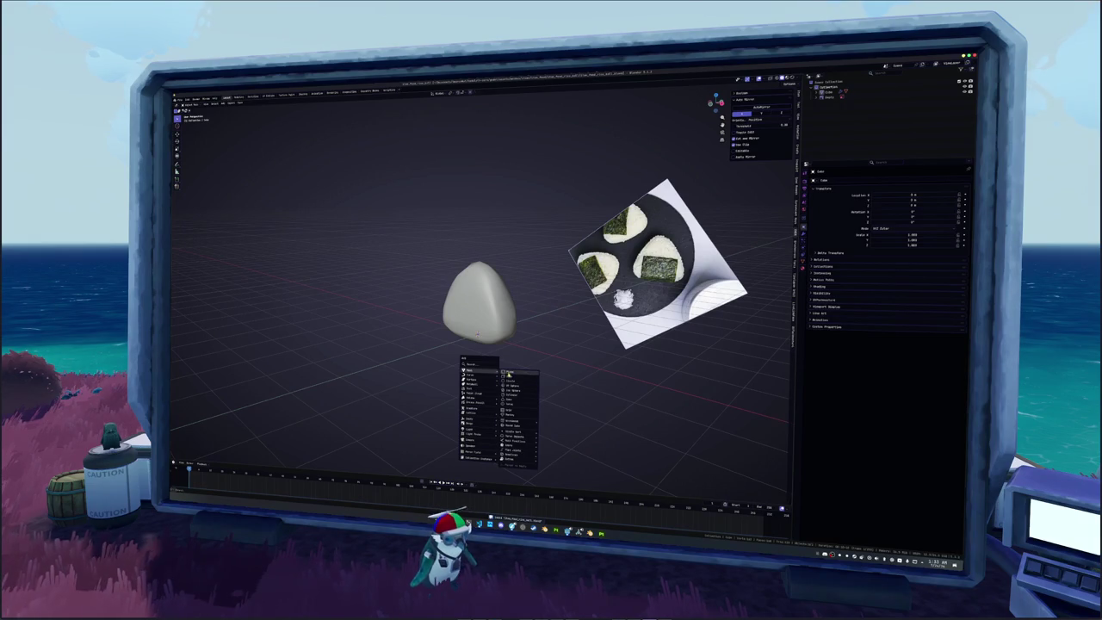
left_click(510, 376)
middle_click_drag(510, 376, 532, 362)
key("g")
left_click(527, 365)
key("ctrl+1")
Select the cube's top and bottom faces and scale them along Z into a tall capsule.
key("Tab")
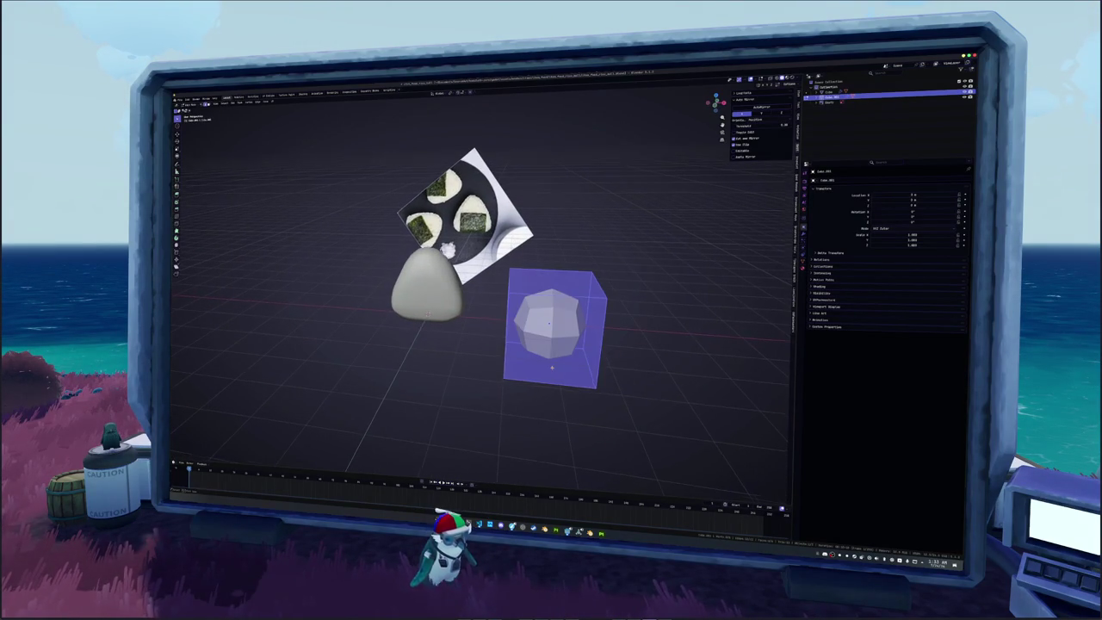
key("alt+a")
key("3")
left_click(557, 280)
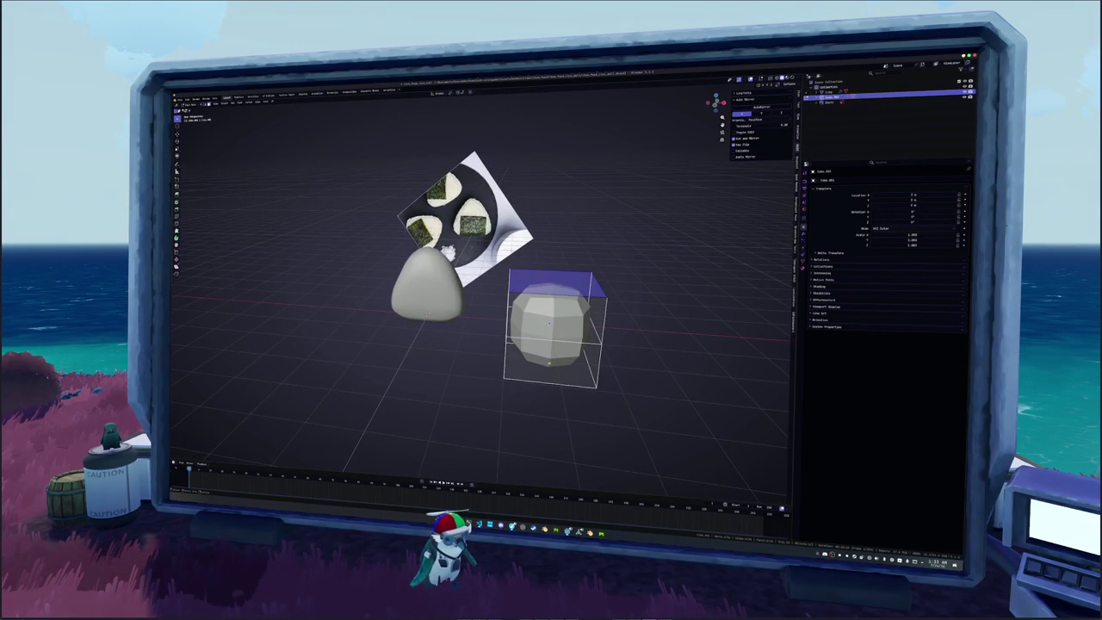
key("alt+z")
left_click(549, 366, "shift")
key("s")
key("z")
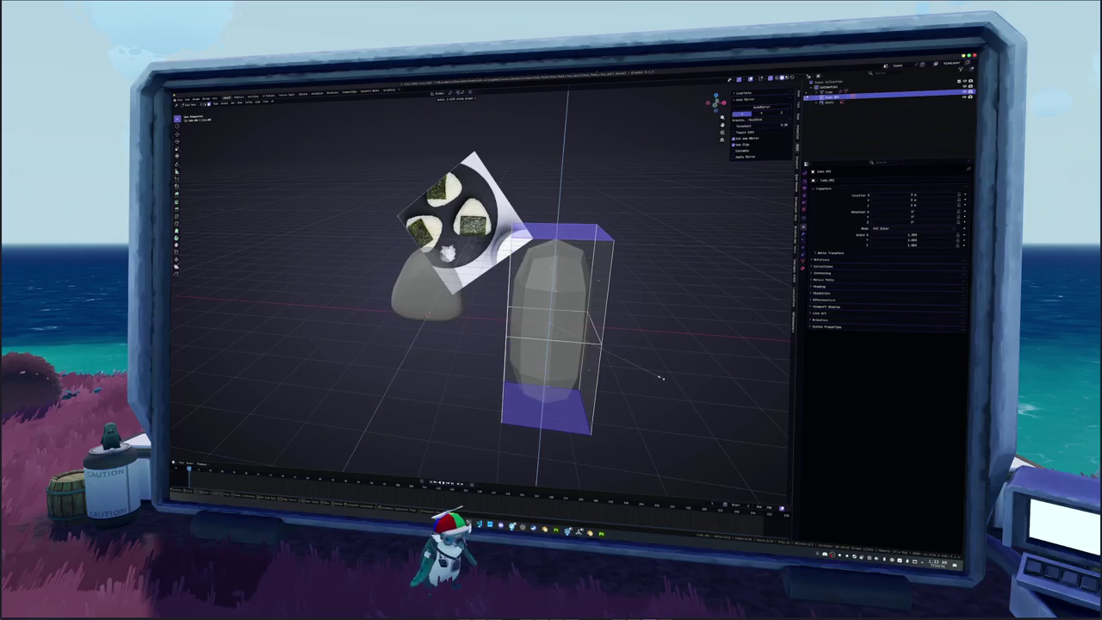
left_click(651, 383)
key("alt+z")
key("Tab")
mouse_move(659, 370)
middle_mouse_down()
mouse_move(645, 352)
mouse_move(604, 344)
middle_mouse_up()
left_click(802, 235)
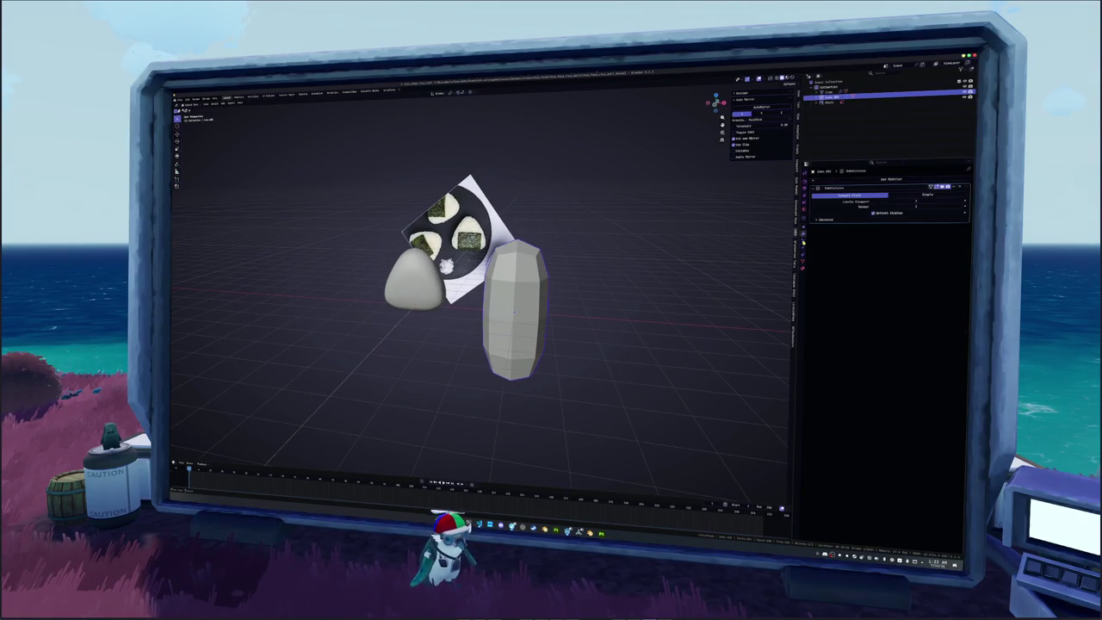
Delete the right half of the capsule's vertices from a see-through front view.
key("Tab")
right_click(495, 284)
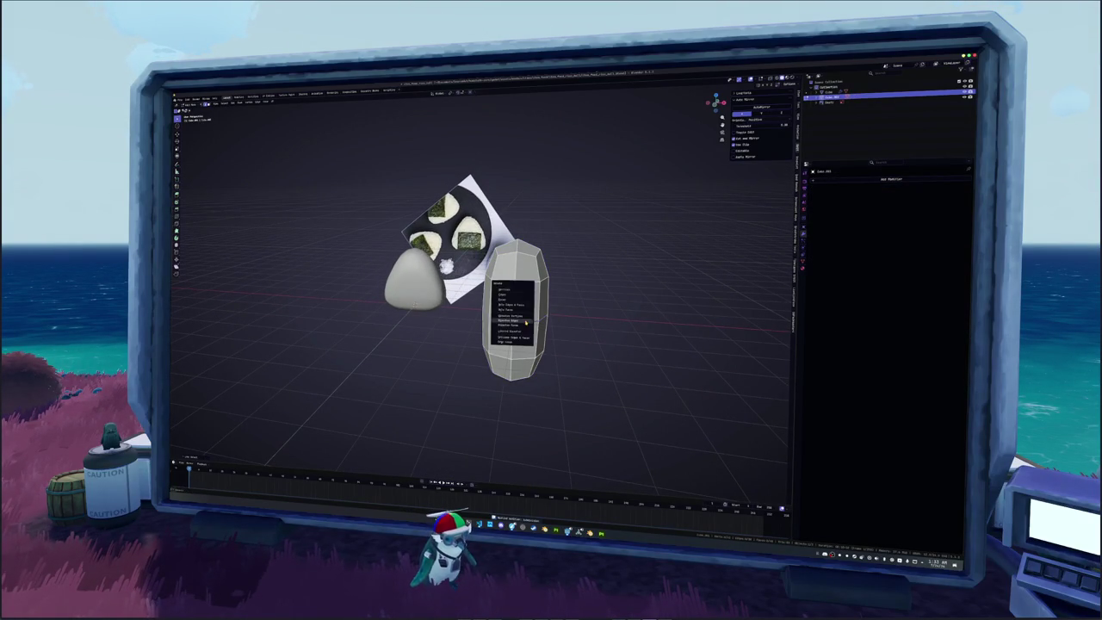
mouse_move(516, 318)
middle_mouse_down()
mouse_move(585, 323)
mouse_move(594, 344)
middle_mouse_up()
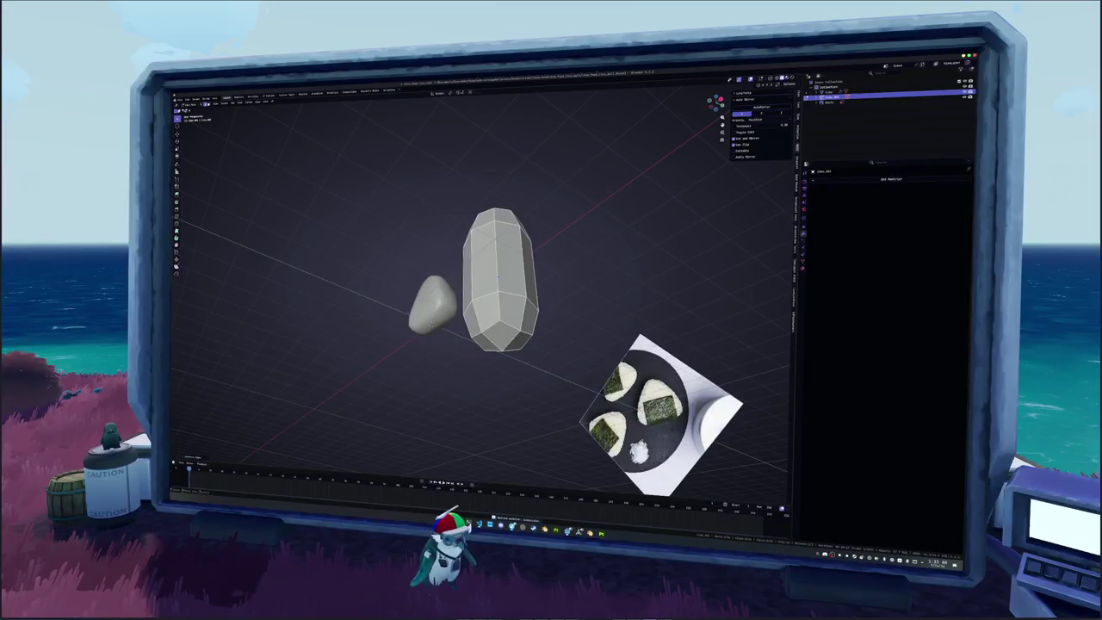
right_click(551, 313)
middle_click_drag(551, 313, 546, 318)
key("KP_1")
key("alt+z")
key("Tab")
left_click_drag(465, 220, 462, 198)
key("x")
left_click(456, 176)
key("Tab")
key("alt+z")
middle_click_drag(487, 263, 588, 316)
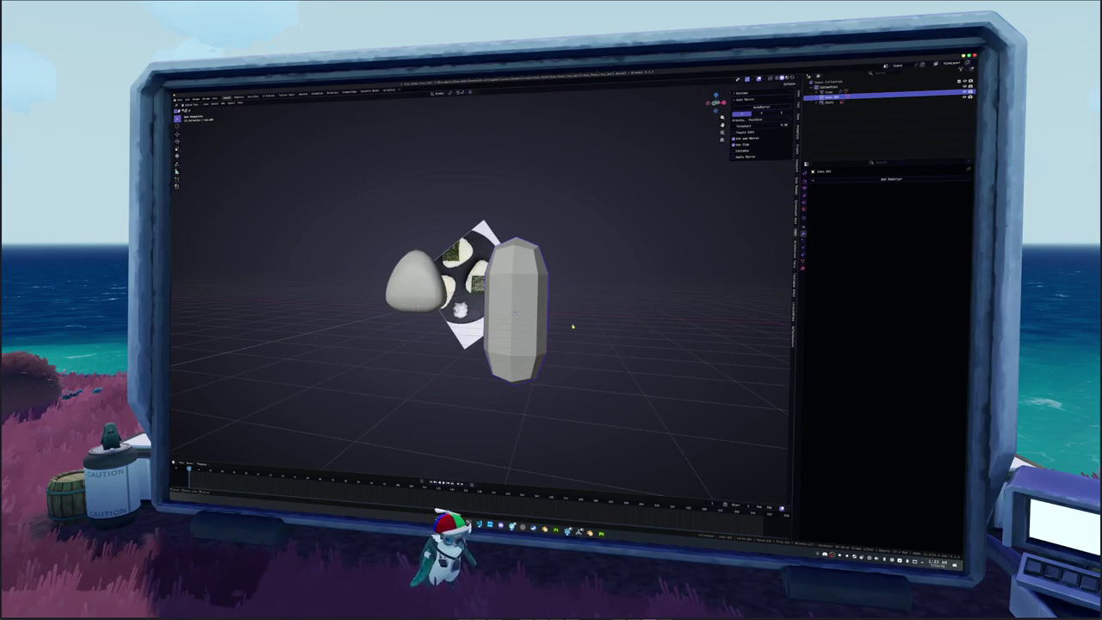
Select all of the capsule's geometry and set its shading to flat.
key("Tab")
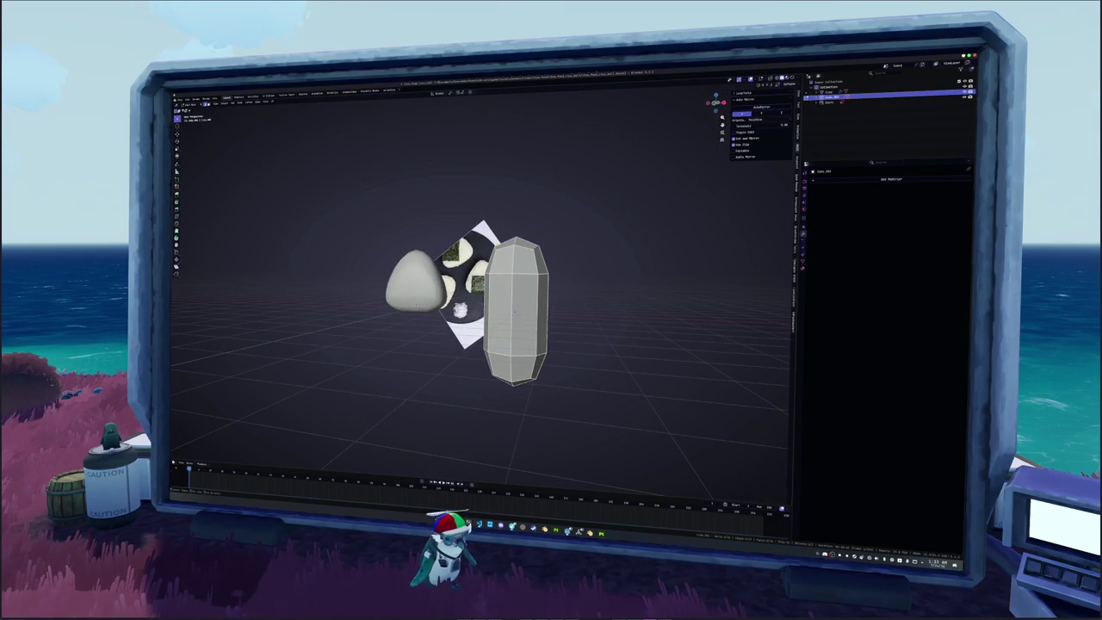
middle_click_drag(517, 310, 516, 344)
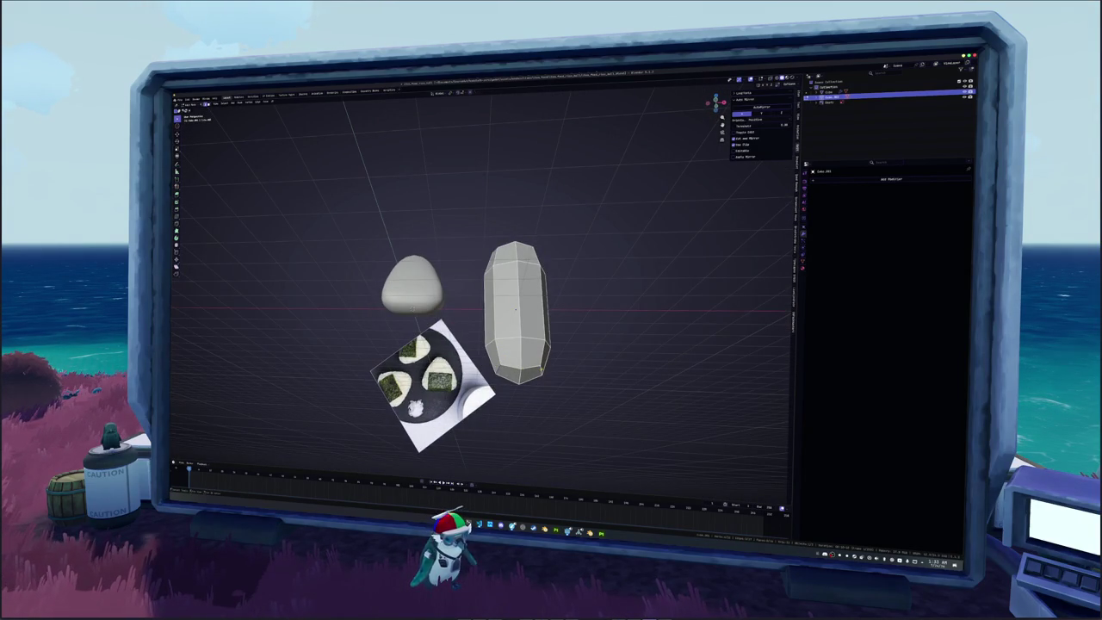
key("shift+a")
key("Escape")
key("shift+a")
left_click(565, 353)
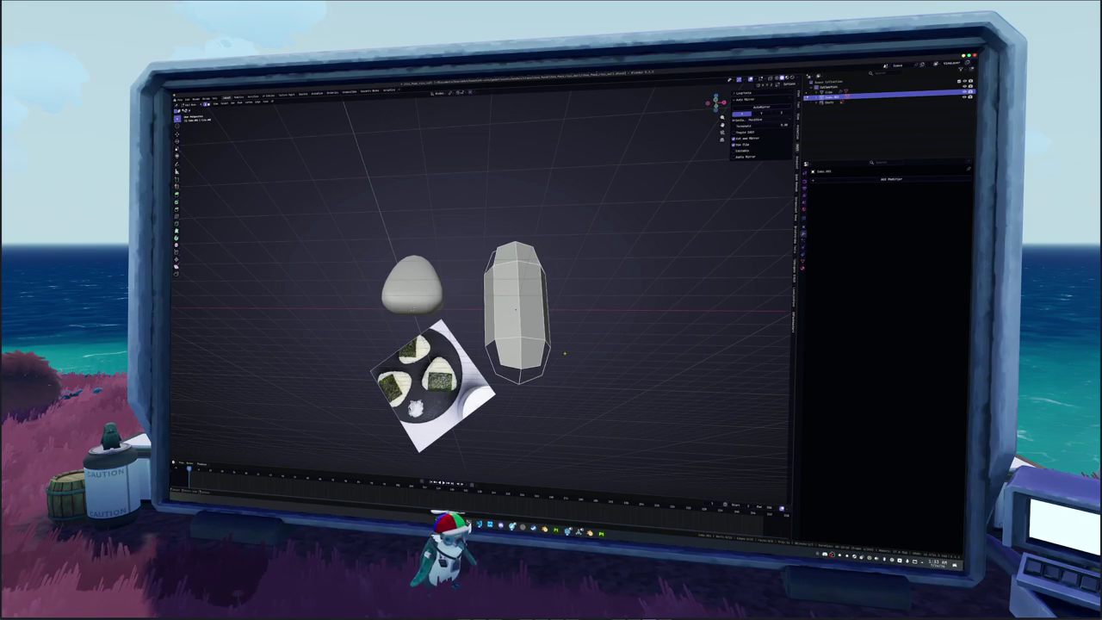
right_click(564, 353)
left_click(568, 369)
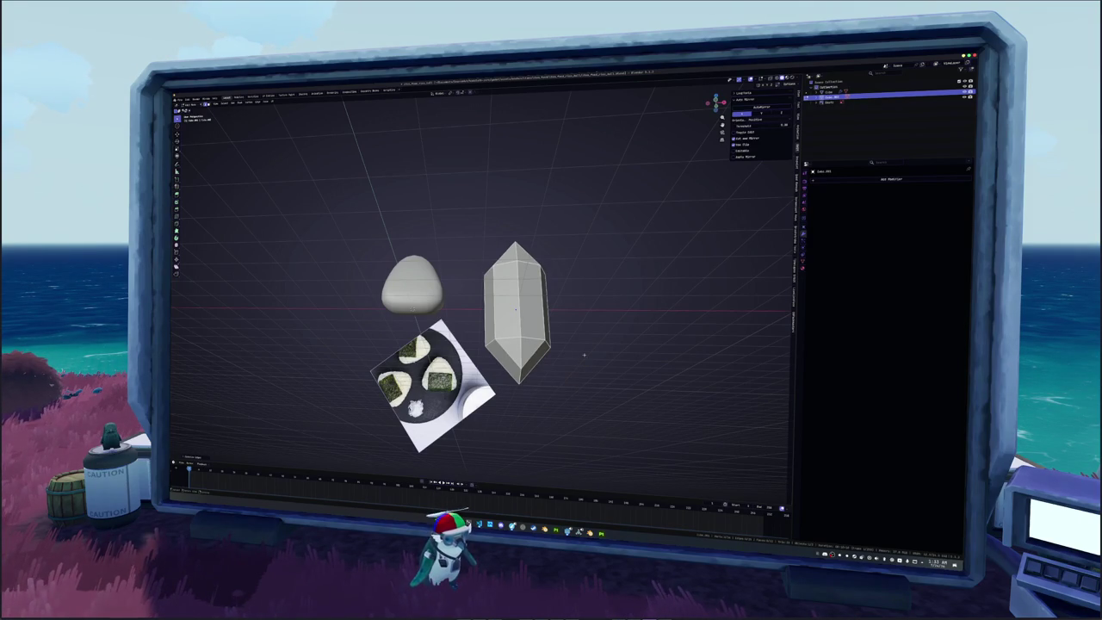
Shorten the capsule along Z from top view and give it smooth shading.
key("KP_7")
key("alt+z")
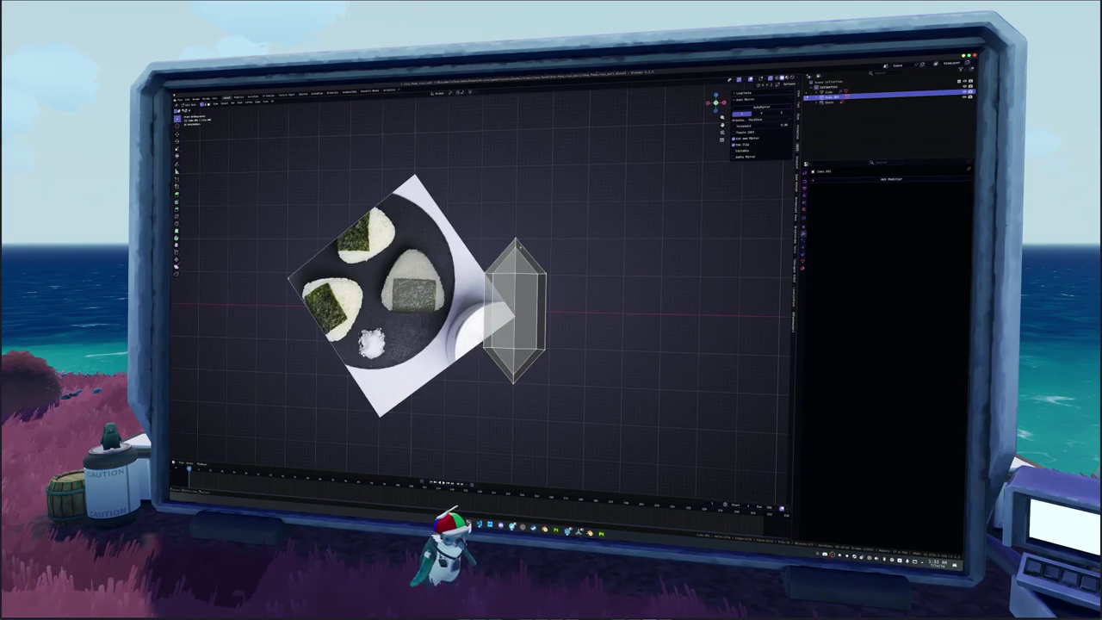
key("s")
key("z")
left_click(612, 220)
key("alt+z")
mouse_move(551, 315)
middle_mouse_down()
mouse_move(454, 314)
mouse_move(516, 258)
mouse_move(534, 293)
mouse_move(517, 301)
middle_mouse_up()
right_click(491, 284)
left_click(495, 290)
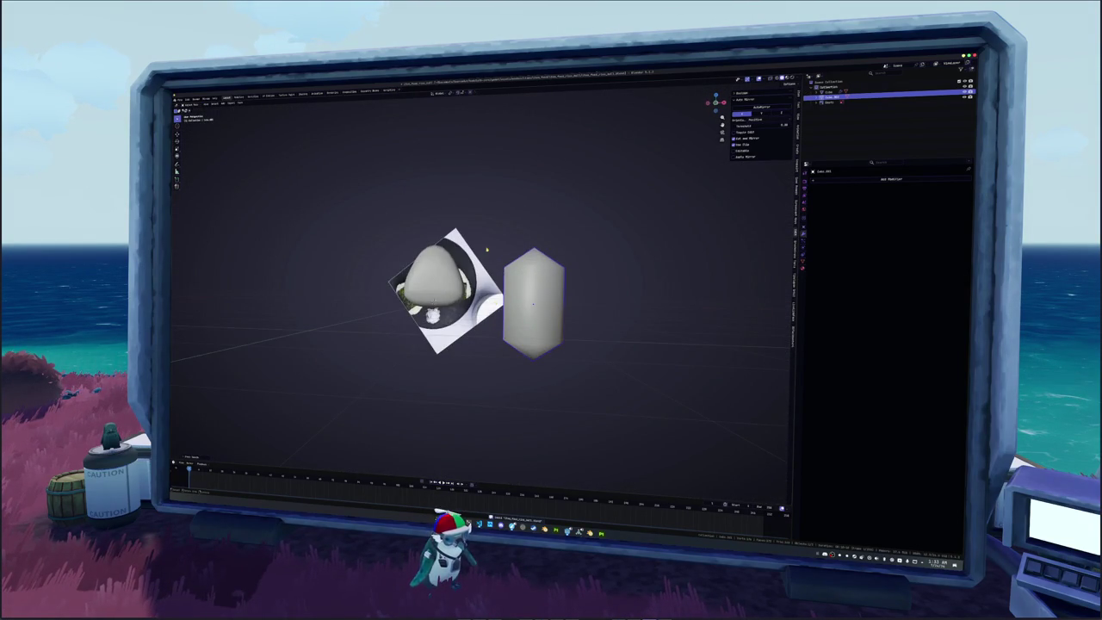
Give the onigiri a Geometry Nodes modifier with a new node group and view its node tree.
left_click(437, 274)
middle_click_drag(437, 274, 482, 259)
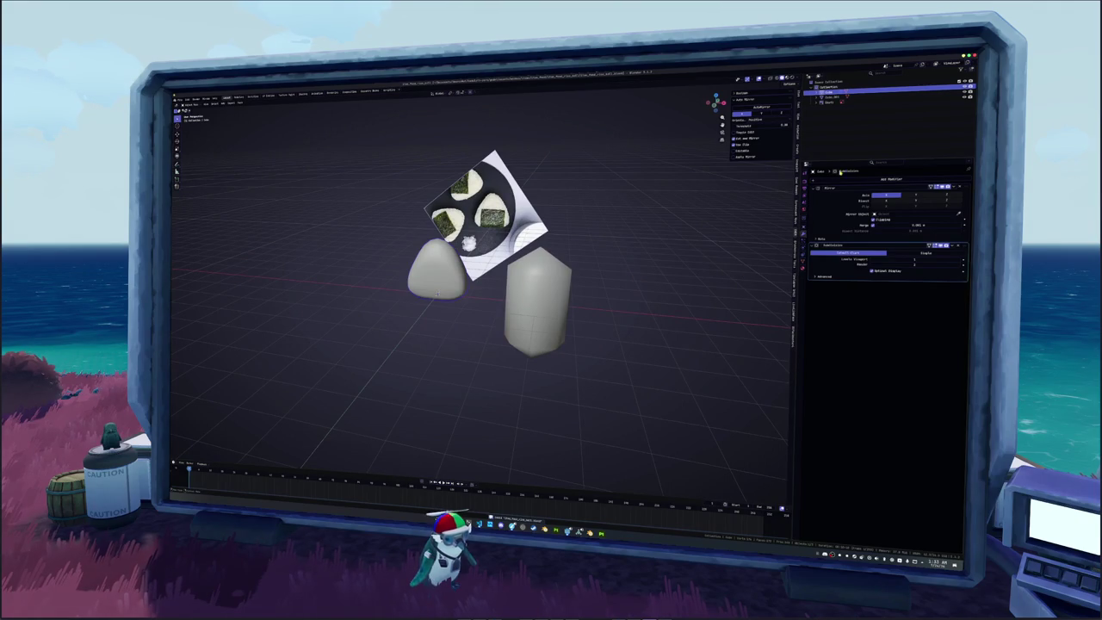
left_click(889, 179)
left_click(863, 277)
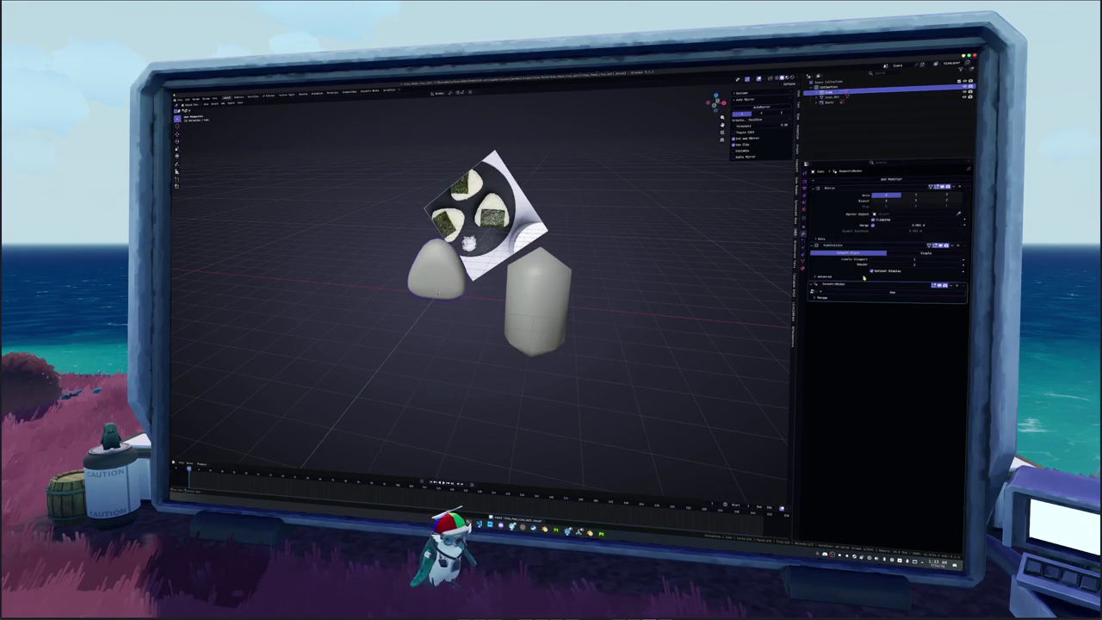
left_click(892, 291)
left_click(369, 90)
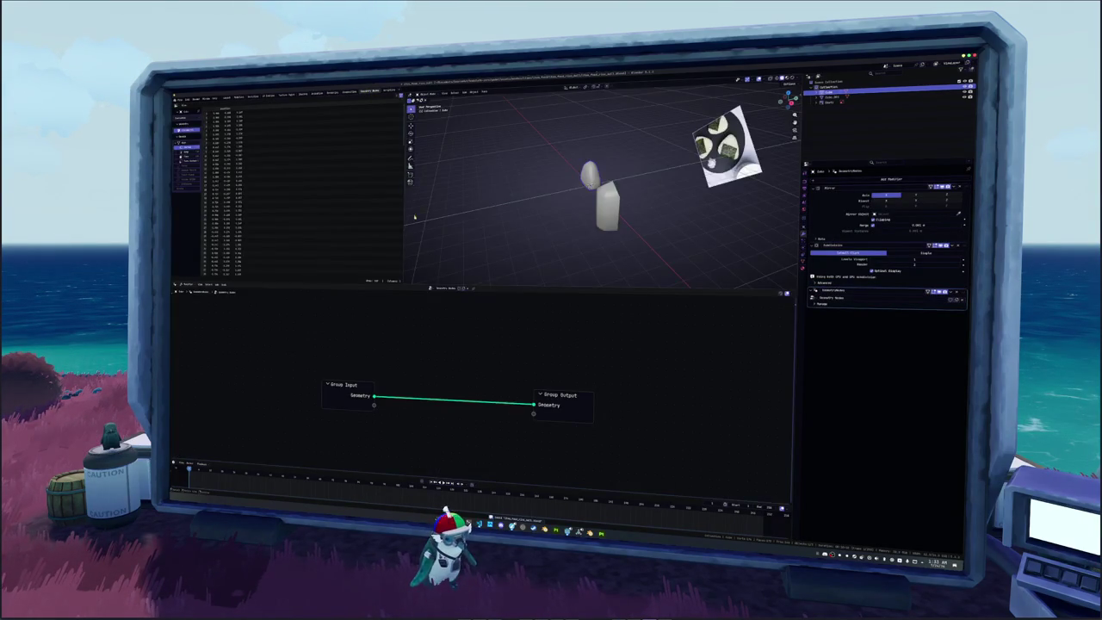
Insert a Scatter on Surface node between Group Input and Group Output by searching 'urface'.
scroll(524, 238, "up", 3)
scroll(560, 236, "up", 3)
scroll(509, 238, "up", 2)
key("shift+a")
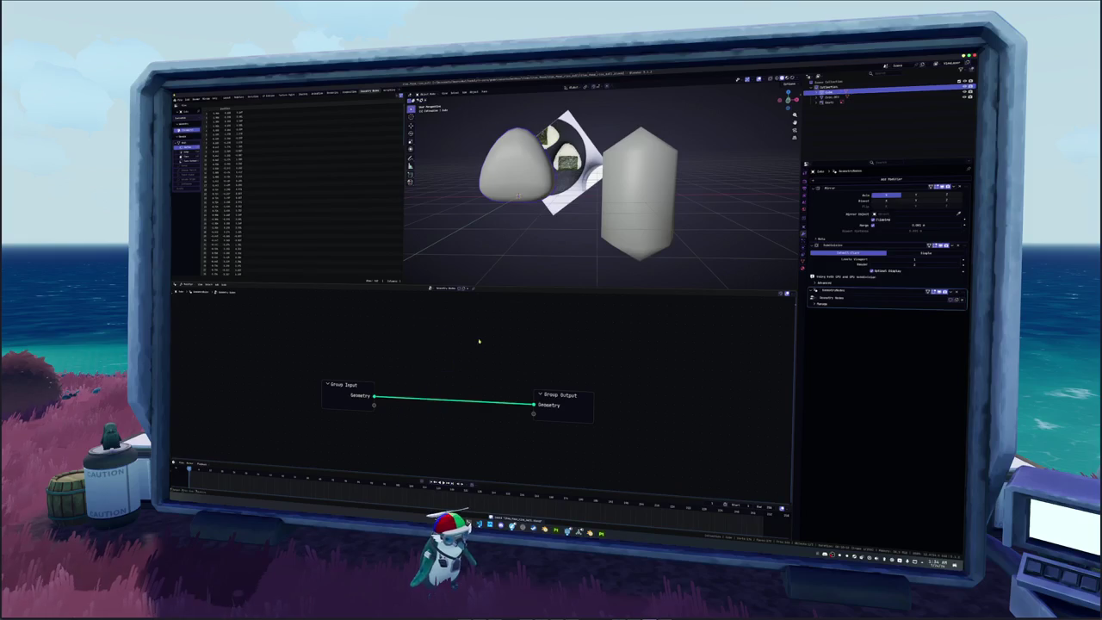
key("shift+a")
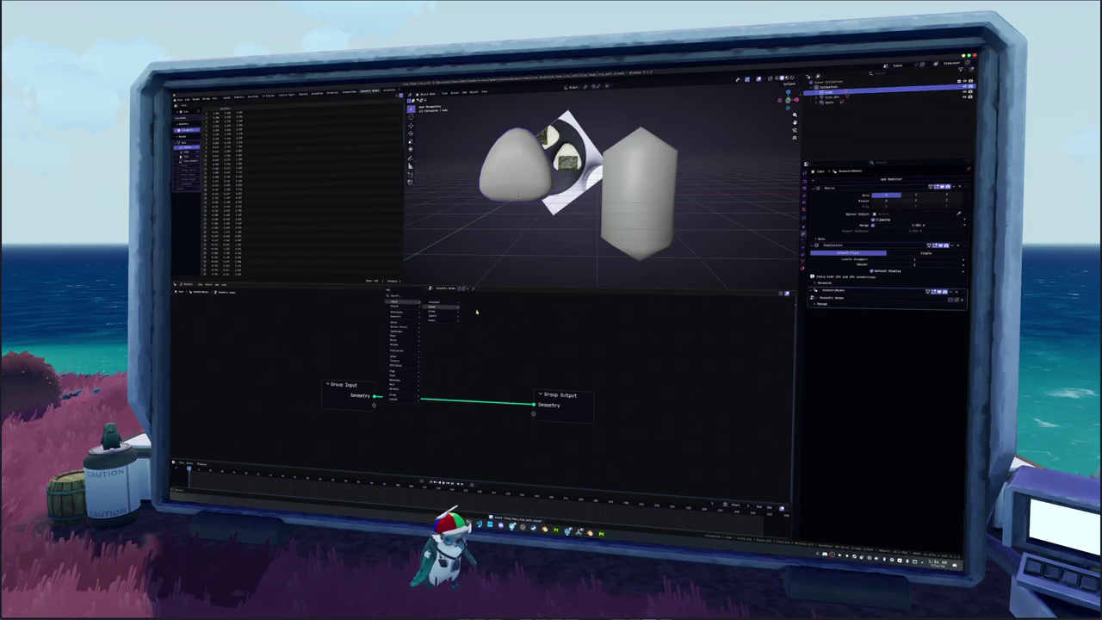
key("Escape")
key("shift+a")
key("Escape")
key("shift+a")
type("surface")
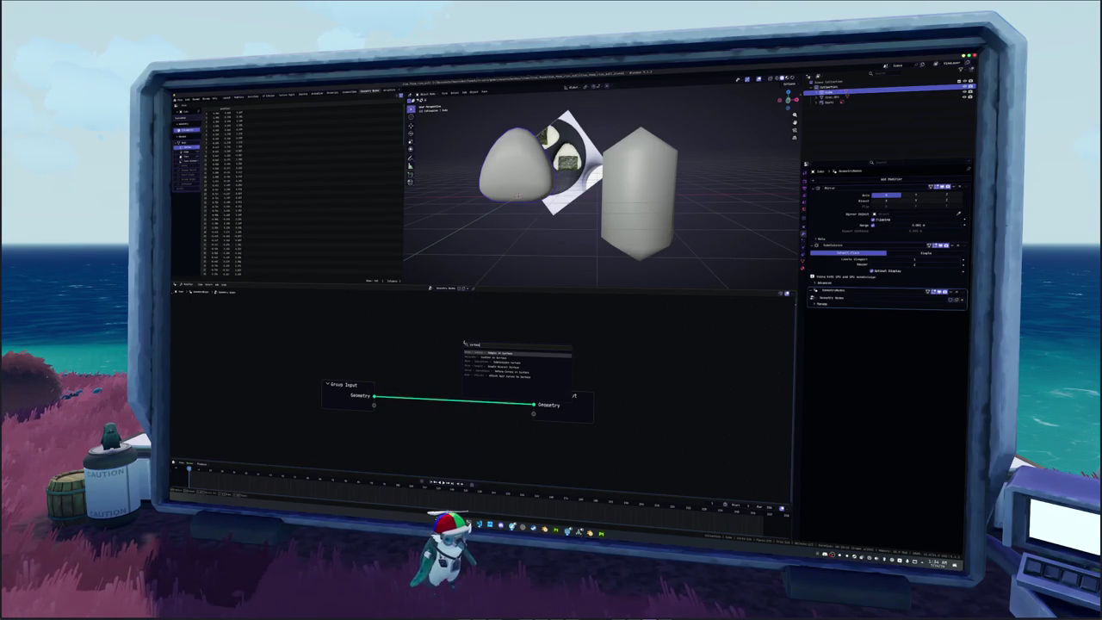
key("Down")
key("Return")
left_click_drag(411, 320, 413, 307)
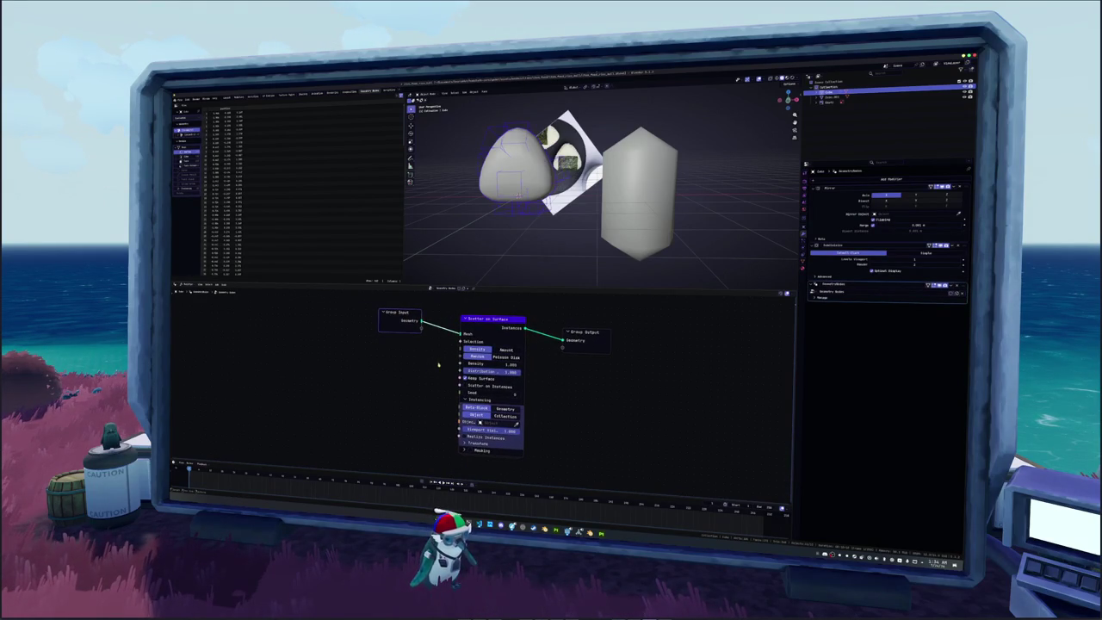
Set the Scatter on Surface node's Object field to Cube.001.
key("shift+a")
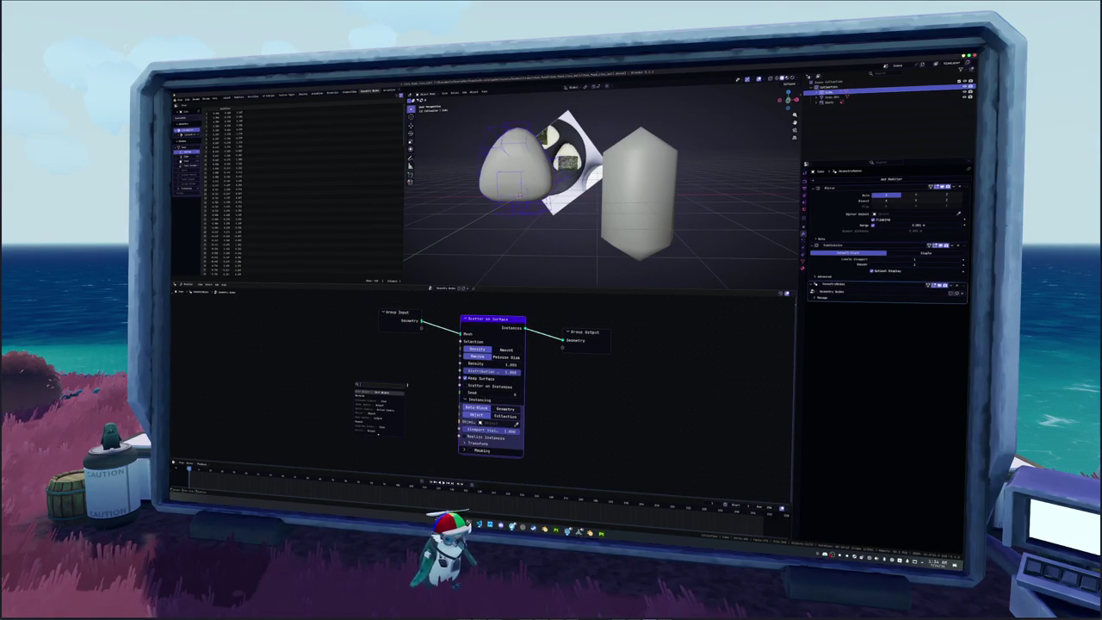
key("Escape")
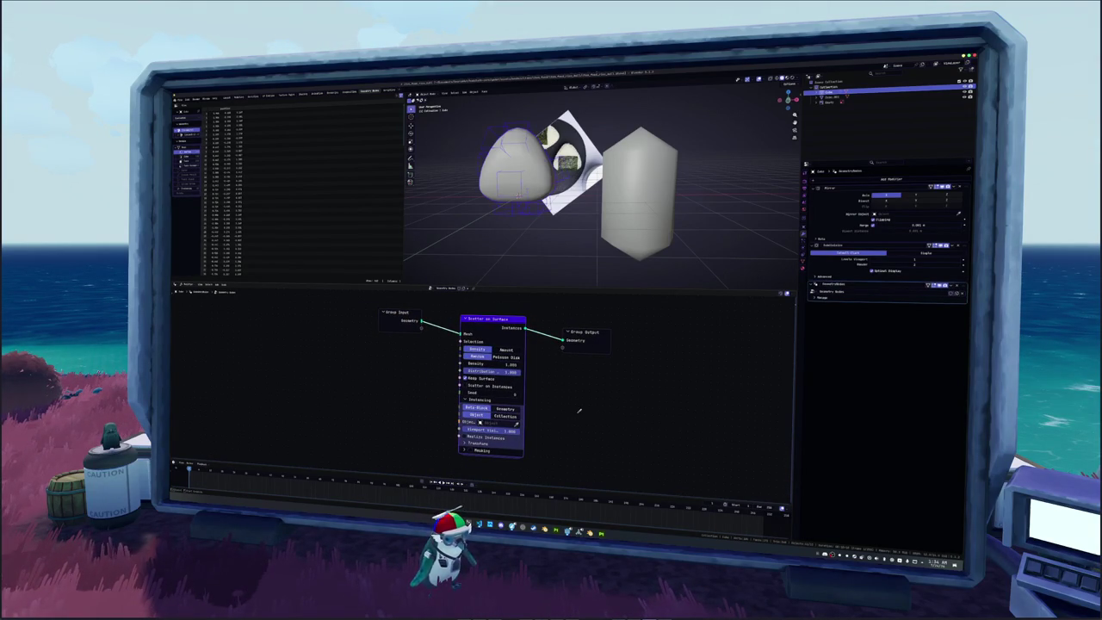
left_click(649, 210)
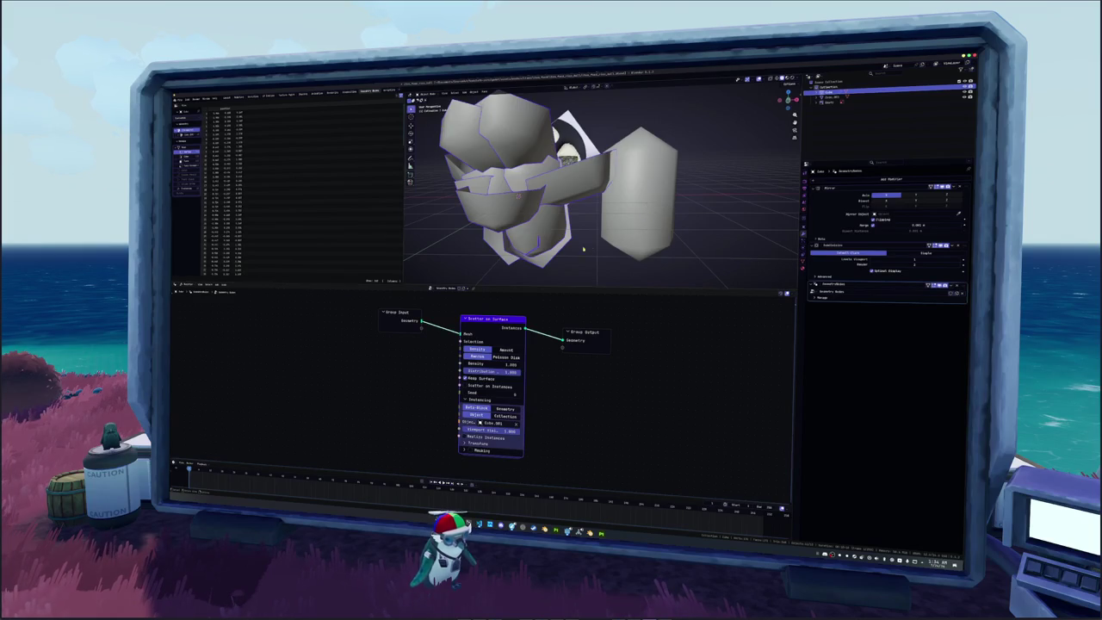
Select the grain capsule and apply its transform, redoing it once after an undo.
left_click(638, 258)
key("ctrl+a")
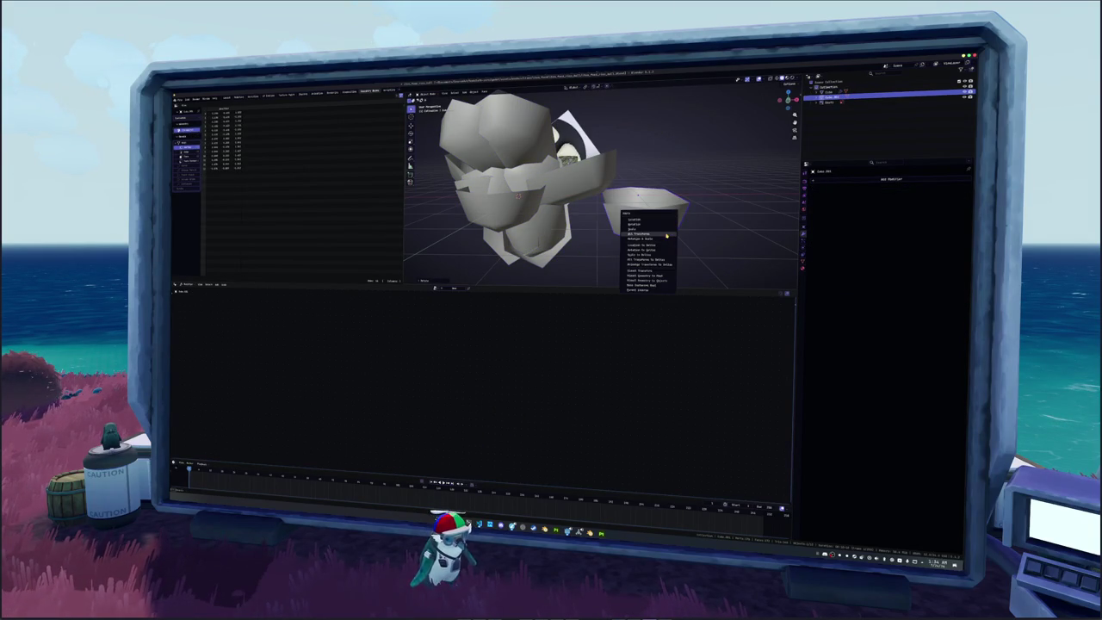
left_click(671, 231)
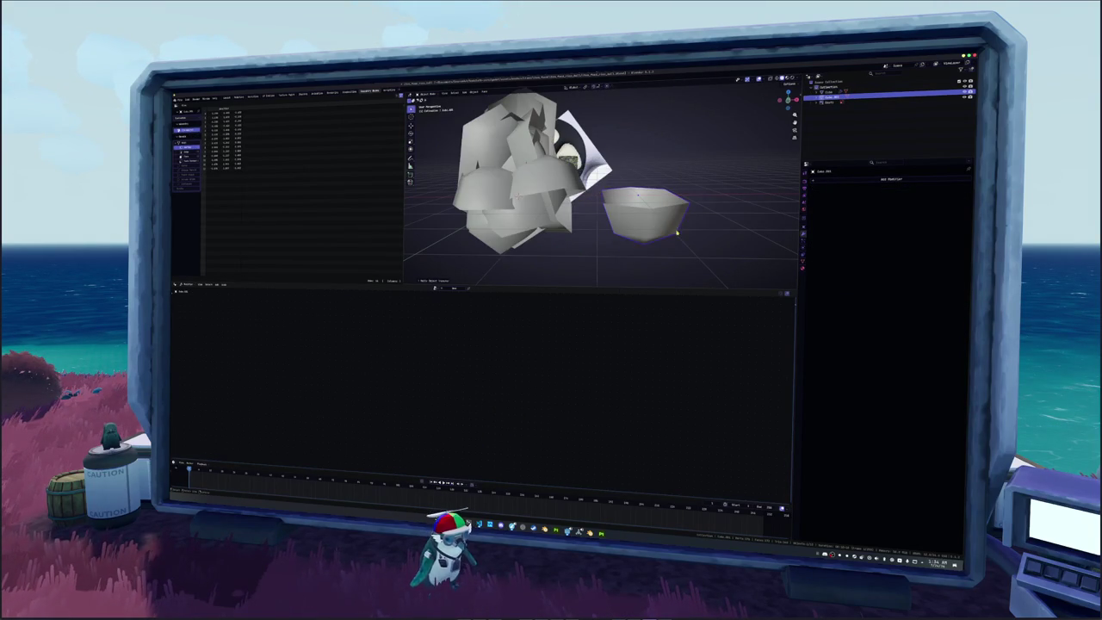
key("ctrl+a")
left_click(677, 232)
key("ctrl+z")
key("ctrl+a")
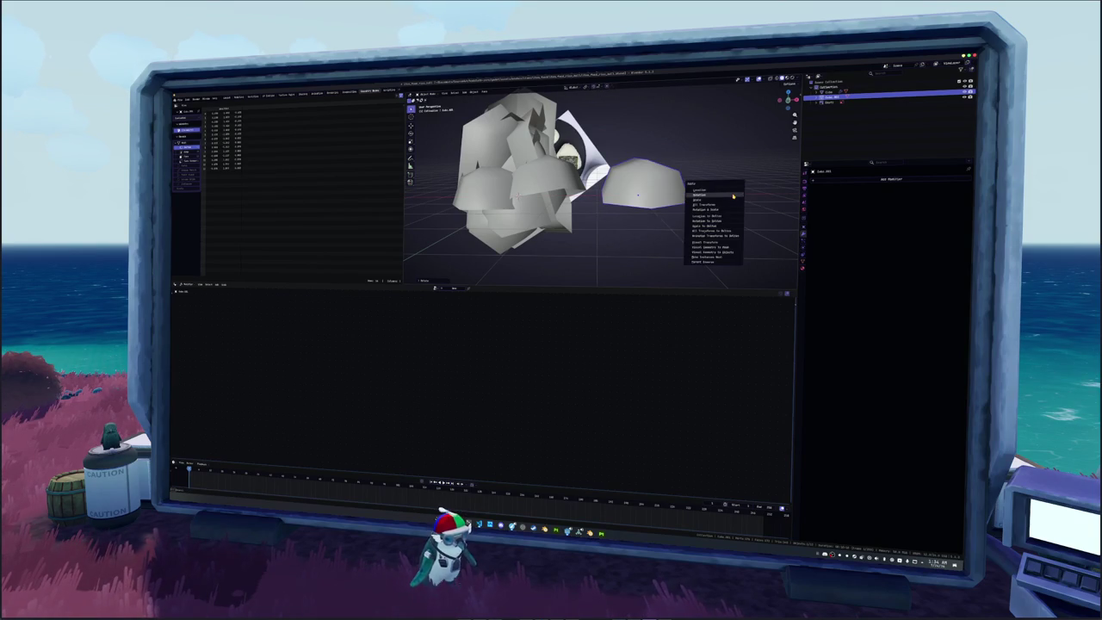
left_click(733, 196)
Apply scale on the grain and all transforms on the rice ball, then reselect the ball.
left_click(510, 247)
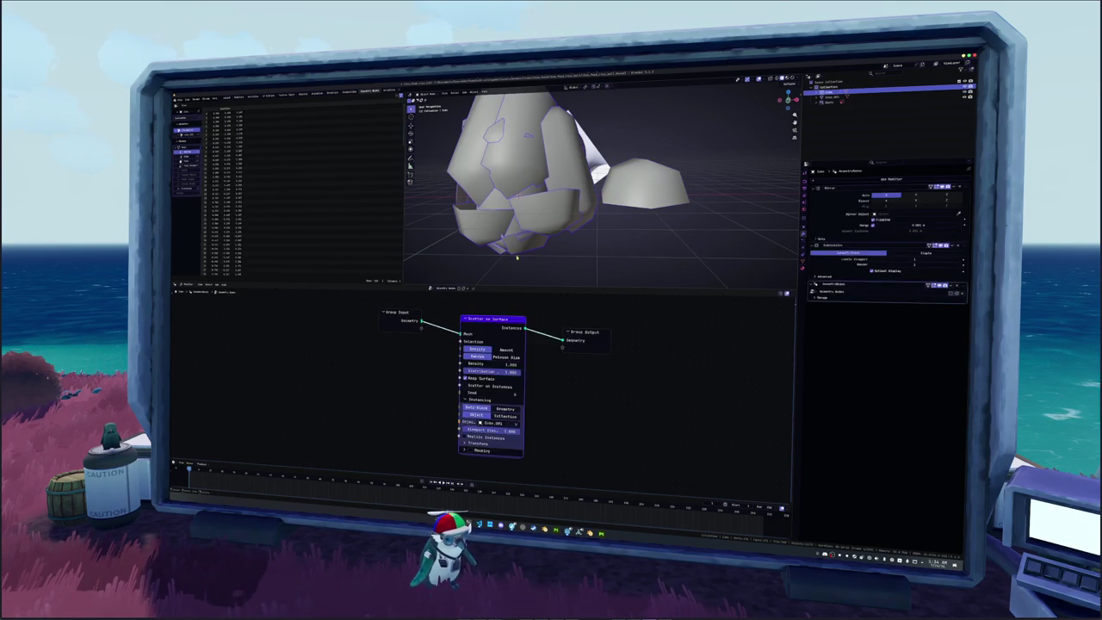
left_click(645, 186)
key("ctrl+a")
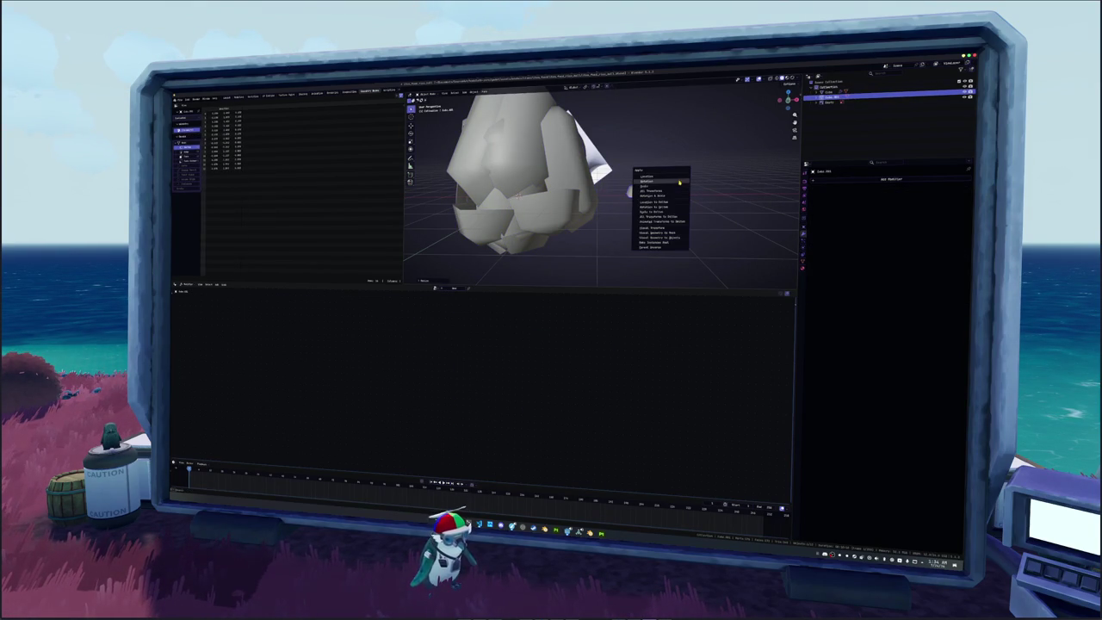
left_click(679, 186)
key("ctrl+a")
left_click(673, 188)
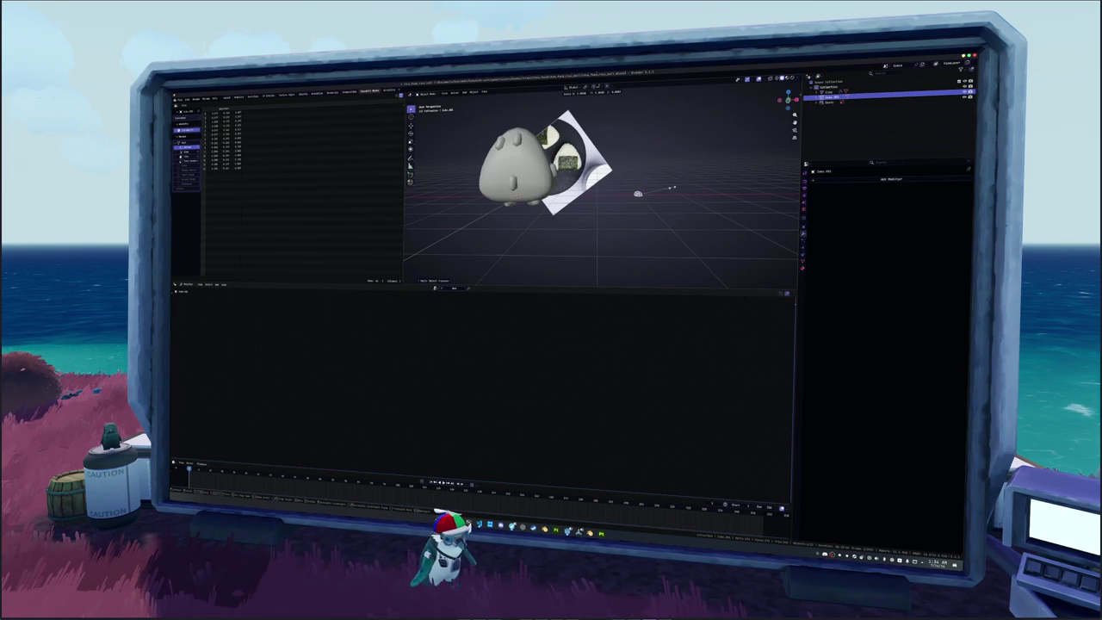
key("ctrl+a")
left_click(666, 190)
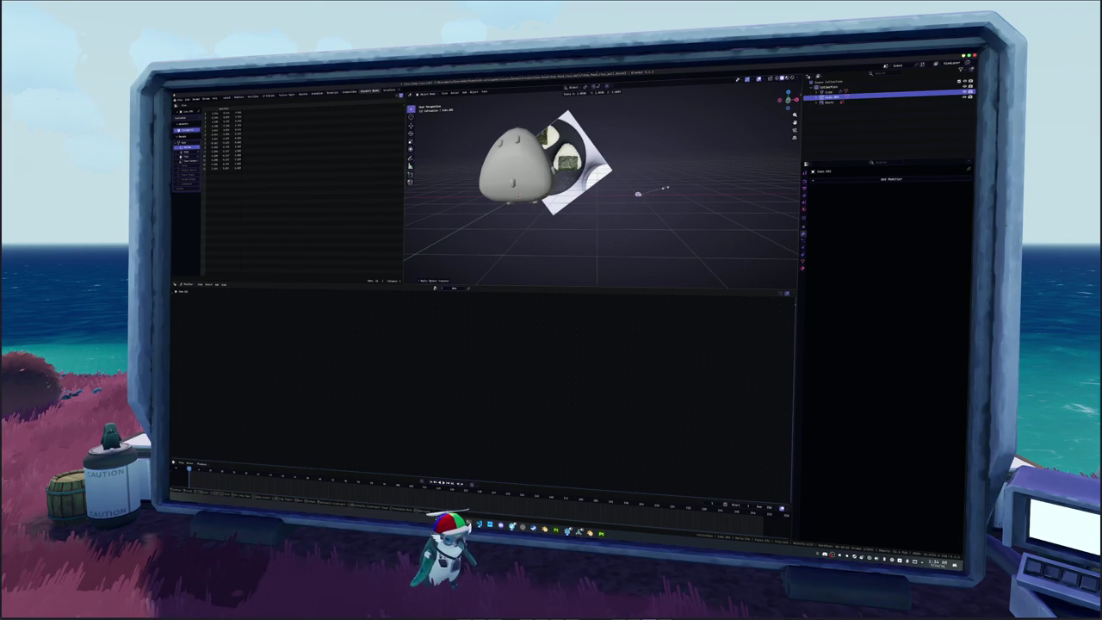
middle_click_drag(665, 191, 544, 234)
left_click(556, 185)
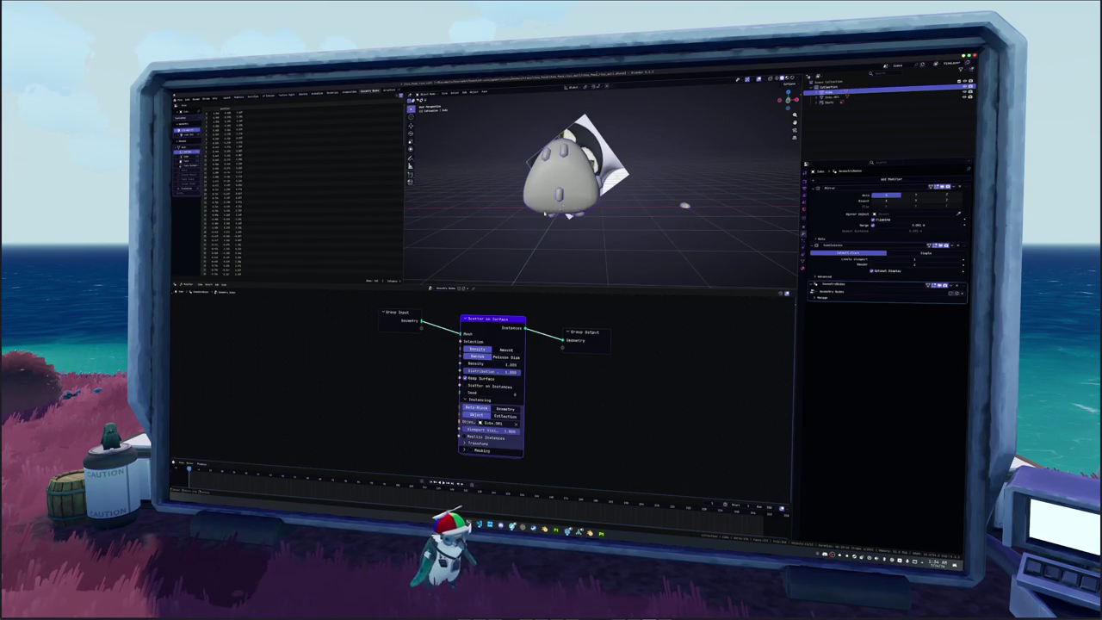
Switch the scatter distribution to Poisson Disk and lower Minimum Distance to about 0.11 m.
left_click(500, 357)
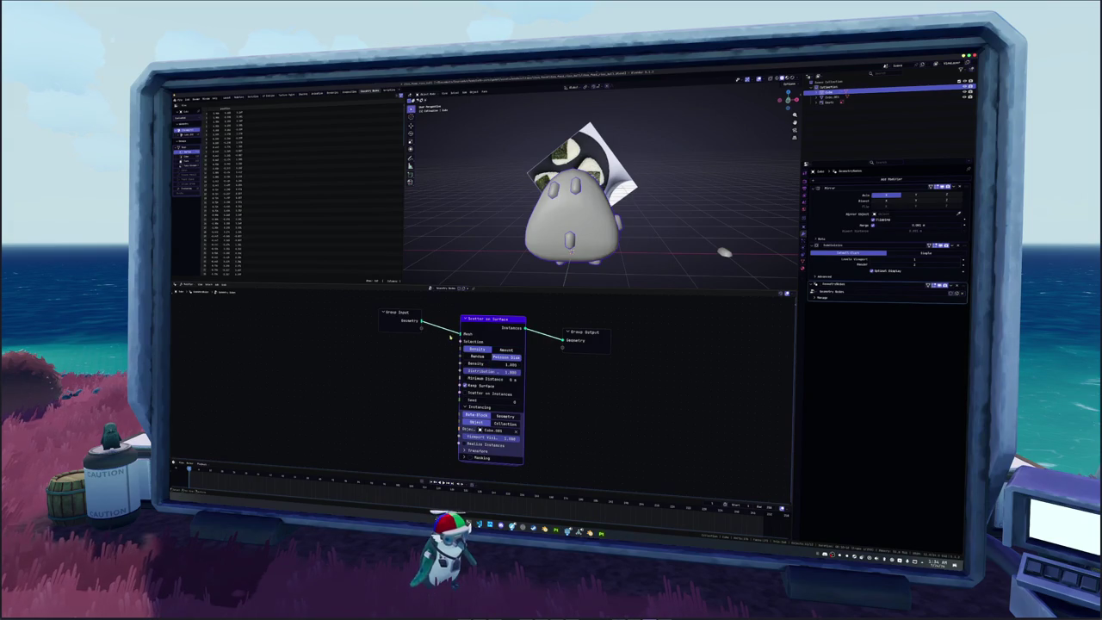
left_click_drag(404, 315, 374, 326)
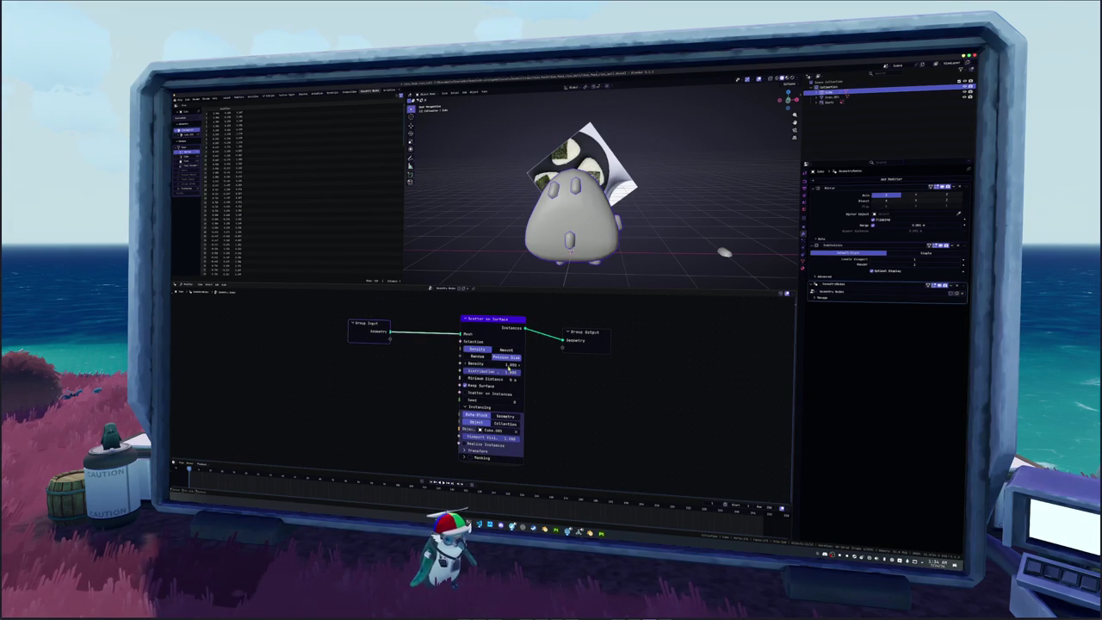
mouse_move(508, 379)
left_mouse_down()
mouse_move(518, 379)
mouse_move(512, 364)
mouse_move(492, 365)
left_mouse_up()
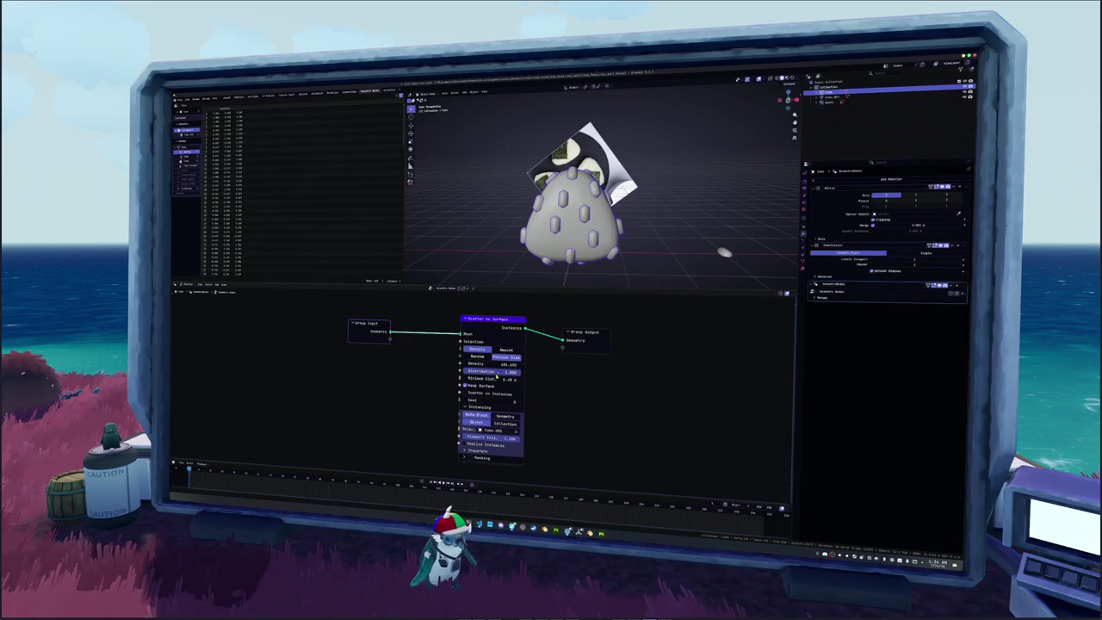
left_click_drag(505, 381, 482, 381)
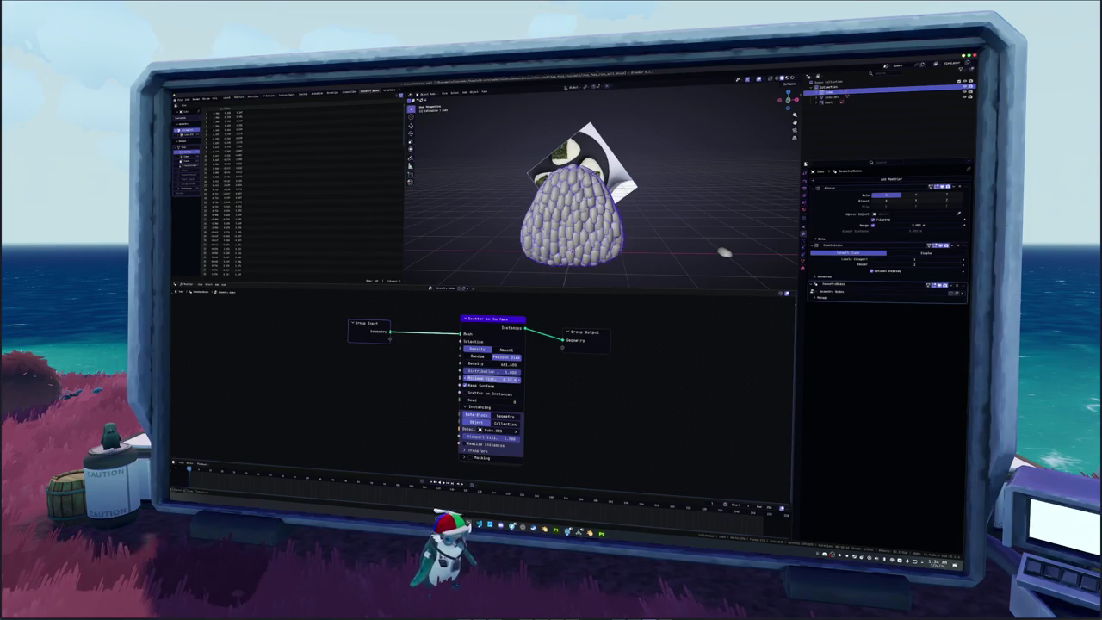
left_click(513, 382)
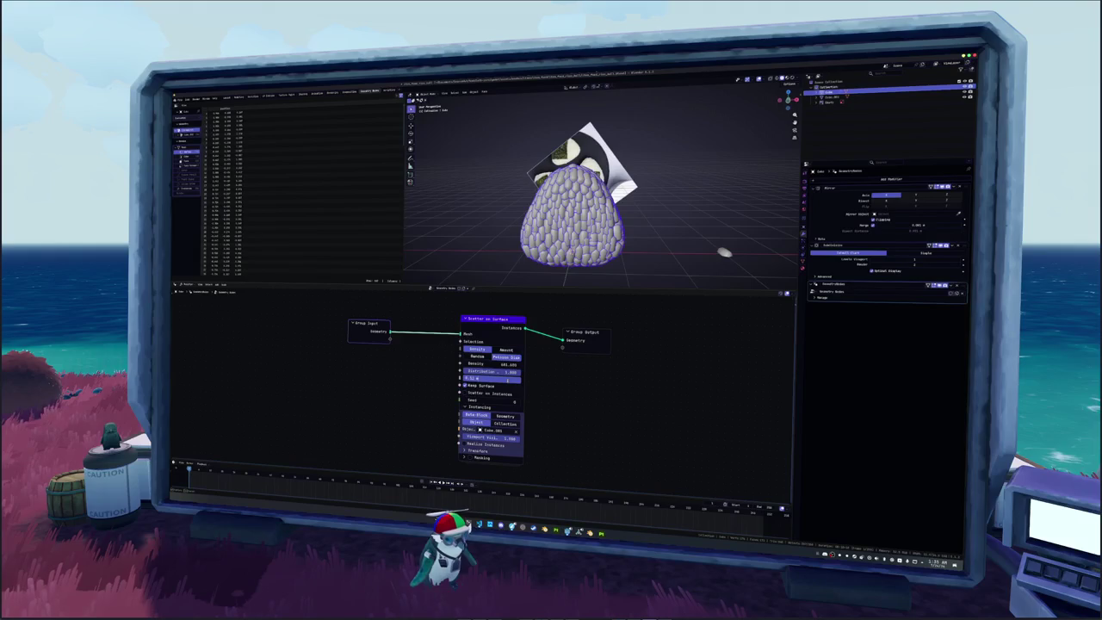
key("Return")
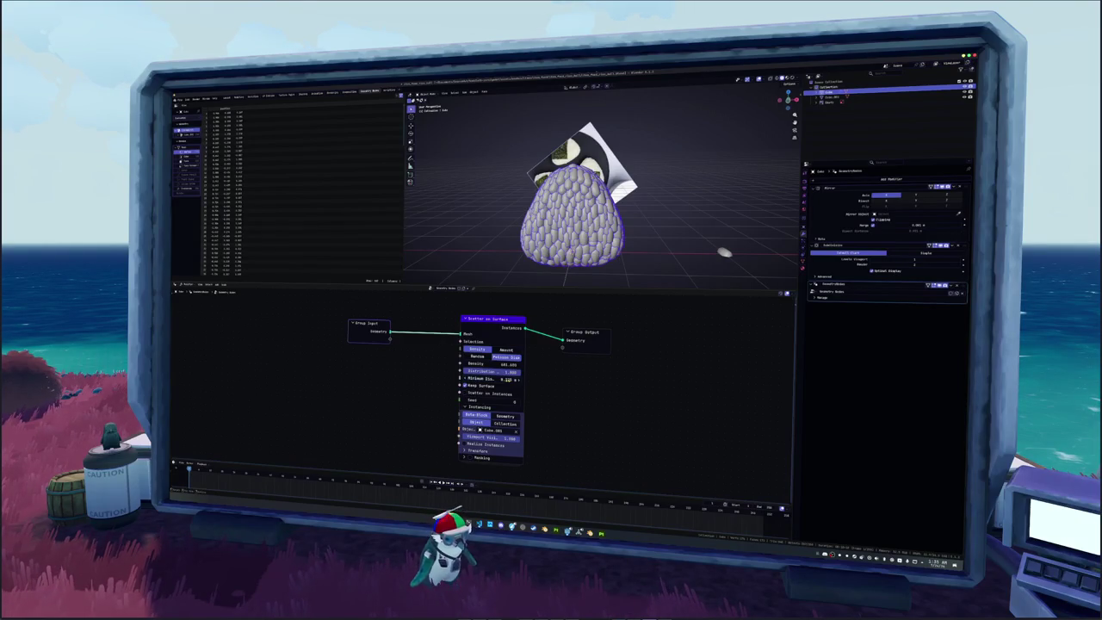
middle_click_drag(436, 429, 416, 349)
left_click(468, 432)
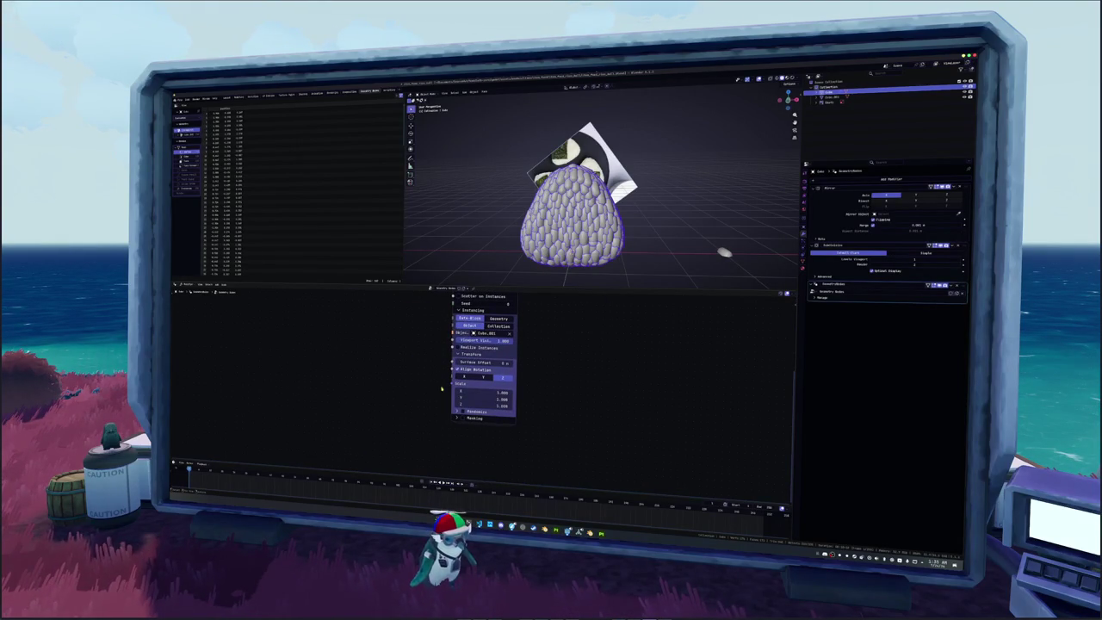
Set the Scatter node's random rotation to 12.5° on X and Y and 180° on Z.
left_click(463, 413)
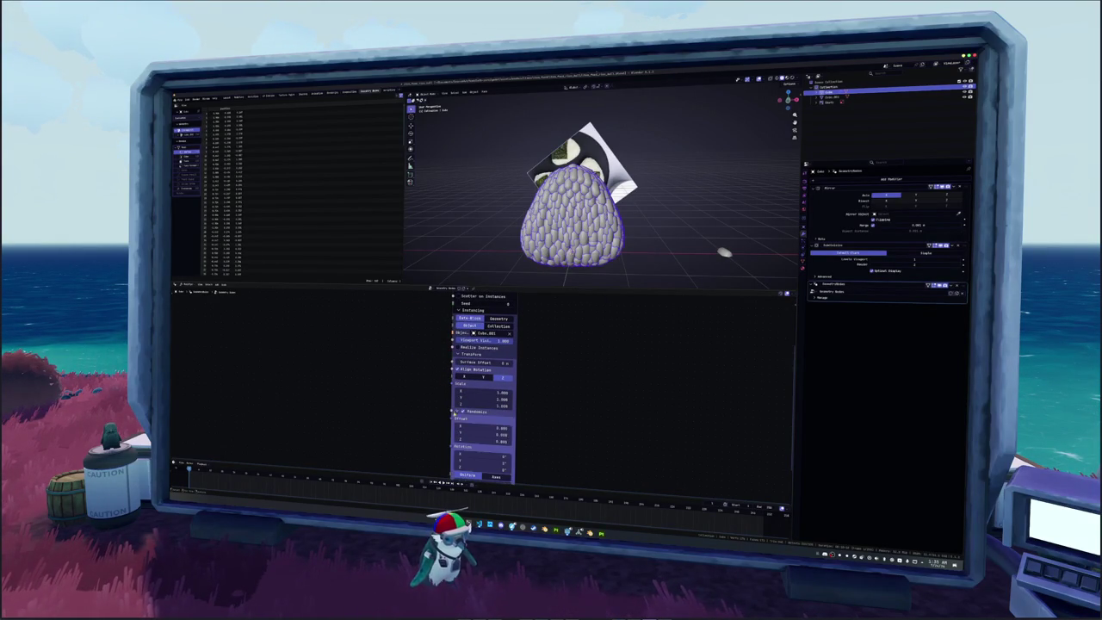
middle_click_drag(463, 412, 462, 366)
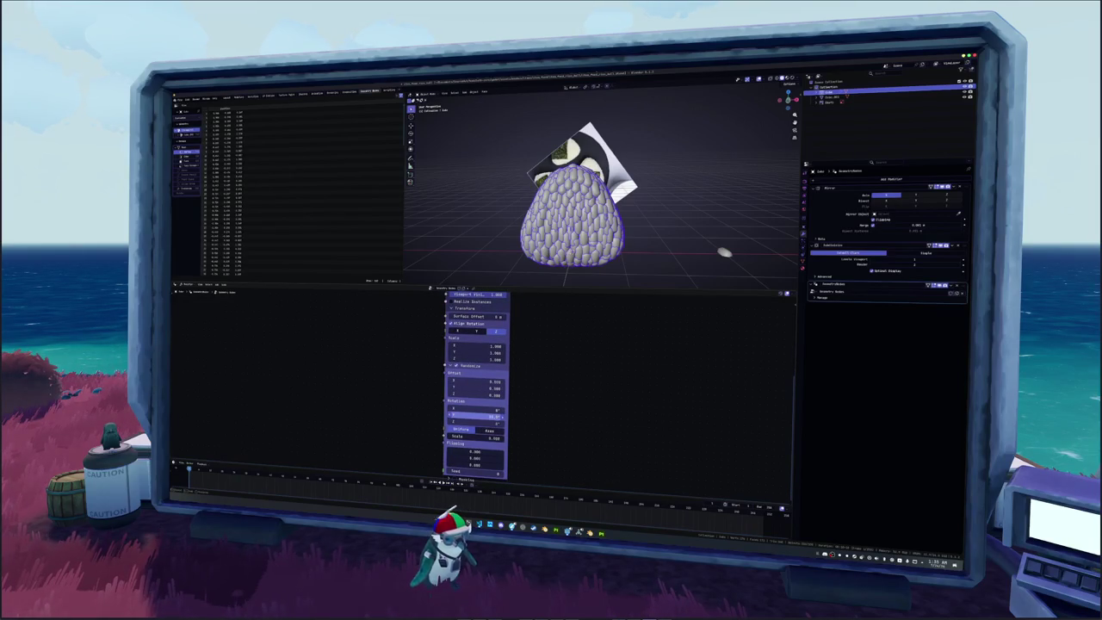
mouse_move(487, 416)
left_mouse_down()
mouse_move(474, 416)
mouse_move(499, 412)
left_mouse_up()
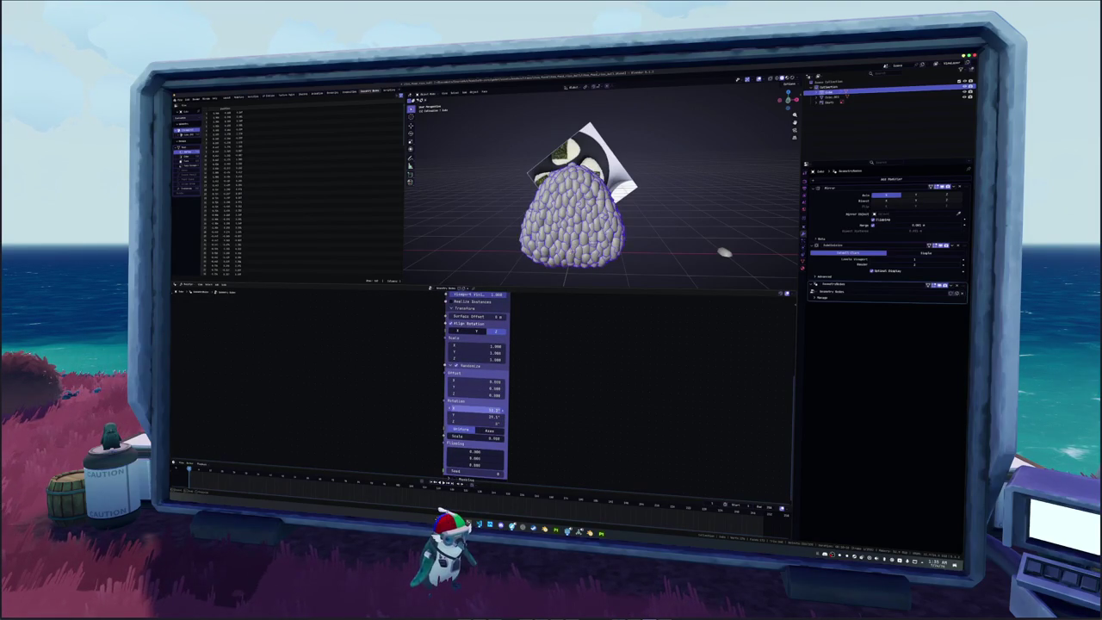
double_click(478, 410)
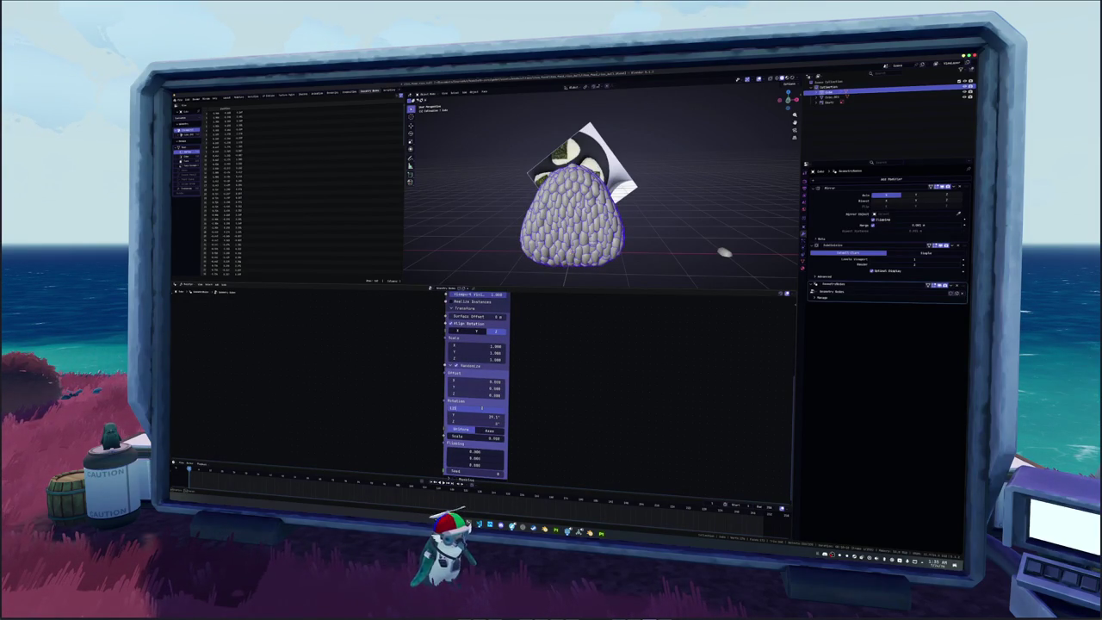
key("Tab")
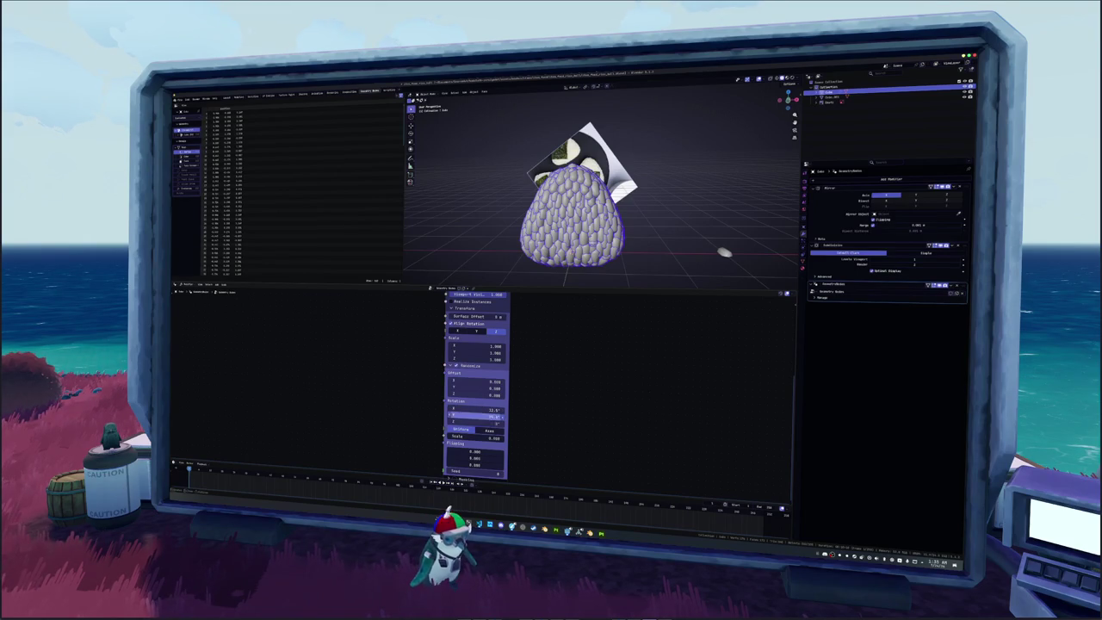
type(".5")
key("Return")
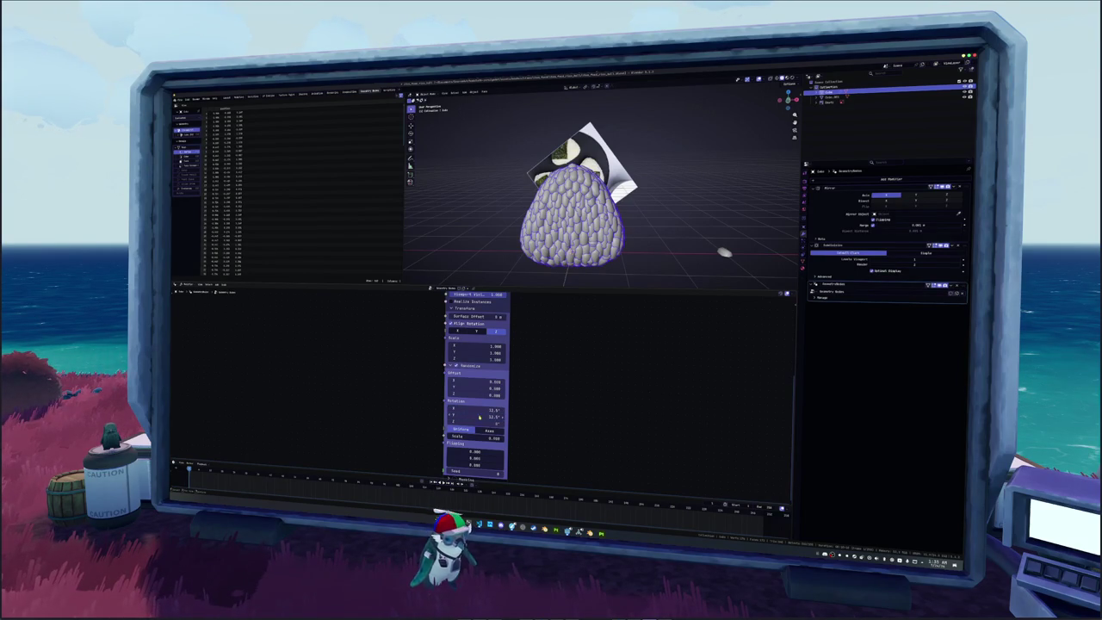
double_click(480, 421)
key("Return")
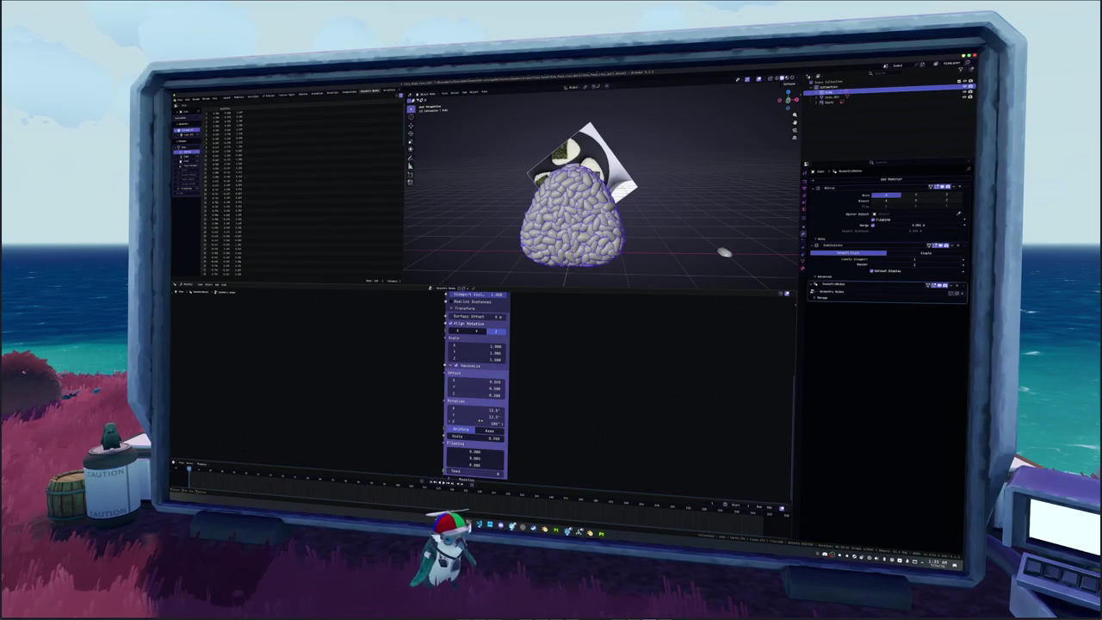
Orbit around the rice ball, toggling its base mesh cage to inspect the varied grains.
middle_click_drag(504, 267, 551, 258)
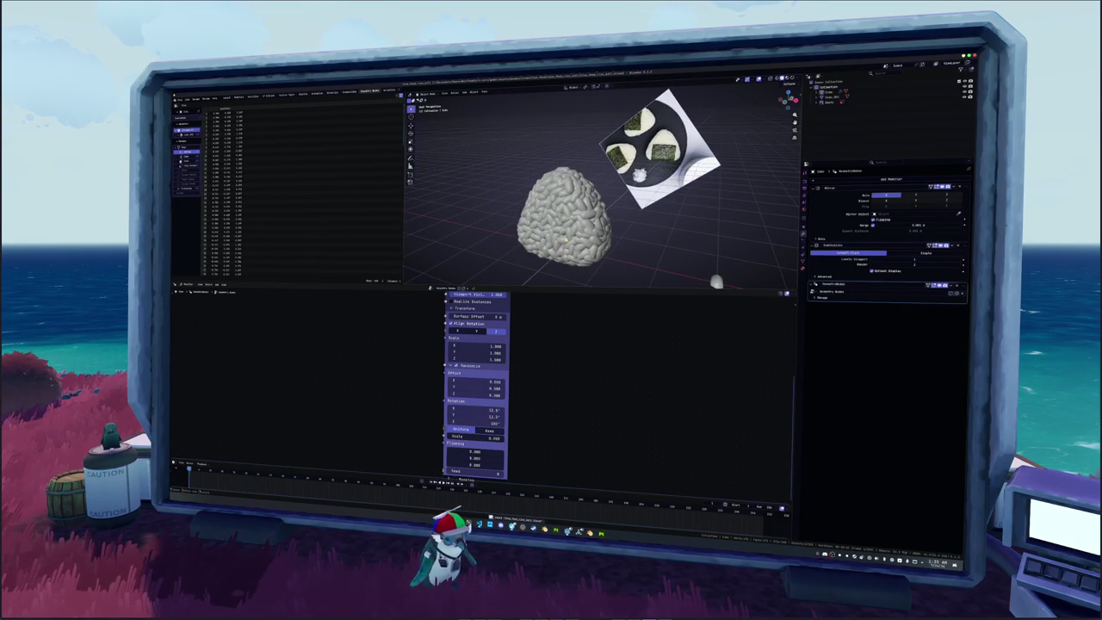
scroll(561, 224, "up", 2)
key("Tab")
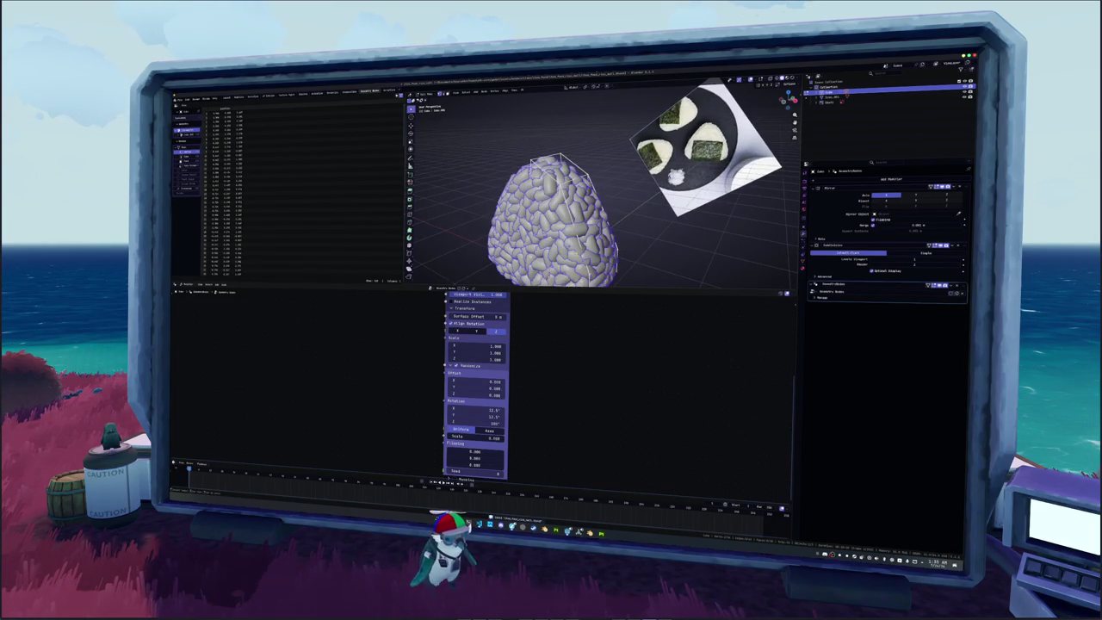
middle_click_drag(551, 223, 603, 215)
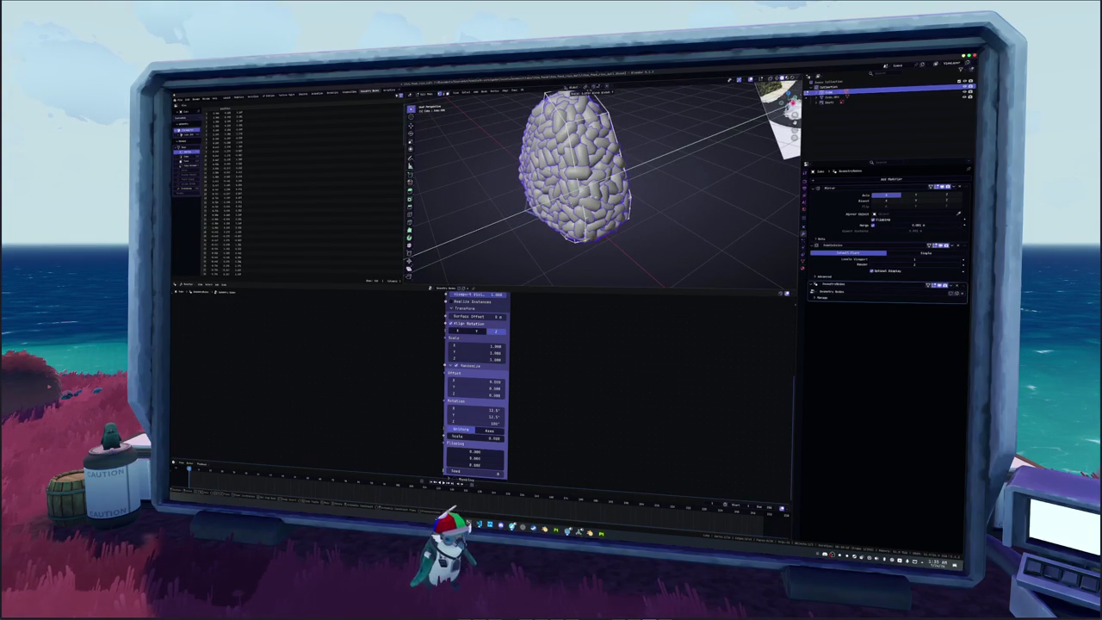
key("Tab")
Select the rice-ball object and return it to object mode to review the result.
scroll(533, 221, "down", 5)
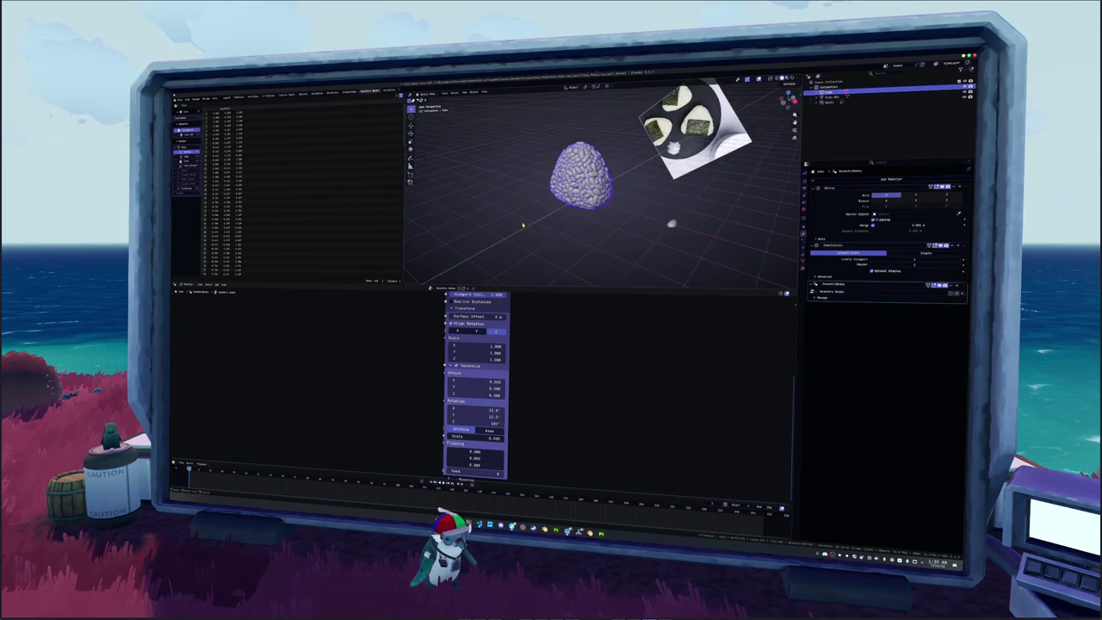
scroll(532, 221, "up", 3)
left_click(577, 168)
key("Tab")
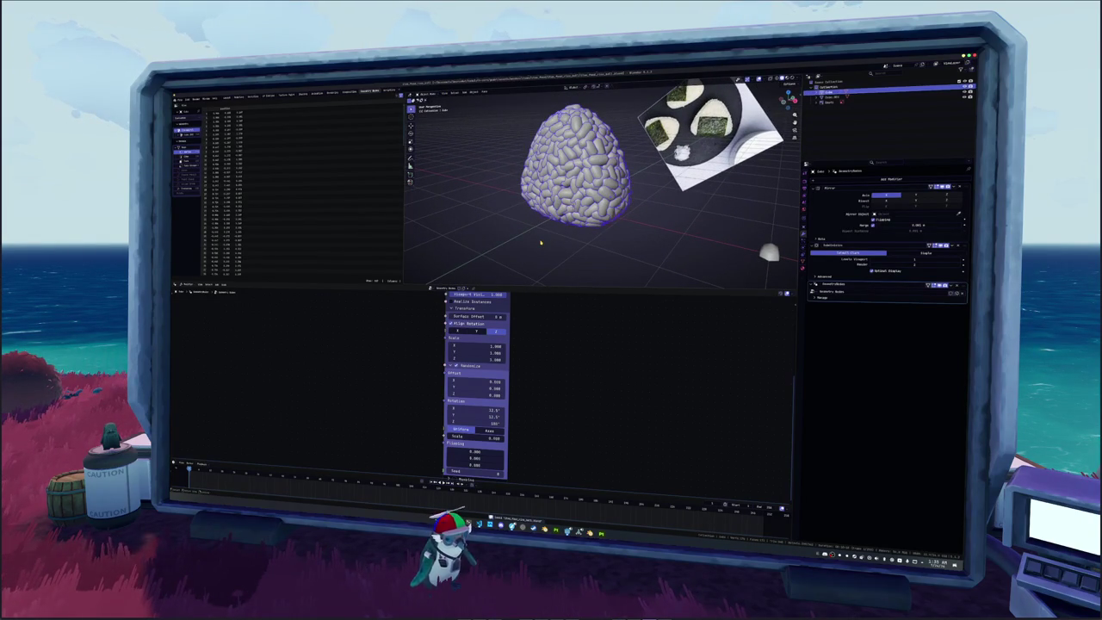
scroll(499, 311, "down", 2)
scroll(503, 362, "down", 1)
scroll(505, 370, "down", 2)
scroll(505, 379, "down", 1)
left_click(446, 363)
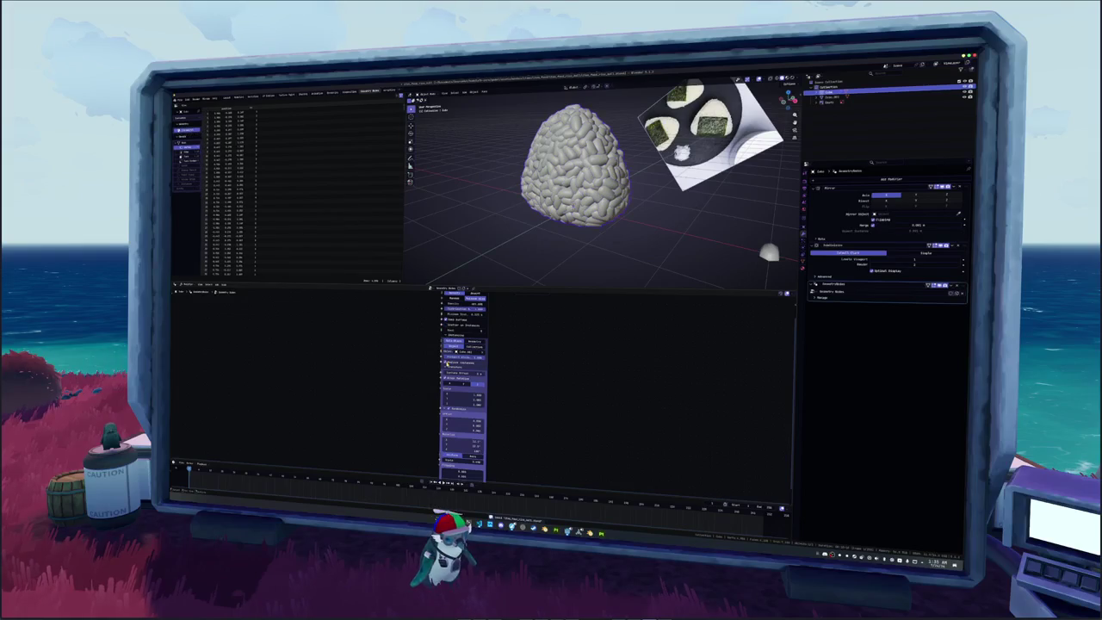
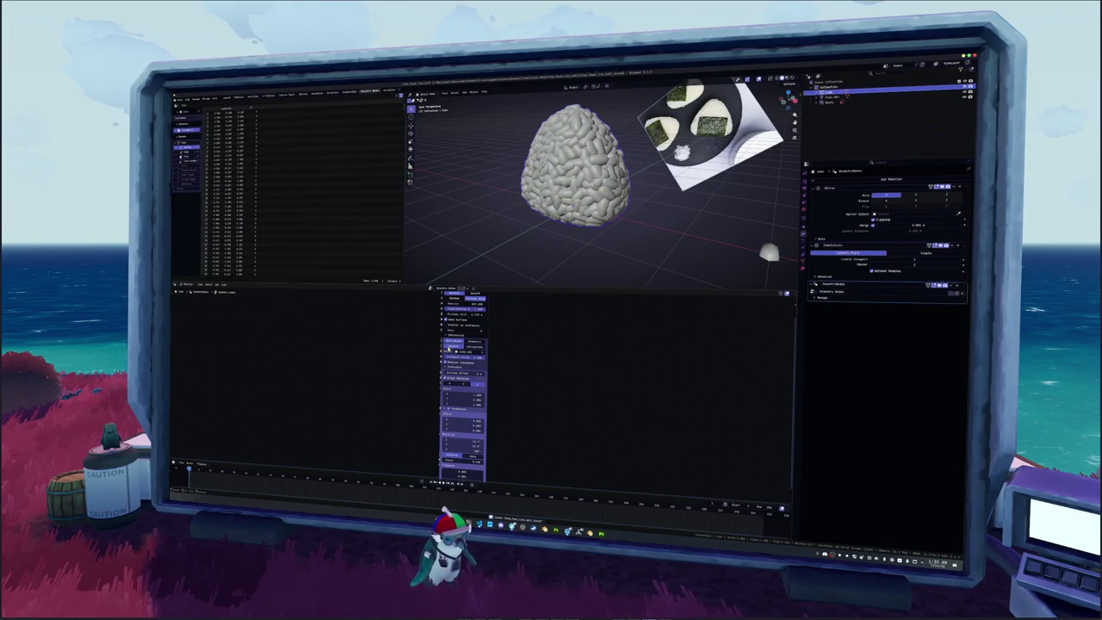
Enable an option on the rice geometry node and line up the Group Input and Output nodes beside it.
left_click(447, 320)
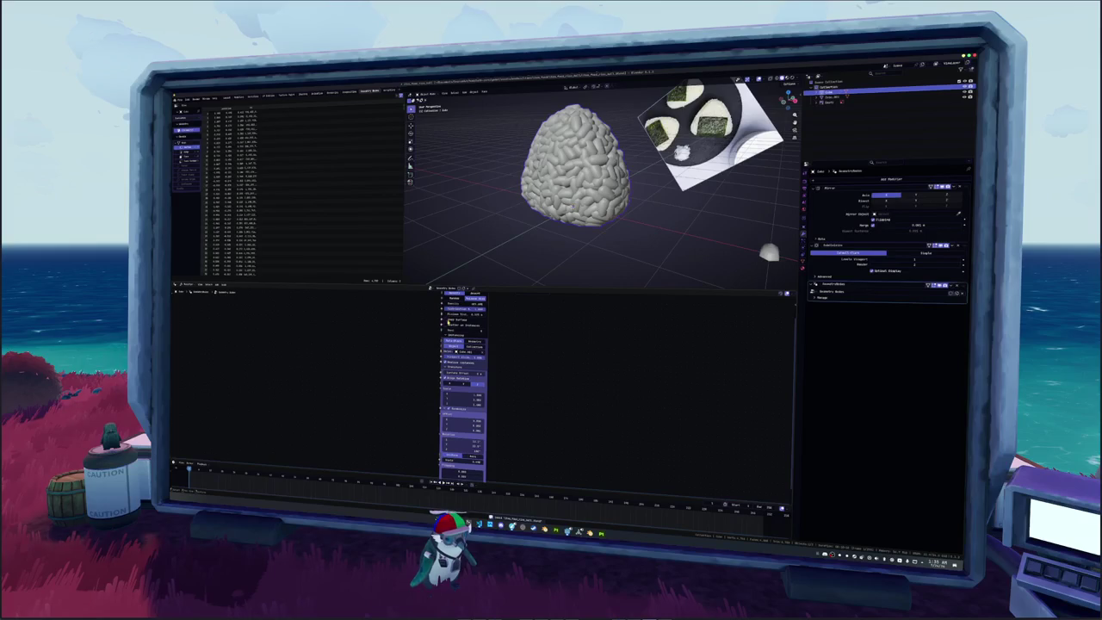
key("Home")
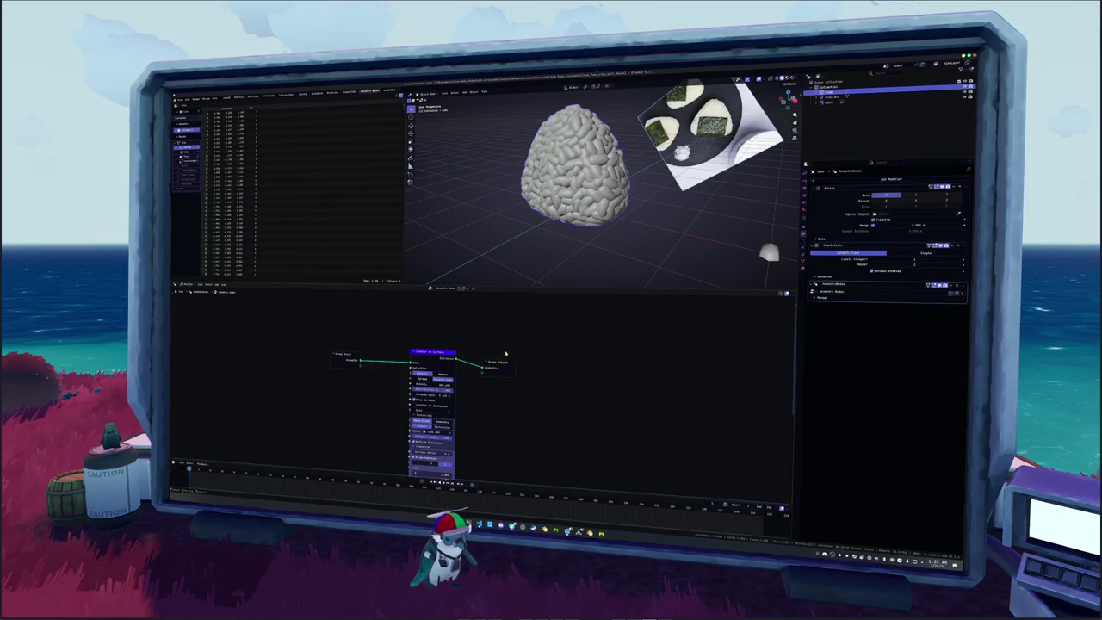
left_click_drag(440, 352, 429, 357)
left_click_drag(497, 365, 466, 360)
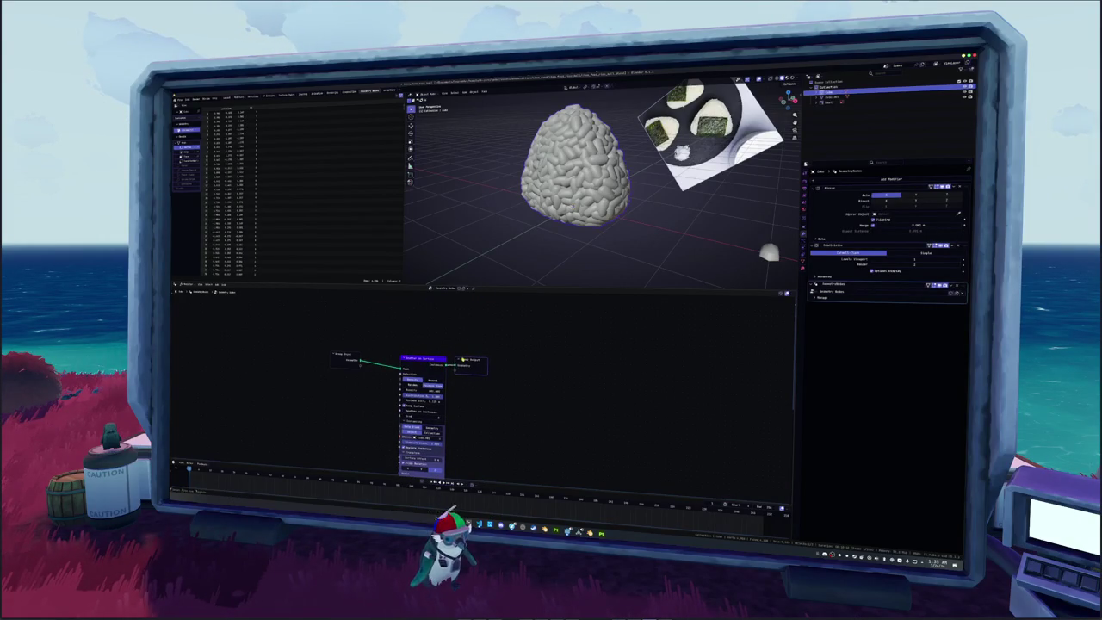
left_click_drag(349, 355, 378, 358)
Add a Plane beneath the rice mesh.
key("shift+a")
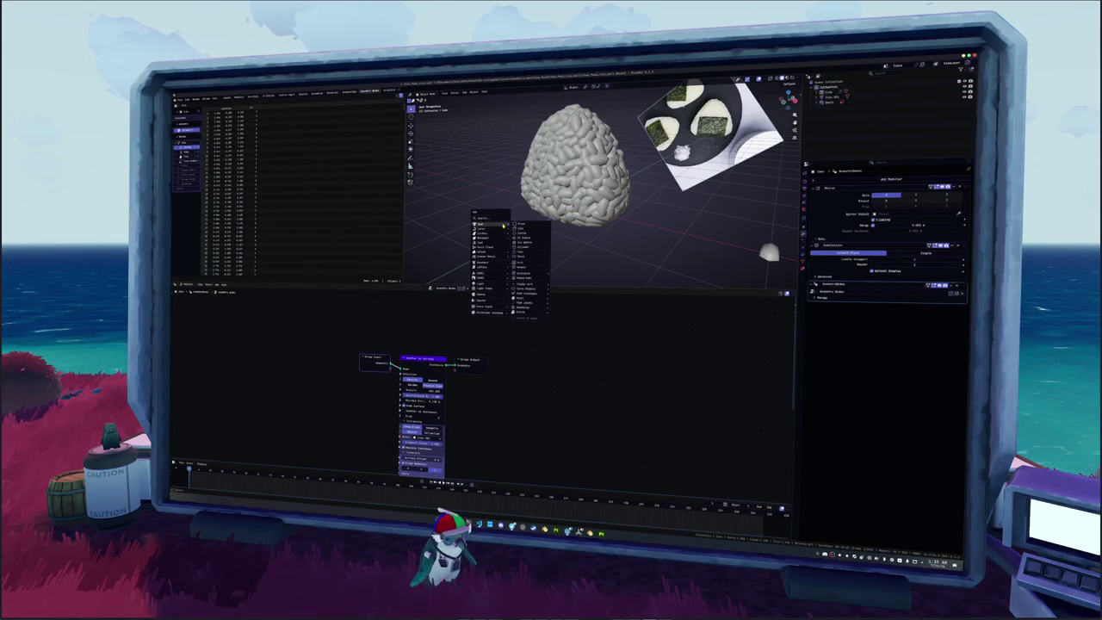
left_click(520, 226)
scroll(525, 228, "down", 1)
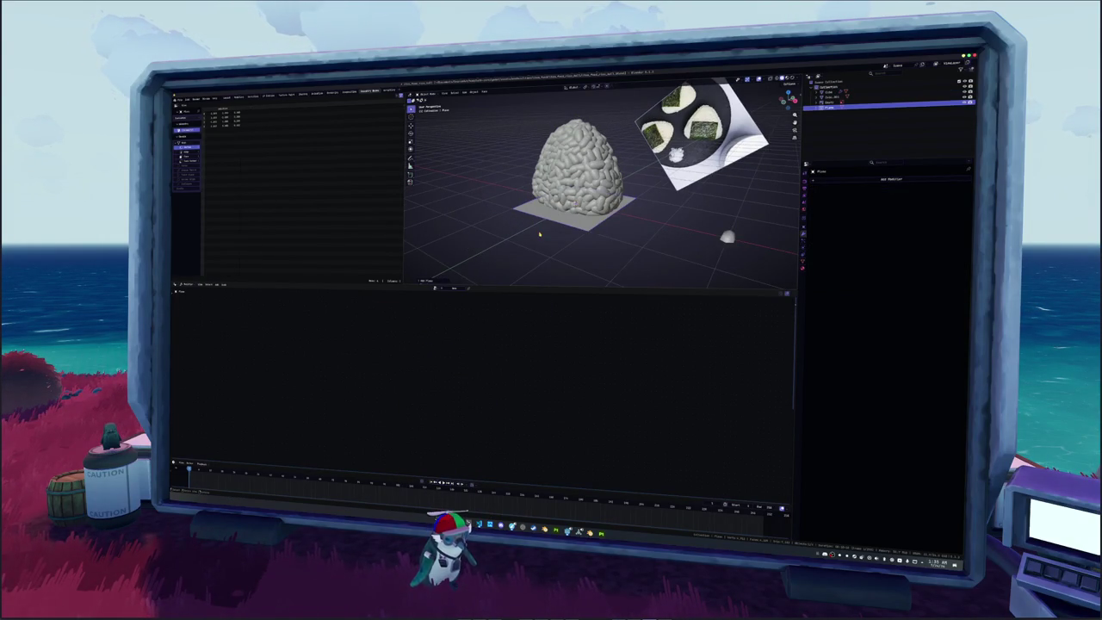
key("KP_7")
middle_click_drag(671, 226, 648, 216)
Scale the rice box along the Z axis.
left_click(603, 203)
scroll(589, 201, "up", 1)
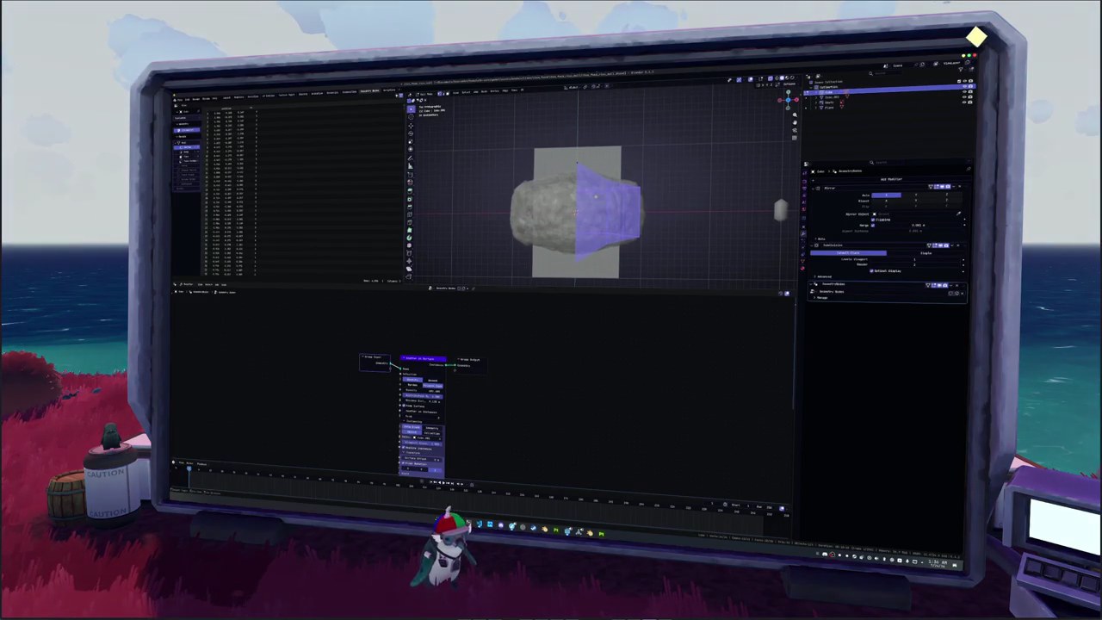
key("s")
key("z")
left_click(674, 201)
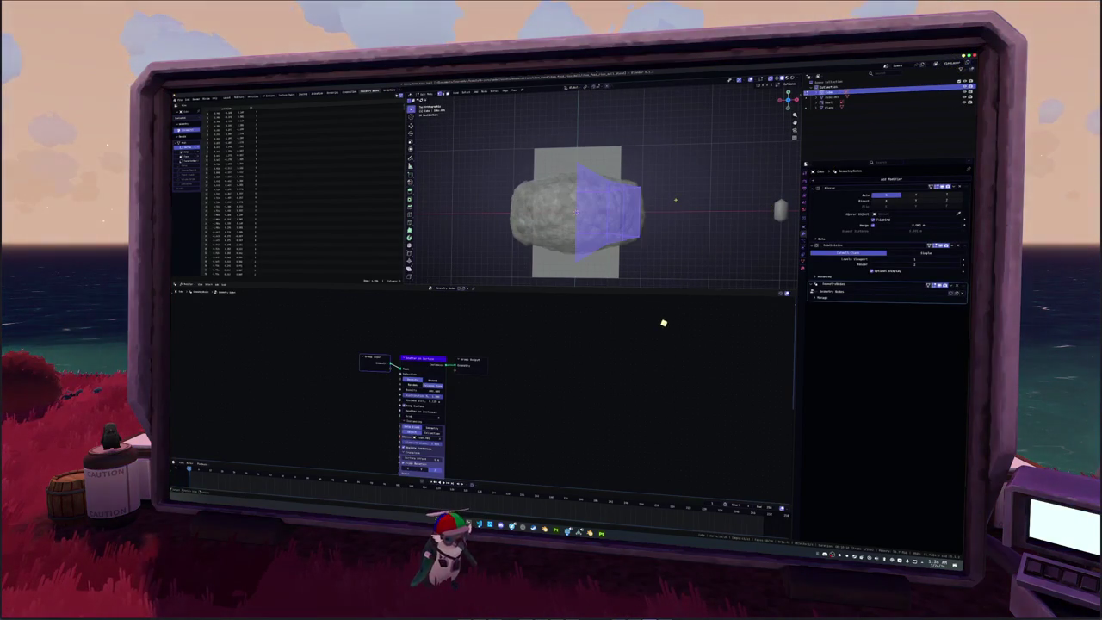
Add an AutoMirror to the box and move Mirror.001 above Subdivision.
key("n")
left_click(791, 120)
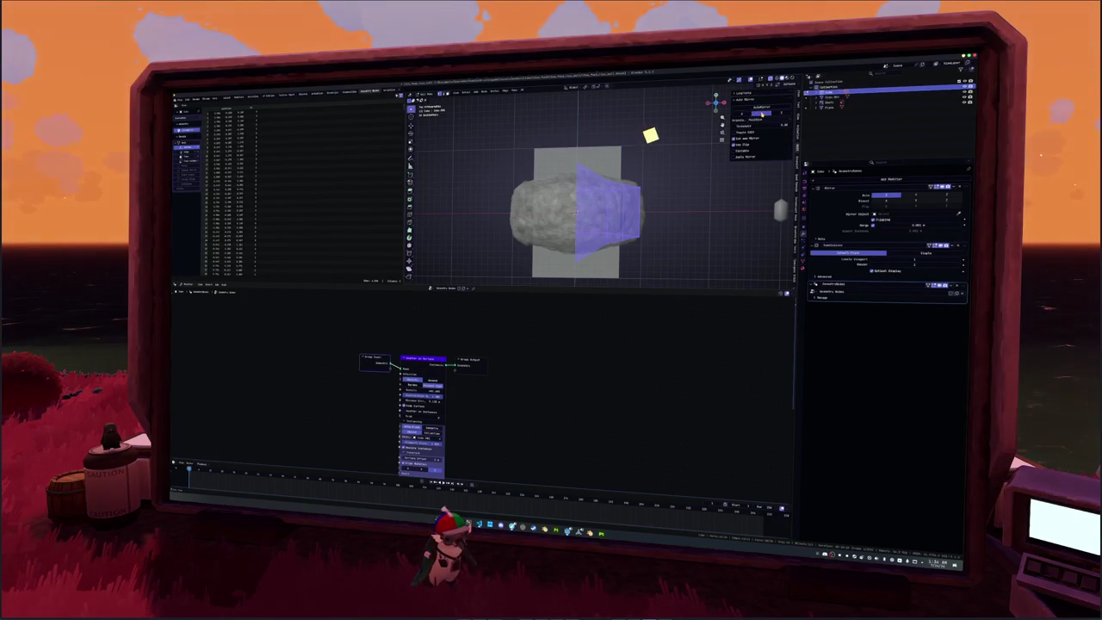
left_click(762, 112)
left_click_drag(963, 312, 962, 247)
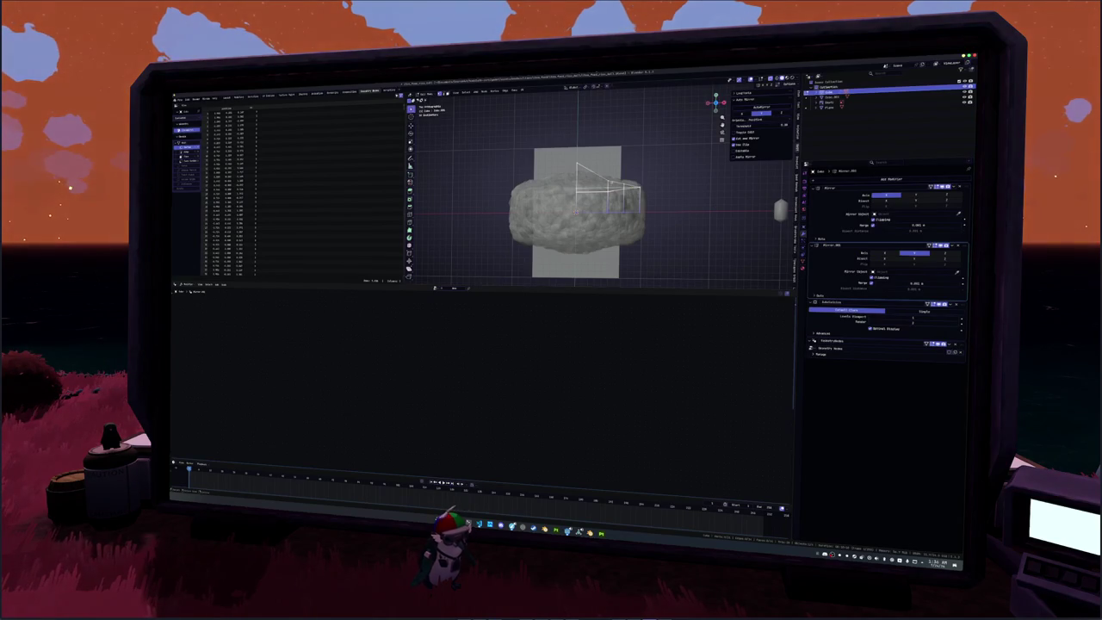
Raise or lower the first five box vertices along Z to reshape the rice silhouette.
key("g")
key("z")
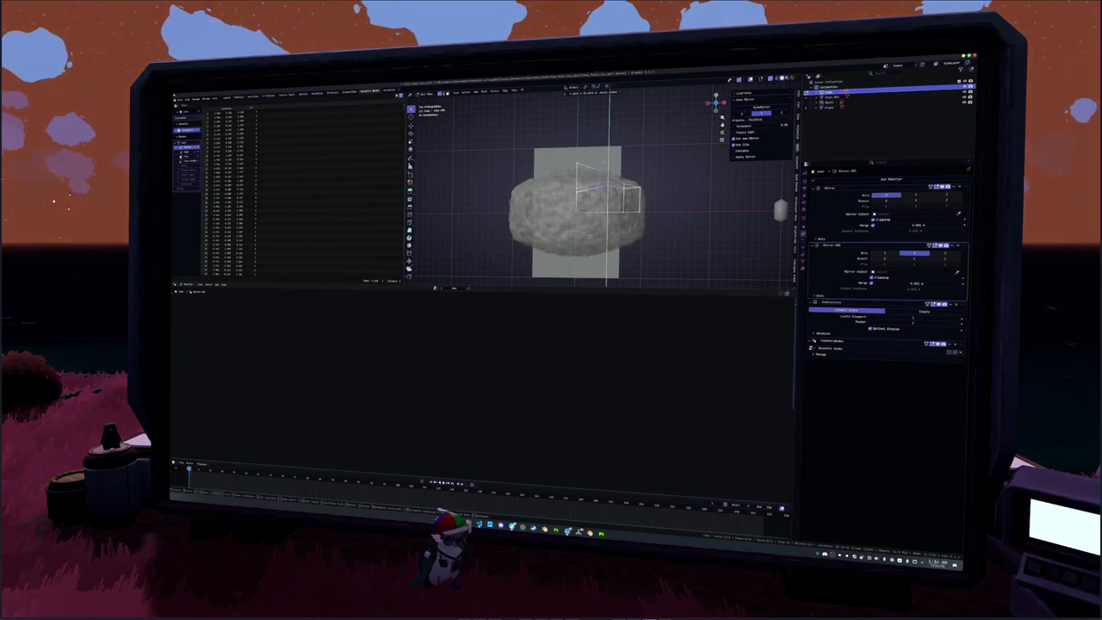
key("Return")
key("g")
key("z")
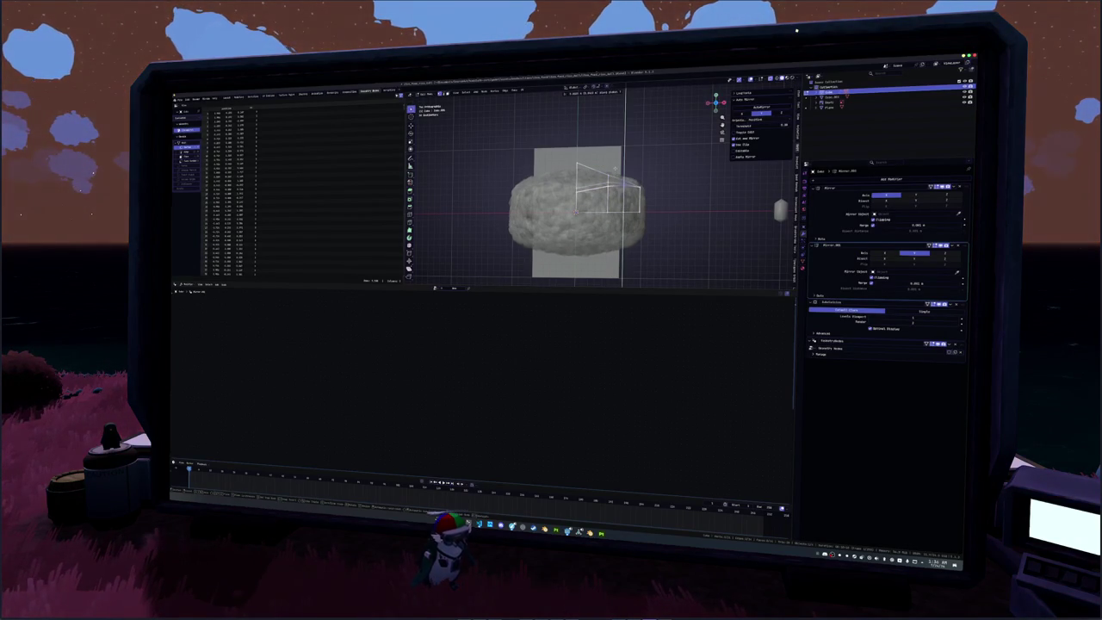
key("Return")
key("g")
key("z")
key("Return")
key("g")
key("z")
key("Return")
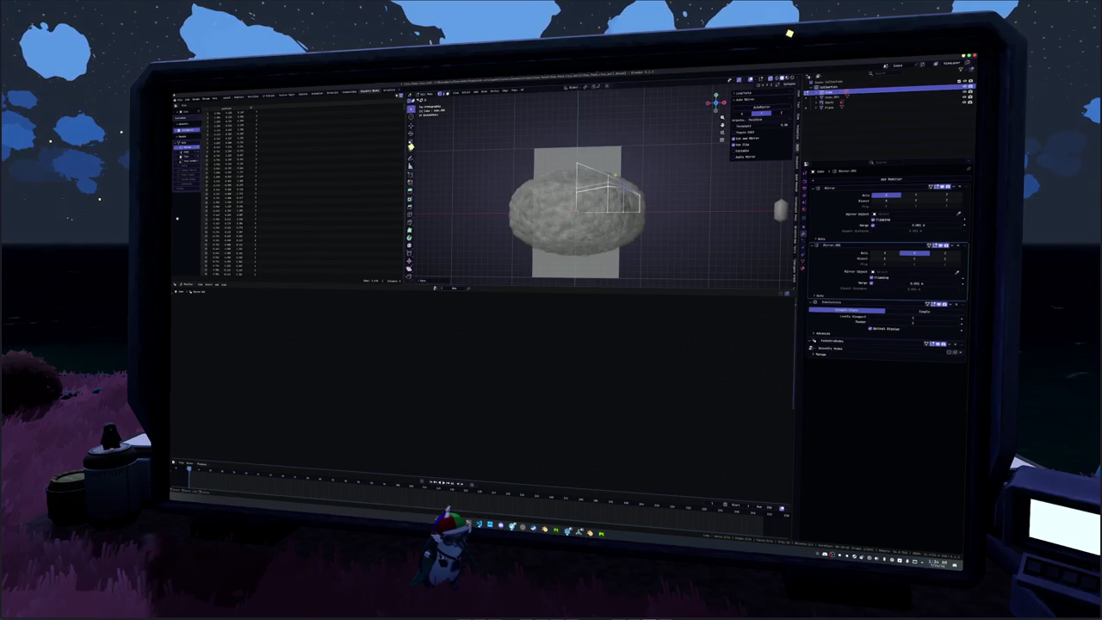
key("g")
key("z")
key("Return")
Move five more vertices vertically along Z, then select the Plane.
key("g")
key("z")
key("Return")
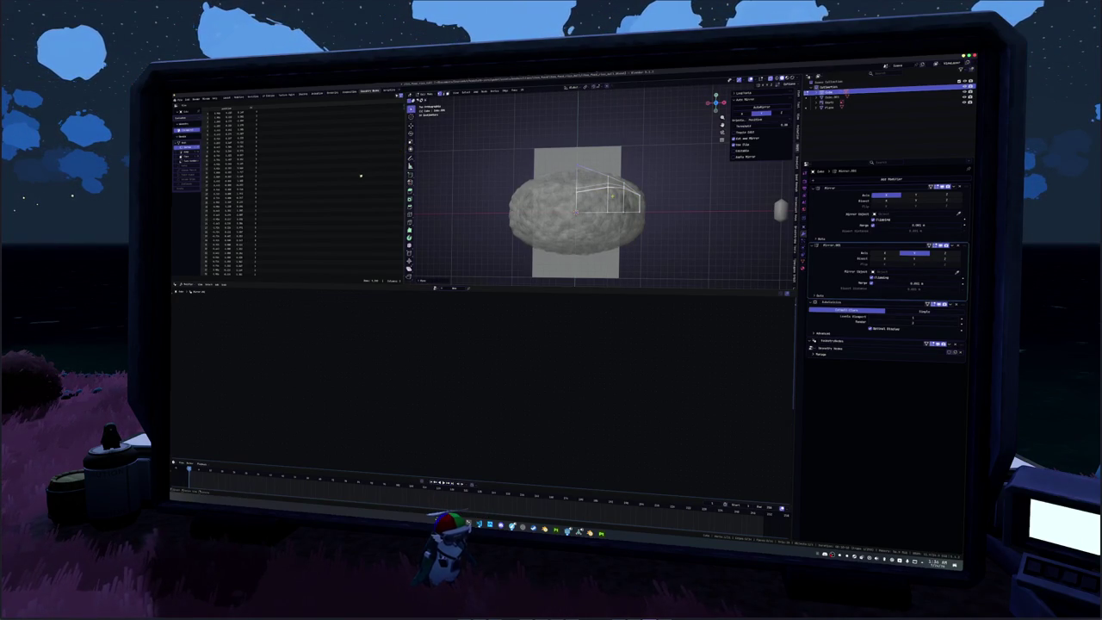
key("g")
key("z")
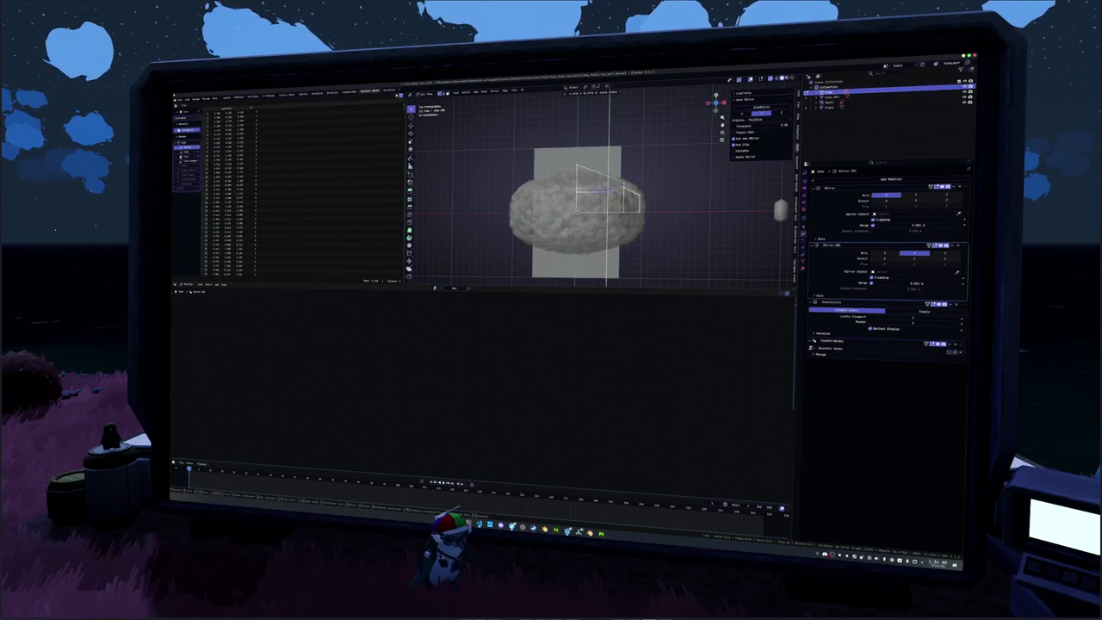
key("Return")
key("g")
key("z")
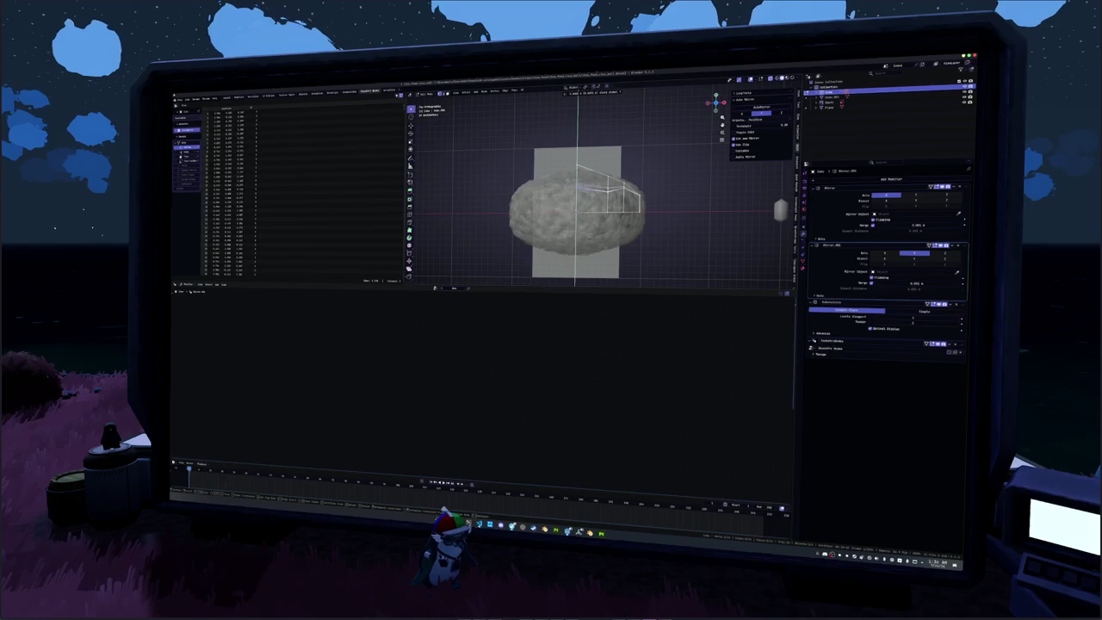
key("Return")
key("g")
key("z")
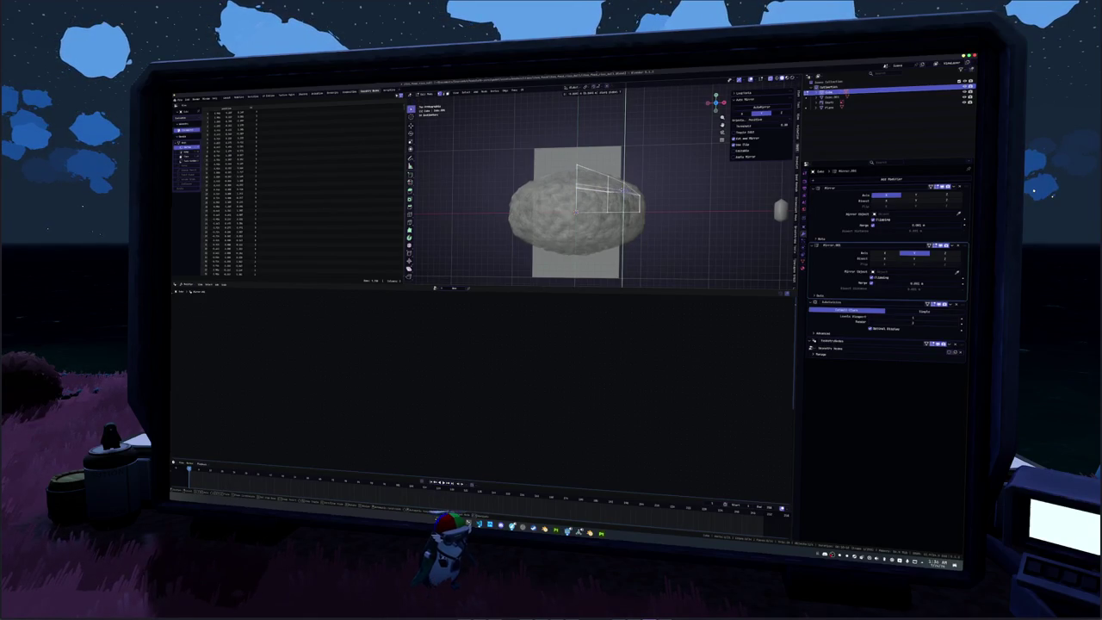
key("Return")
key("g")
key("z")
key("Return")
left_click_drag(715, 103, 711, 107)
left_click(560, 211)
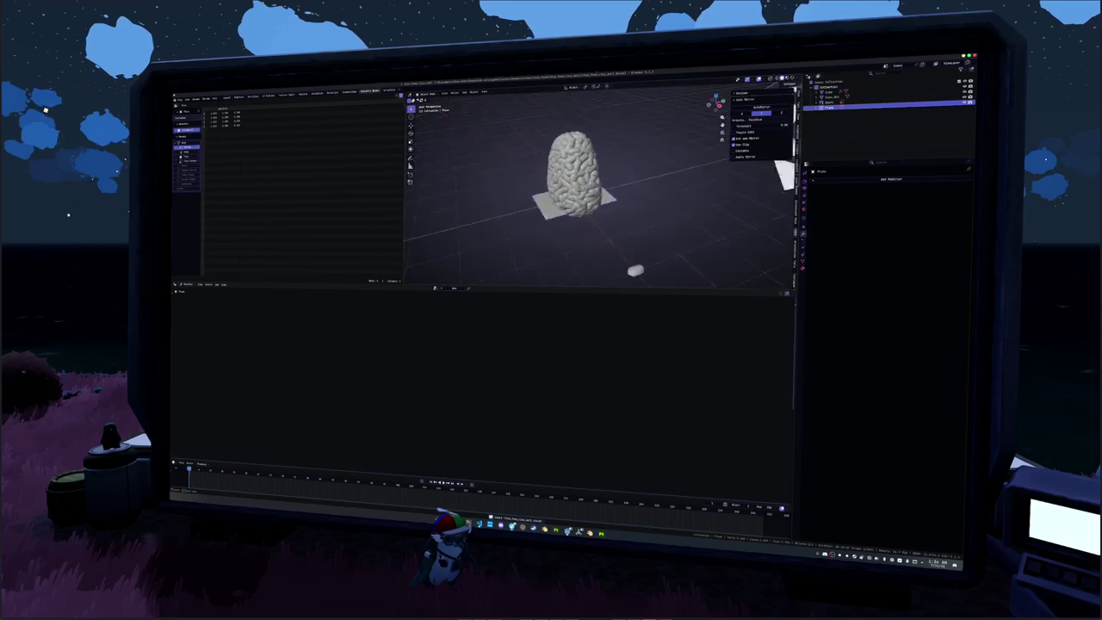
Add an AutoMirror modifier to the Plane.
middle_click_drag(560, 211, 558, 210)
key("KP_1")
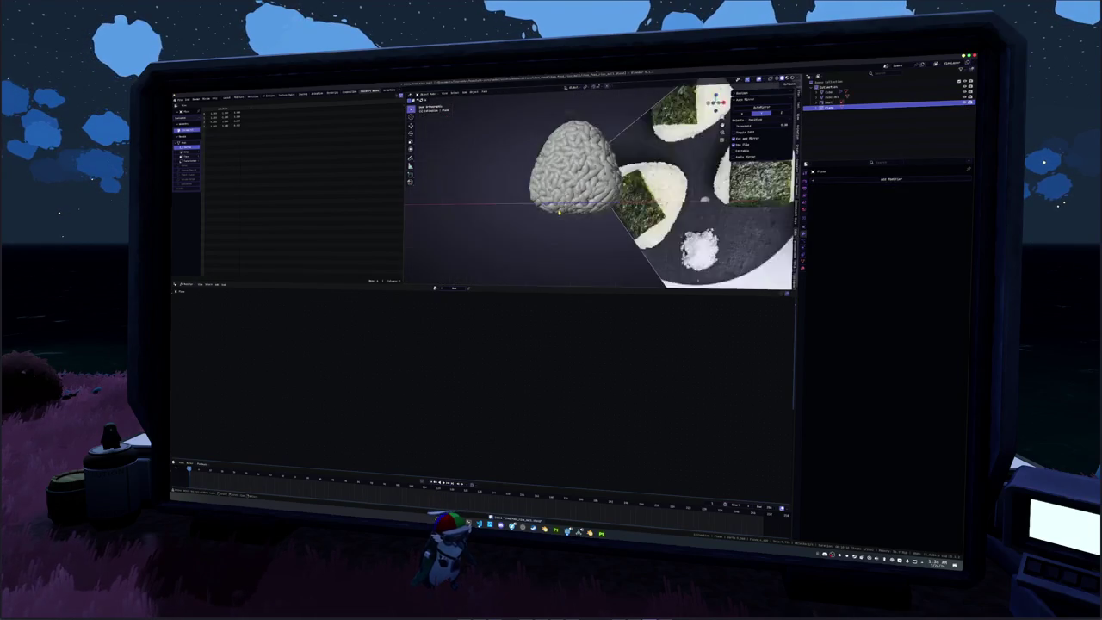
middle_click_drag(562, 224, 564, 245)
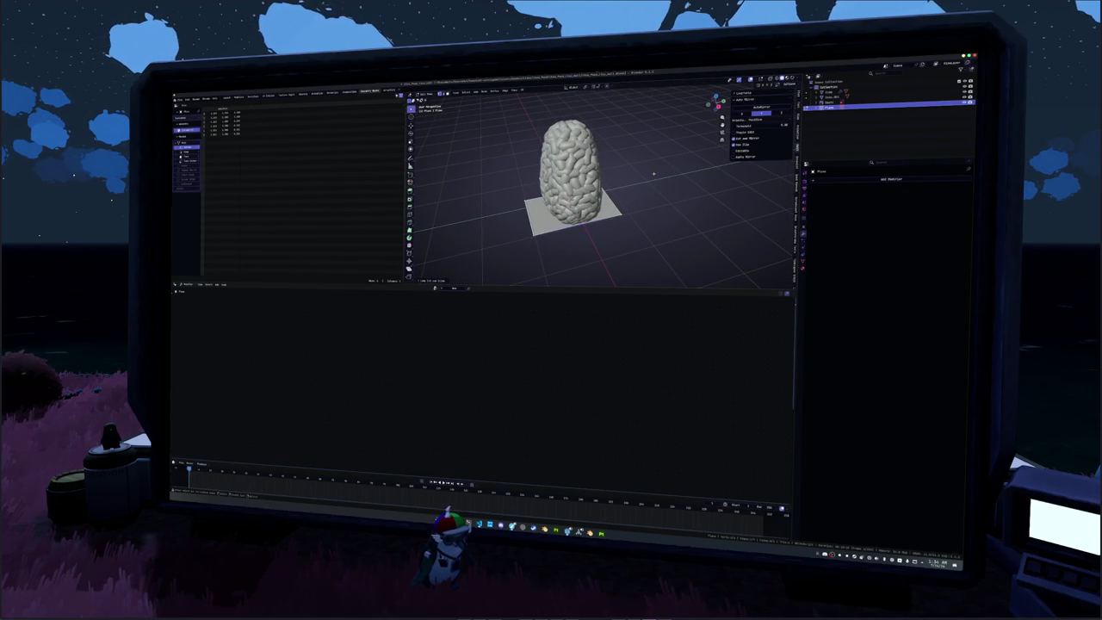
left_click(762, 108)
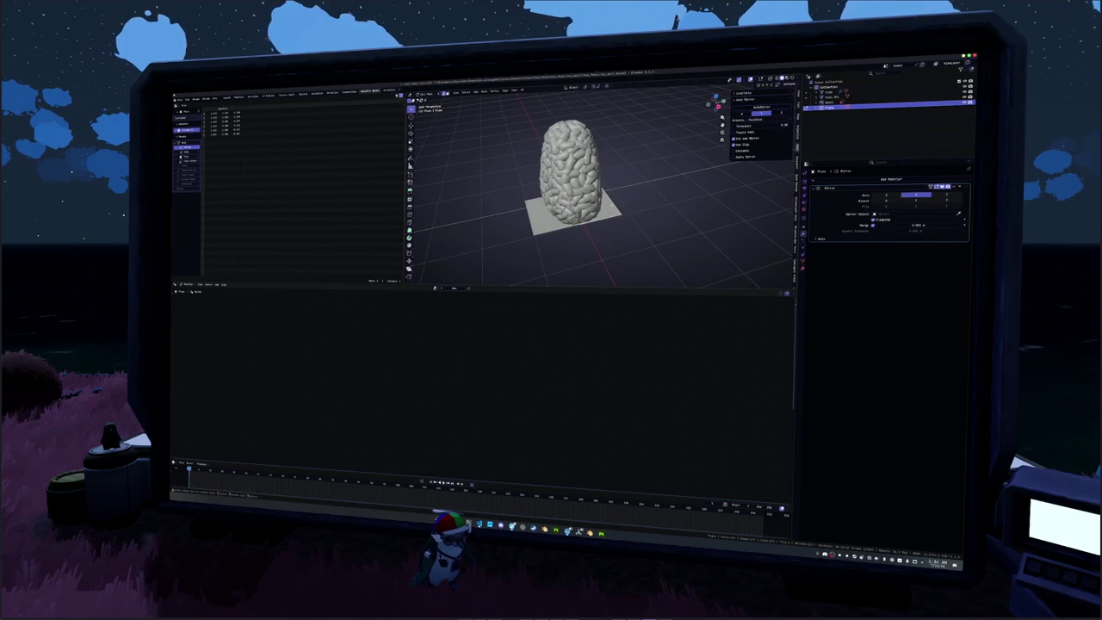
Hide the onigiri reference image in Object Mode.
middle_click_drag(457, 246, 468, 204)
key("Tab")
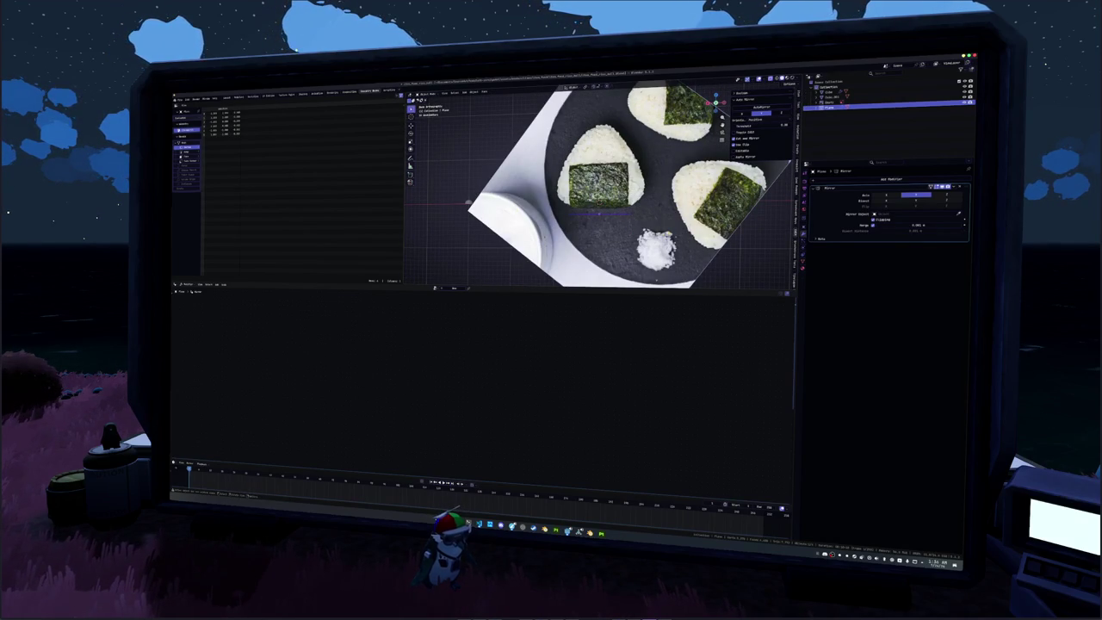
left_click(605, 204)
key("h")
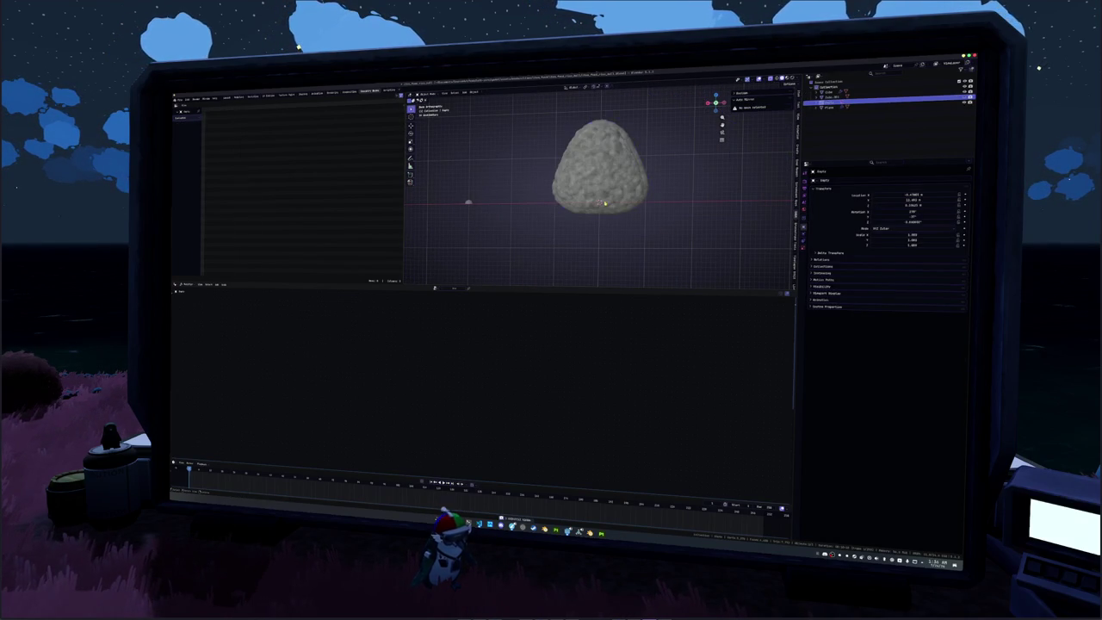
Reselect the mirrored Plane in Edit Mode and maximize the 3D viewport with Ctrl+Space.
left_click(761, 113)
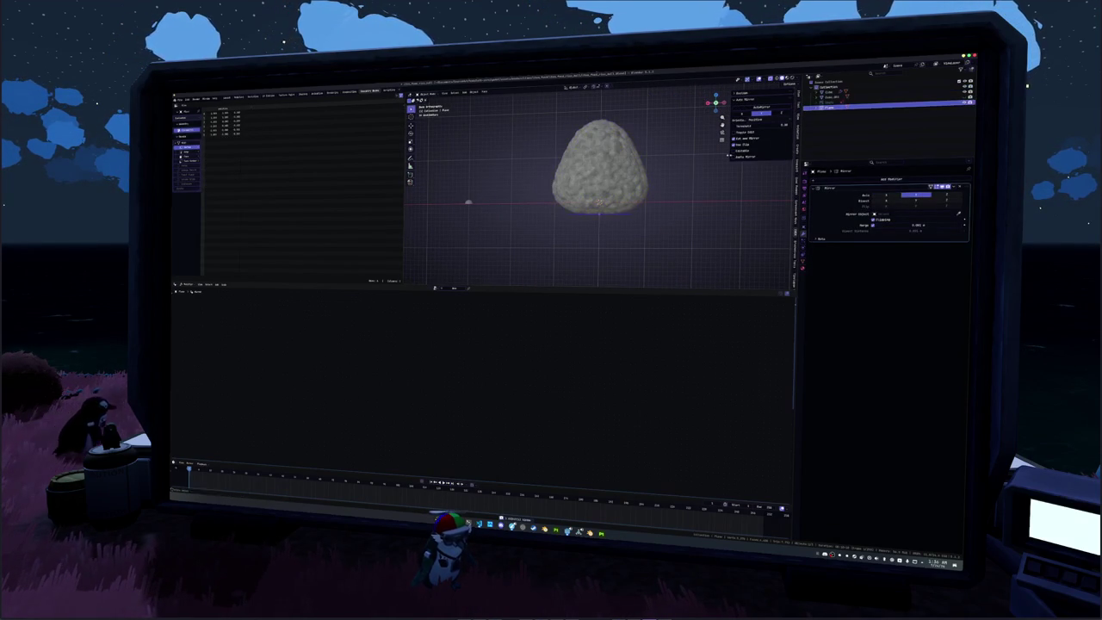
scroll(496, 164, "up", 2)
key("Tab")
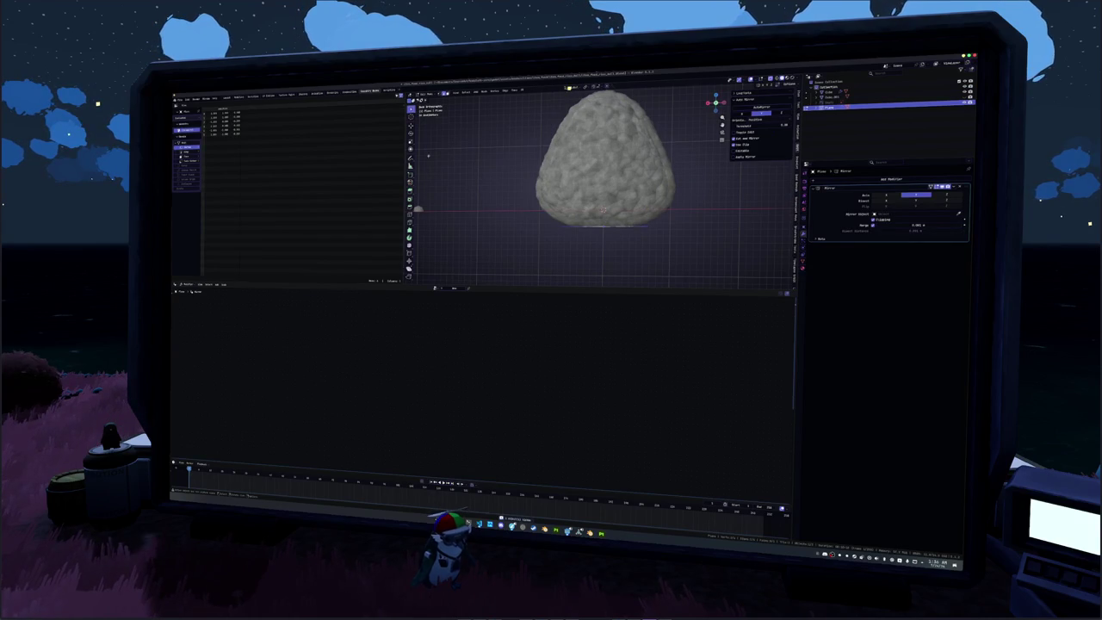
key("ctrl+space")
middle_click_drag(553, 307, 384, 299)
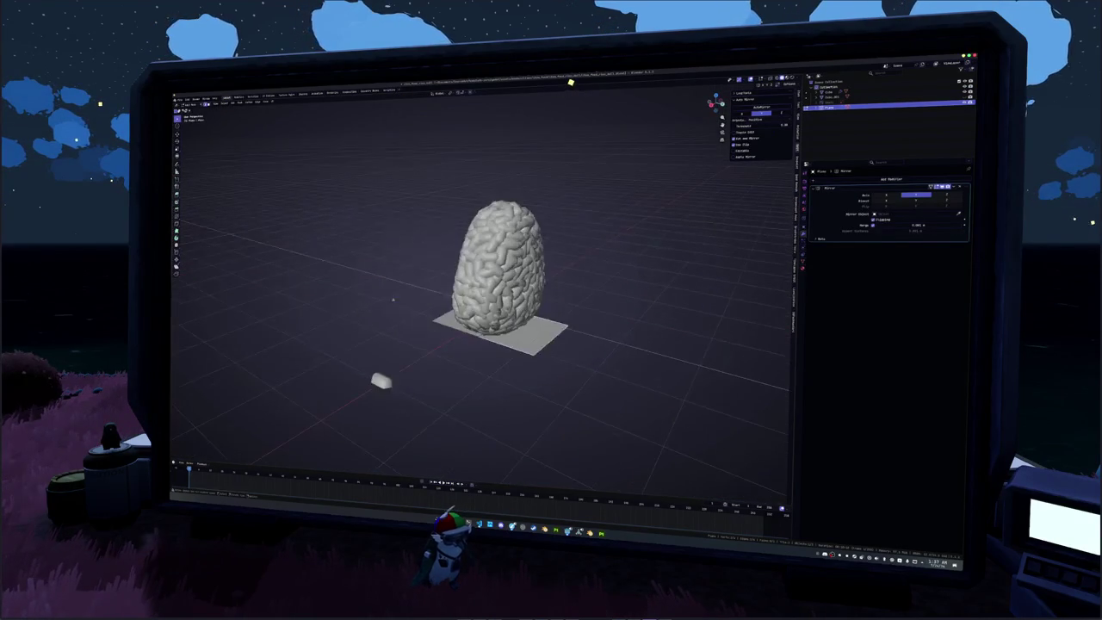
Stand the plane upright with a 90° X rotation and stretch it along Z.
key("KP_3")
key("ctrl+KP_1")
key("KP_1")
key("r")
key("x")
key("9")
key("0")
key("s")
key("z")
Rotate the plane around Z so it wraps across the rice front, checking from several angles.
mouse_move(482, 284)
middle_mouse_down()
mouse_move(491, 254)
mouse_move(516, 293)
middle_mouse_up()
key("r")
key("z")
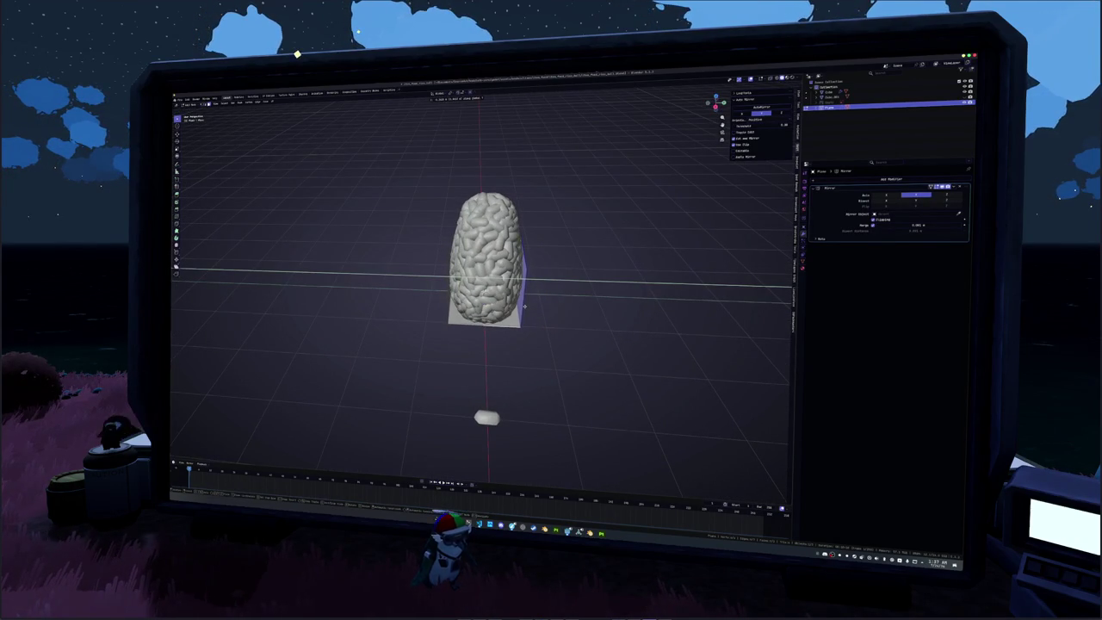
left_click(524, 305)
mouse_move(524, 305)
middle_mouse_down()
mouse_move(525, 284)
mouse_move(569, 319)
mouse_move(581, 316)
mouse_move(570, 336)
mouse_move(570, 293)
mouse_move(569, 338)
mouse_move(569, 314)
mouse_move(534, 312)
mouse_move(550, 310)
middle_mouse_up()
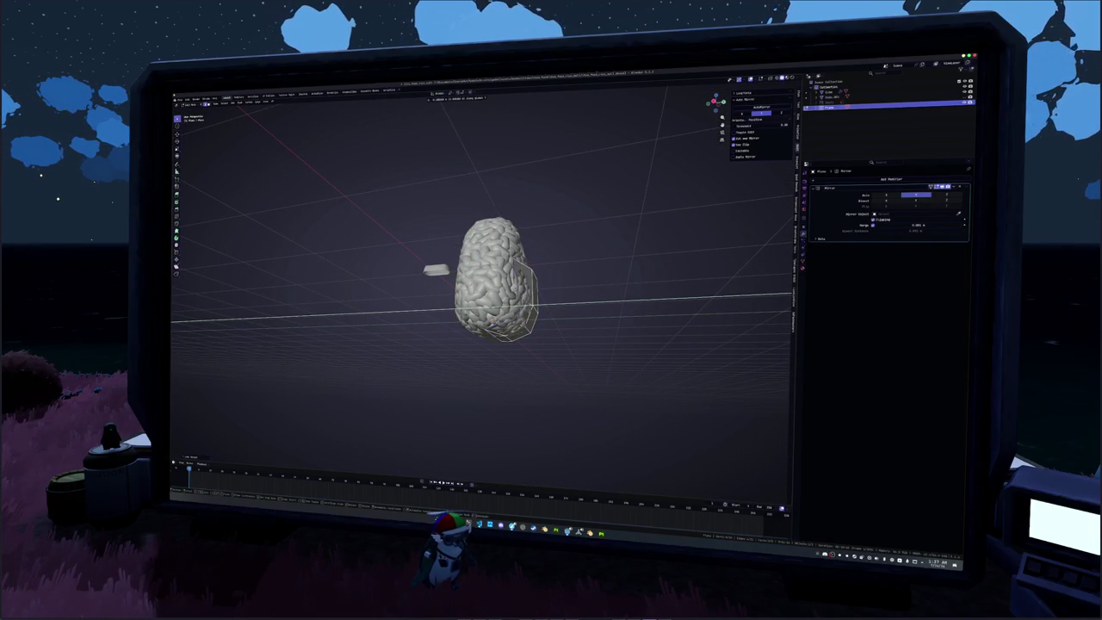
mouse_move(551, 310)
middle_mouse_down()
mouse_move(517, 293)
mouse_move(511, 317)
middle_mouse_up()
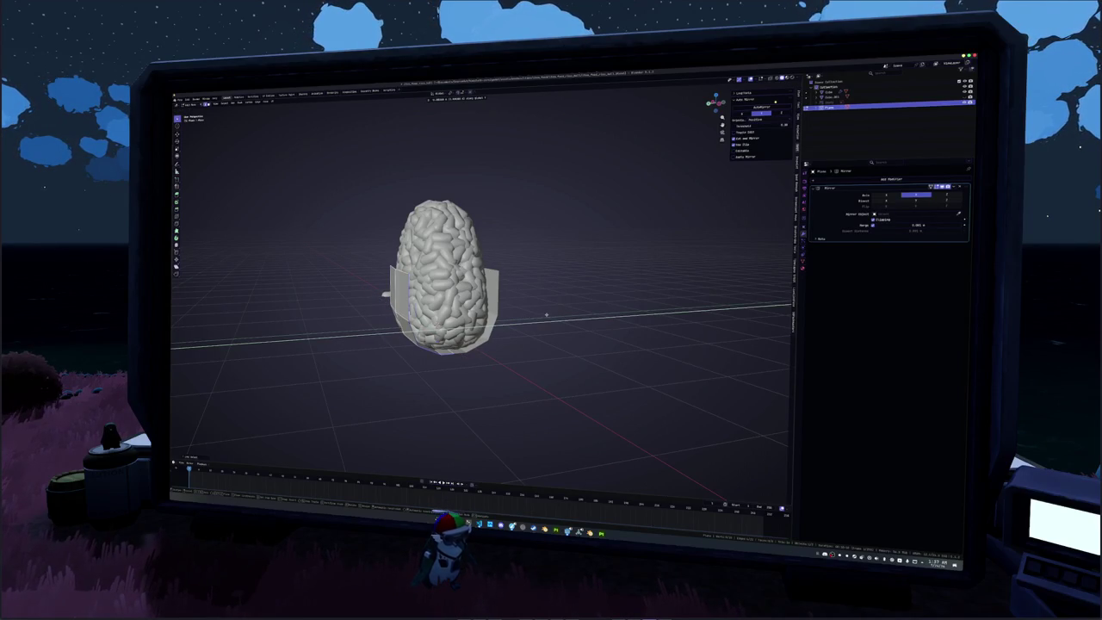
mouse_move(545, 314)
middle_mouse_down()
mouse_move(540, 297)
mouse_move(508, 331)
mouse_move(499, 324)
middle_mouse_up()
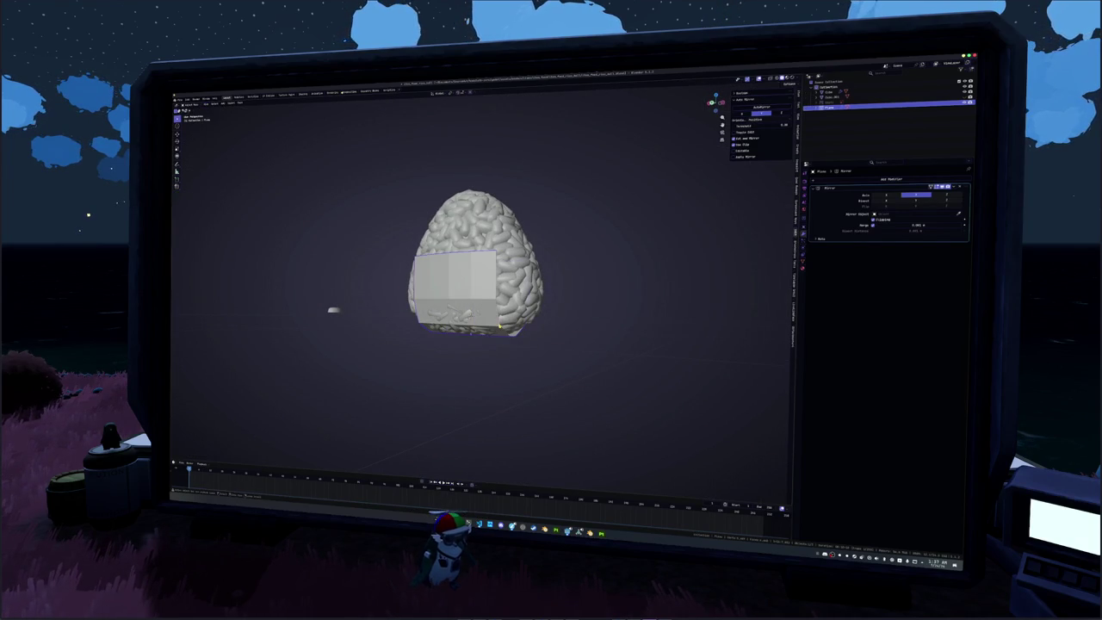
left_click(891, 179)
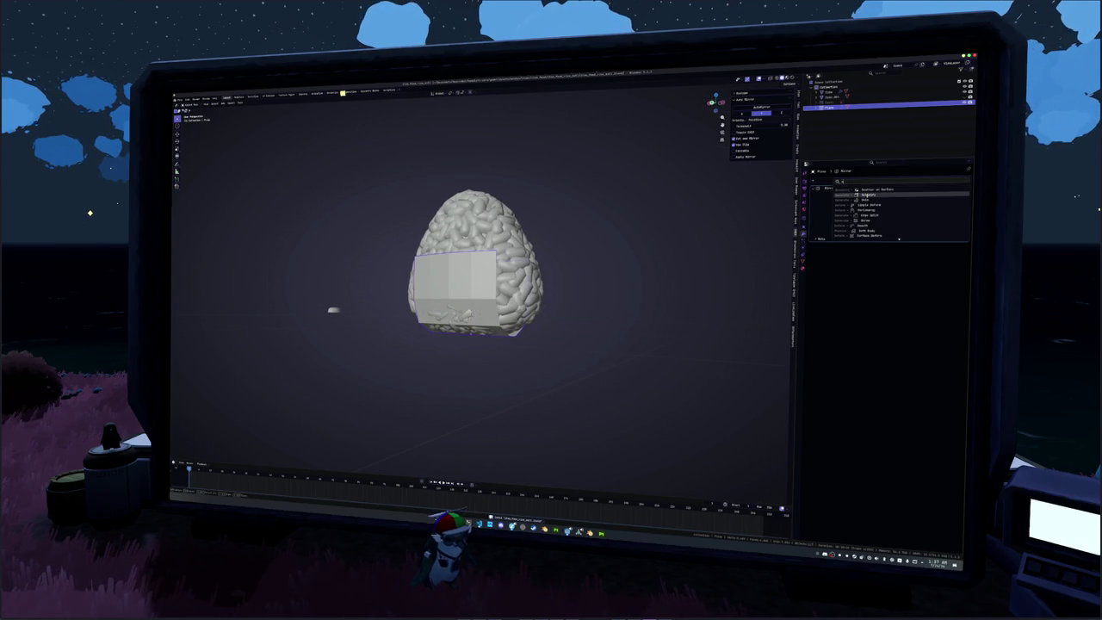
Add a Solidify modifier to the nori sheet with Offset 0 and a small thickness.
left_click(860, 231)
key("ctrl+a")
left_click(668, 256)
left_click_drag(913, 266, 948, 266)
key("ctrl+z")
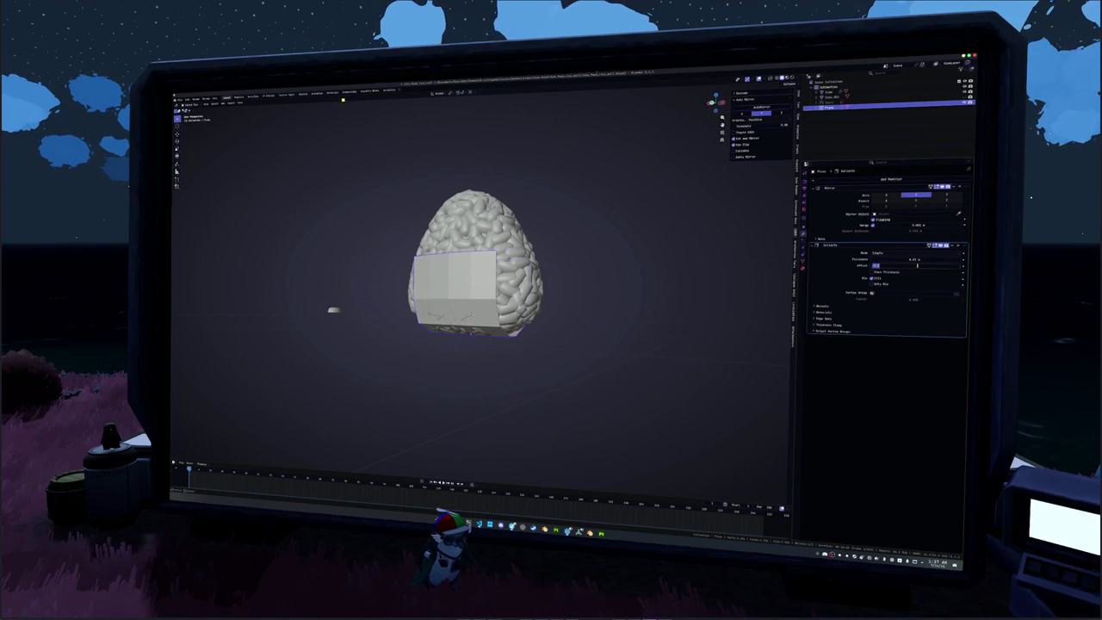
type("0")
left_click(915, 260)
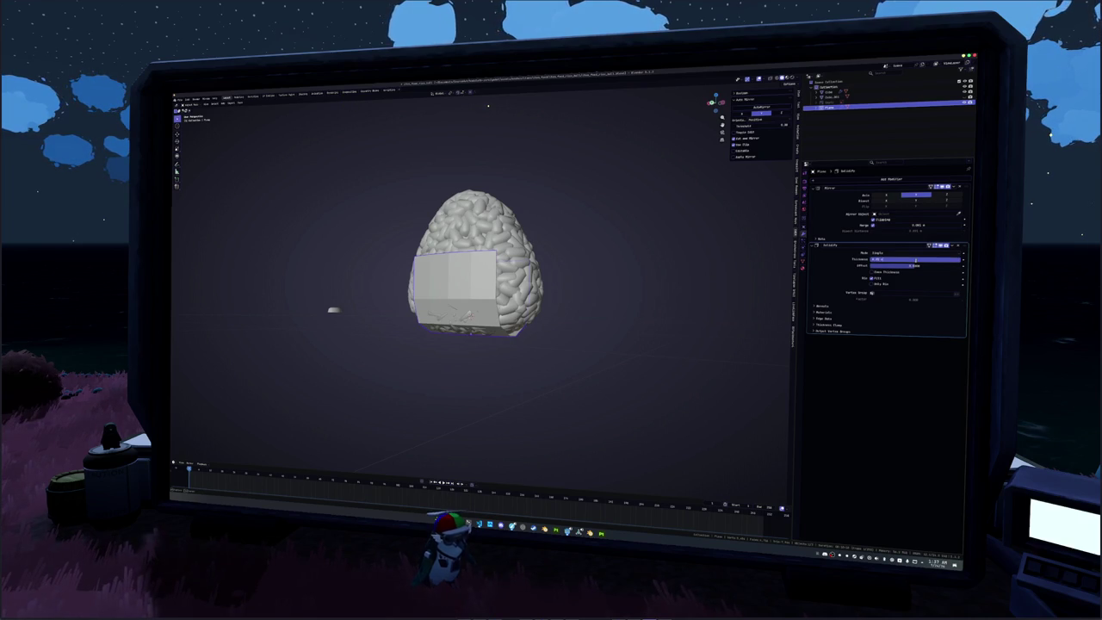
key("Return")
left_click(915, 260)
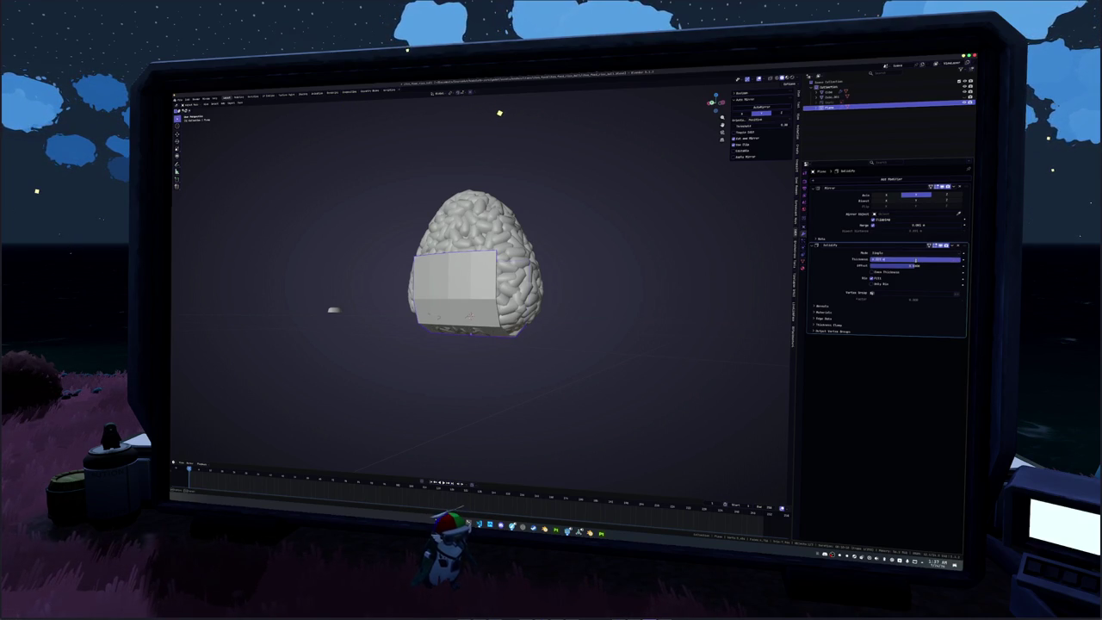
type("0.0")
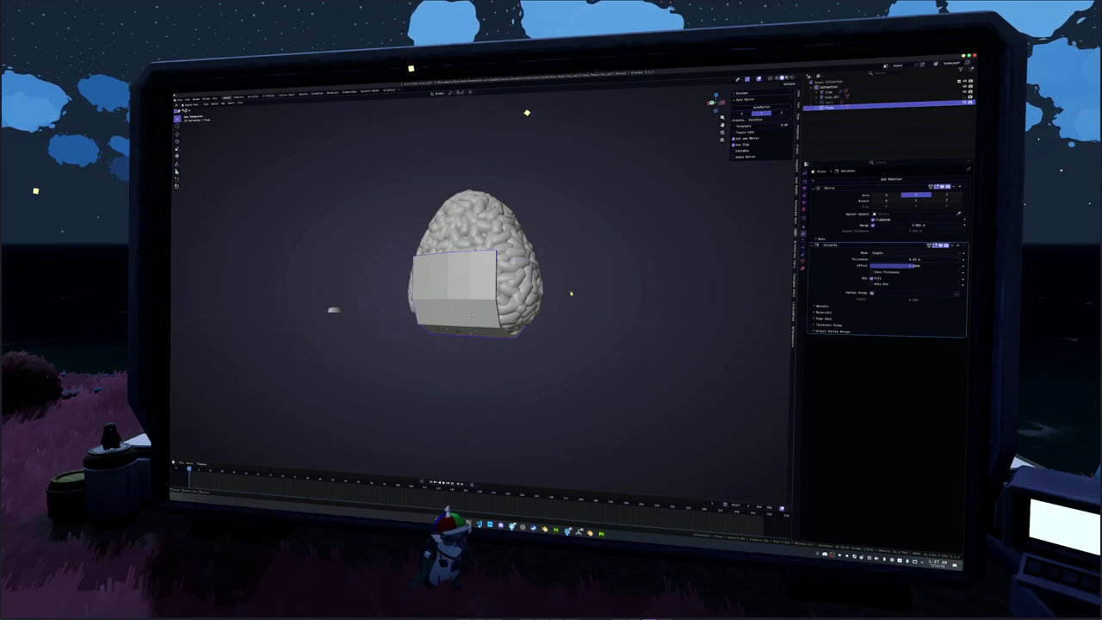
Inspect the sheet in Edit Mode, then select the Cube in front orthographic view.
middle_click_drag(584, 291, 534, 284)
key("Tab")
key("Tab")
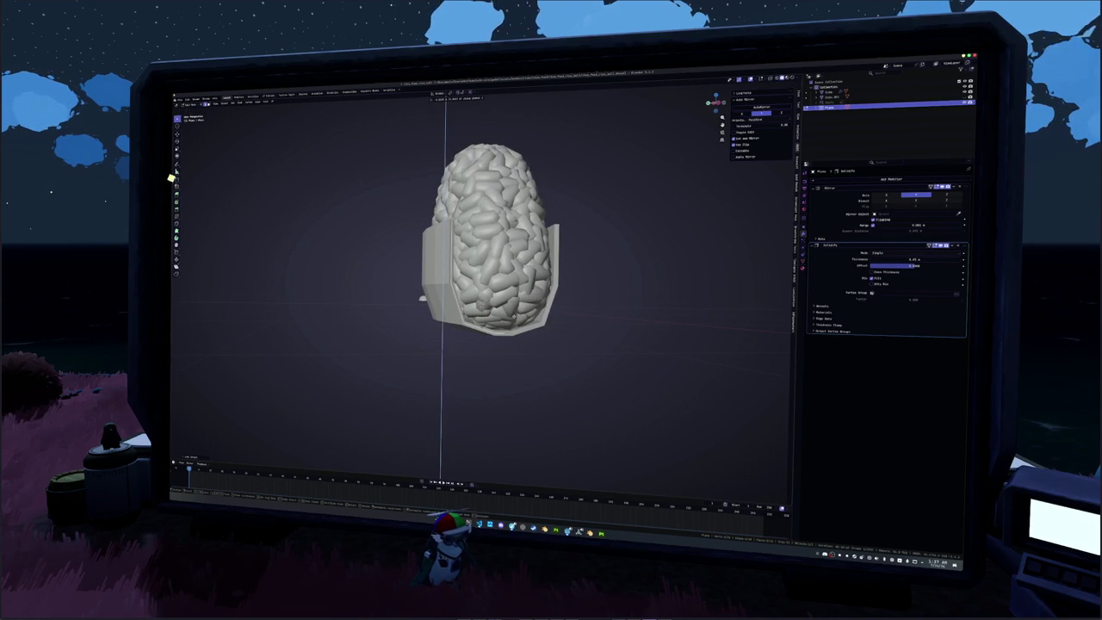
middle_click_drag(482, 284, 534, 258)
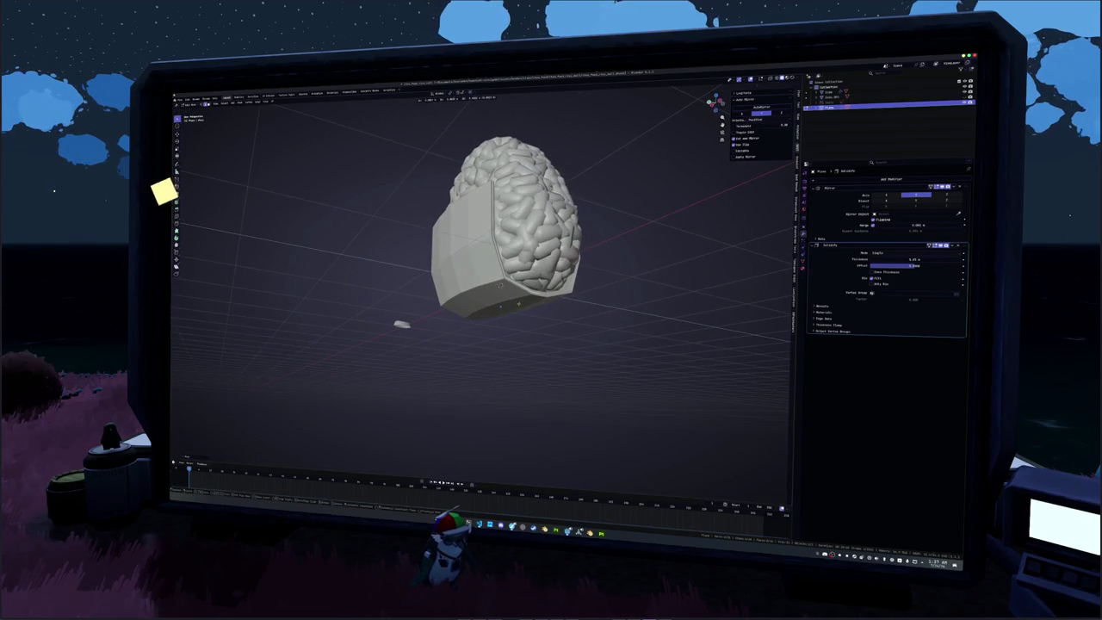
key("z")
mouse_move(517, 284)
middle_mouse_down()
mouse_move(510, 320)
mouse_move(622, 331)
middle_mouse_up()
left_click(454, 323)
left_click(516, 310)
key("KP_1")
Shrink the small rice-grain object and apply its scale.
left_click(664, 311)
key("s")
left_click(721, 291)
key("ctrl+a")
left_click(722, 294)
key("s")
left_click(713, 300)
key("ctrl+a")
left_click(714, 300)
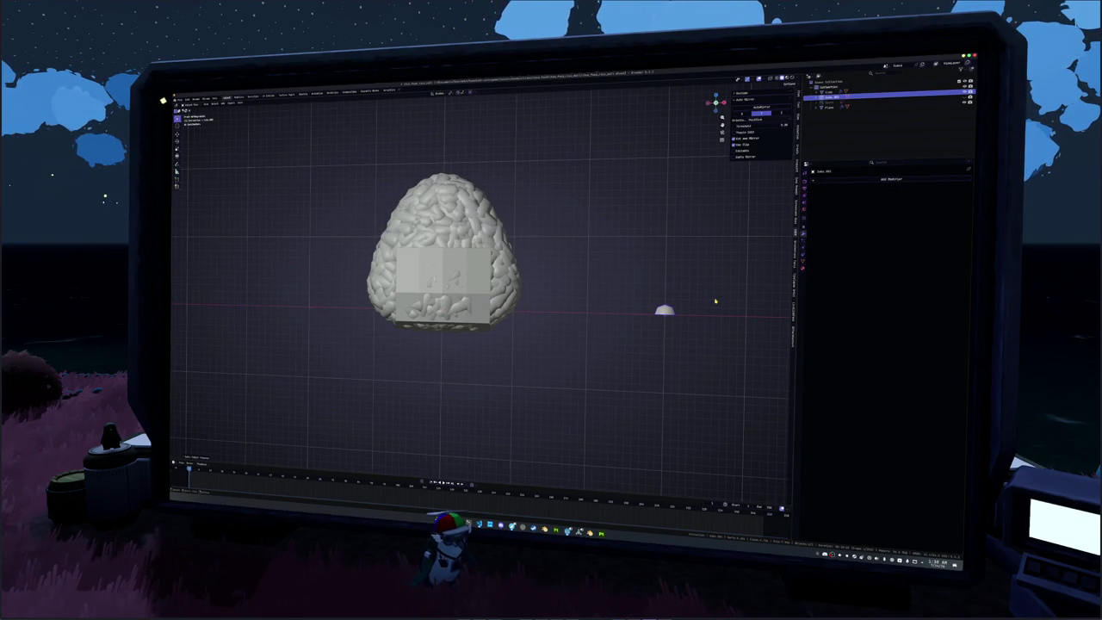
Apply the grain's scale, then select the rice and open the Geometry Nodes workspace.
key("ctrl+a")
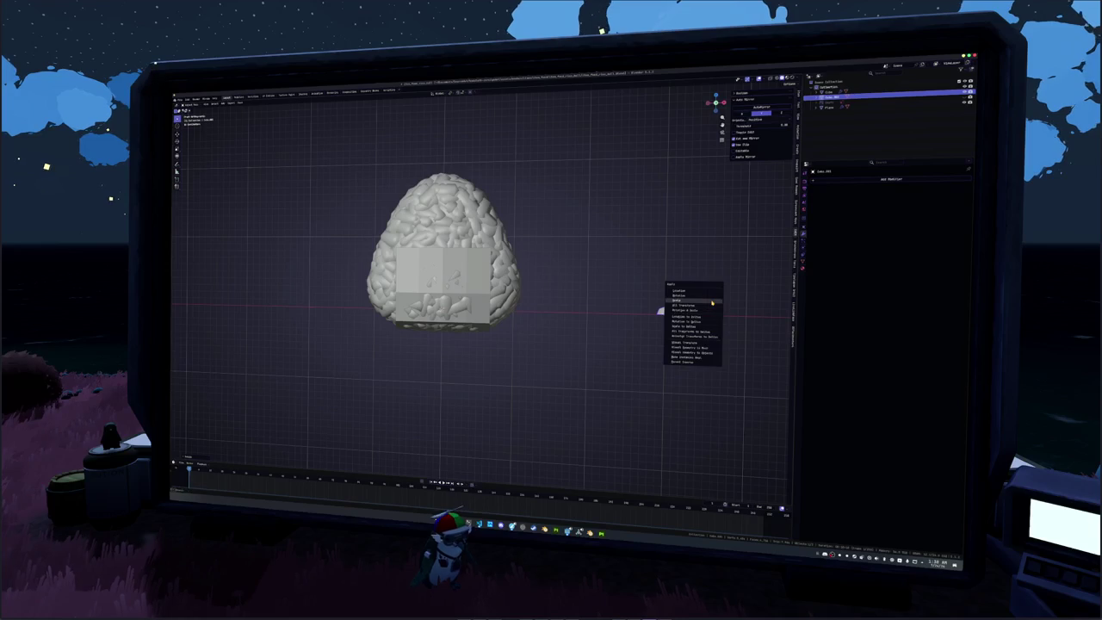
left_click(713, 301)
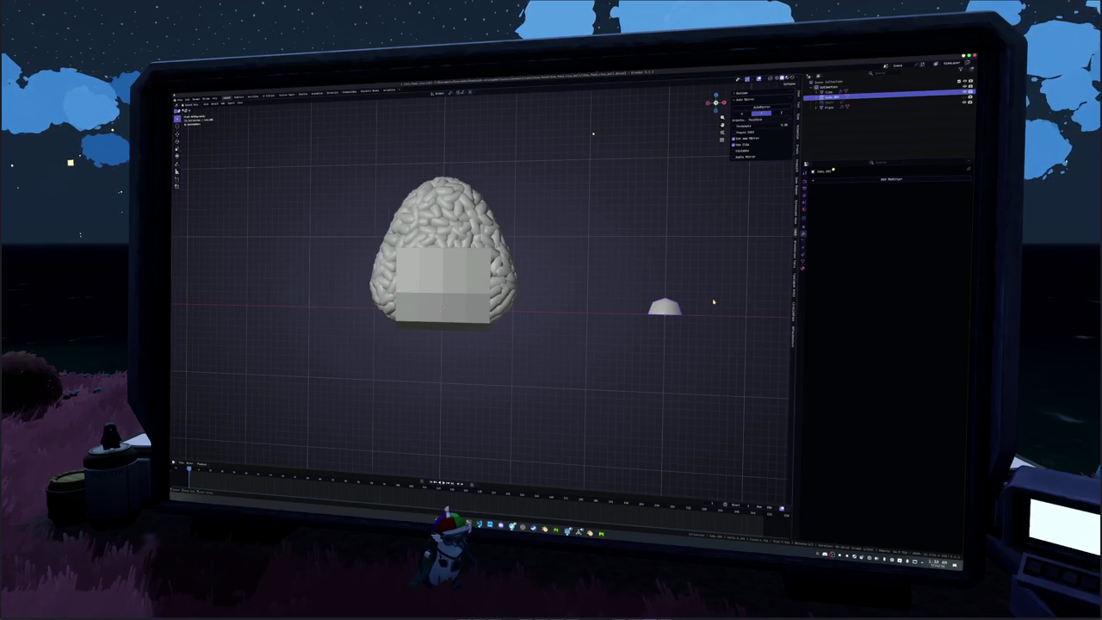
left_click(450, 208)
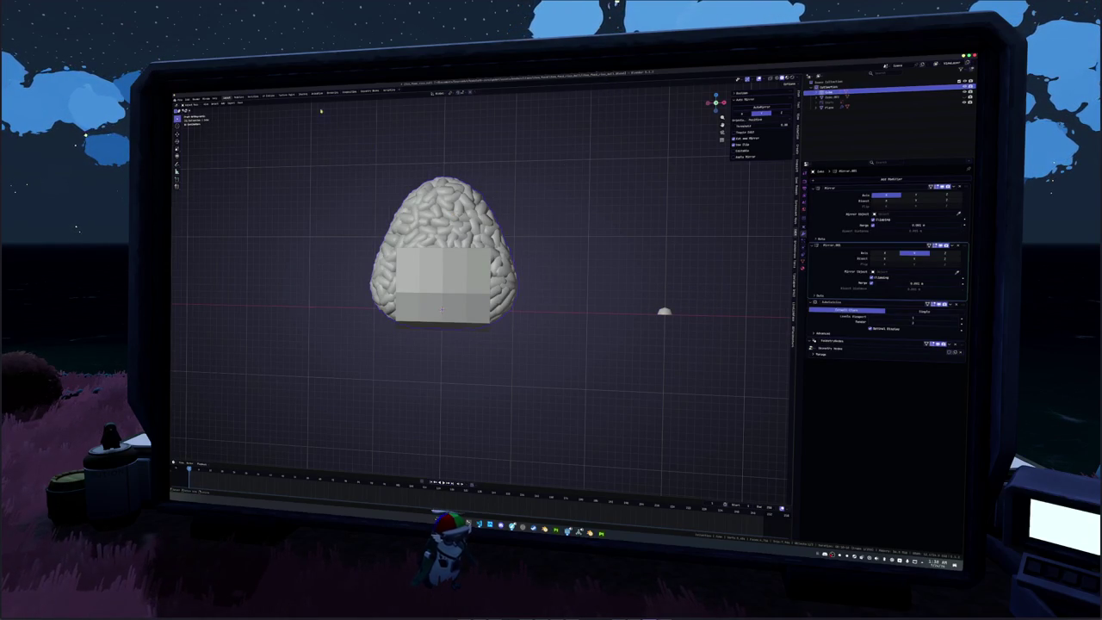
left_click(317, 93)
left_click(350, 91)
left_click(368, 90)
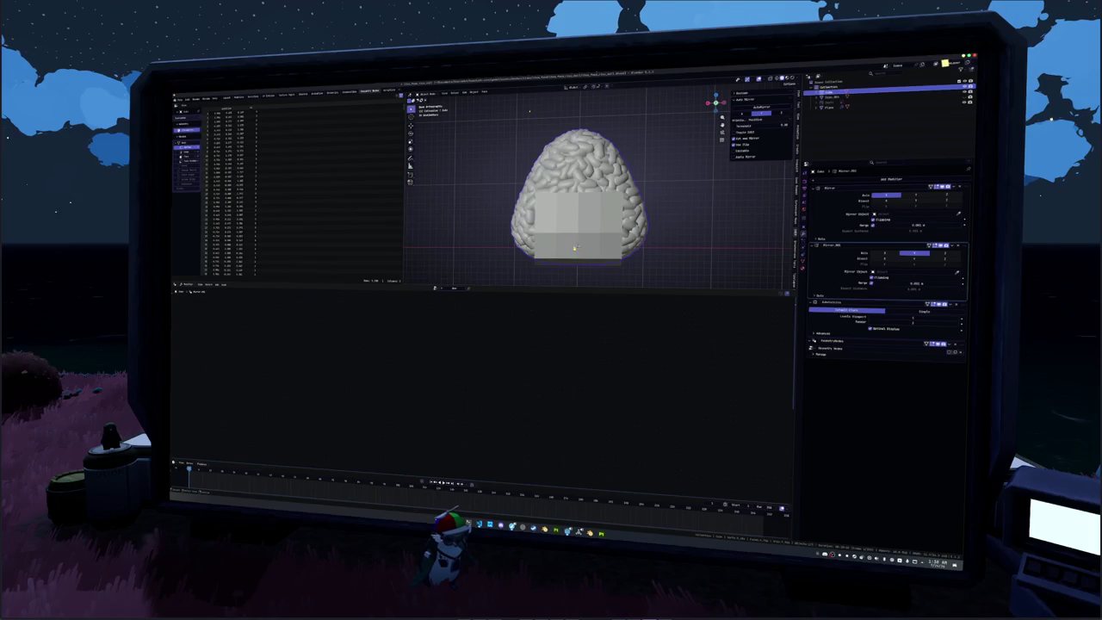
Set Scatter on Surface Minimum Distance to 0.135 m in the rice node tree.
left_click(816, 343)
left_click(816, 343)
scroll(459, 371, "up", 1)
scroll(455, 383, "up", 1)
scroll(445, 401, "up", 2)
left_click_drag(443, 412, 404, 413)
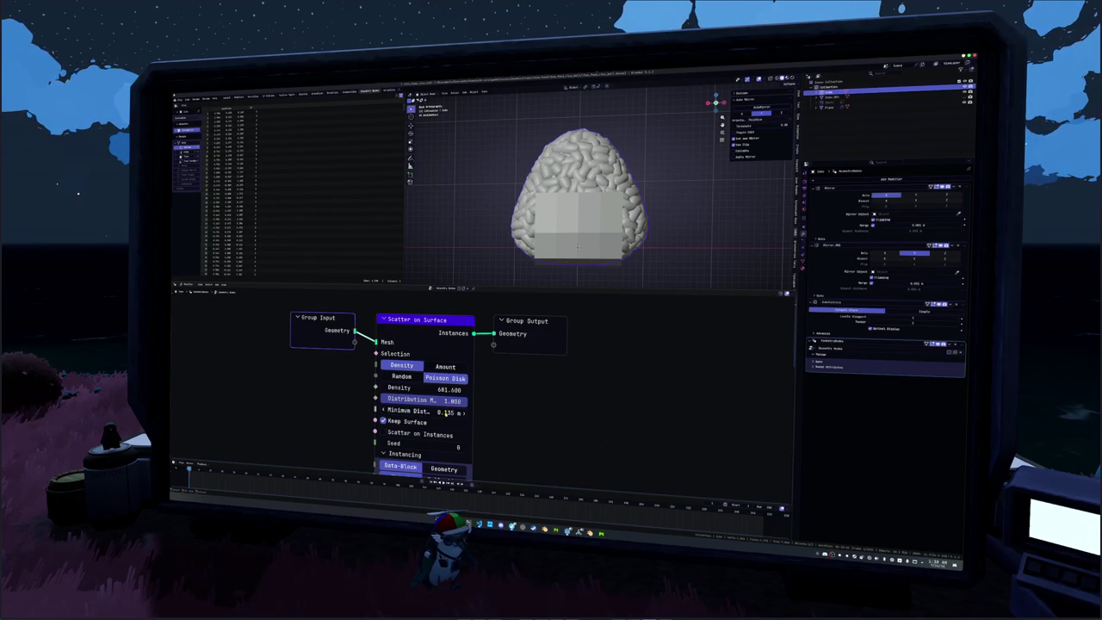
left_click(446, 413)
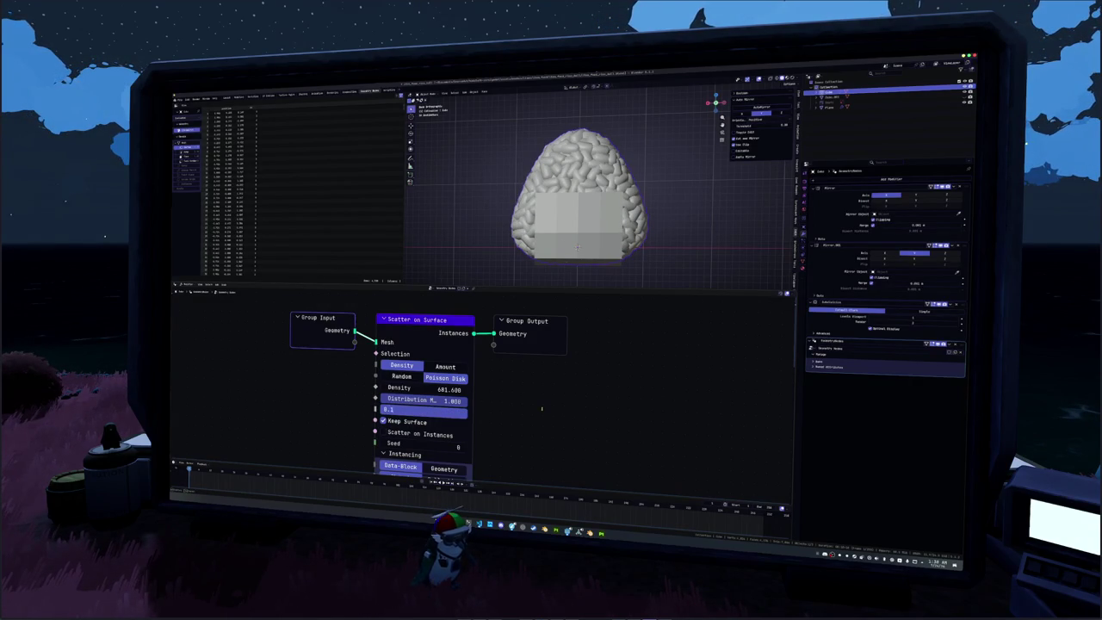
type("35")
key("Return")
Select the nori shell and give it auto smooth shading from its context menu.
mouse_move(637, 175)
middle_mouse_down()
mouse_move(603, 215)
mouse_move(619, 198)
middle_mouse_up()
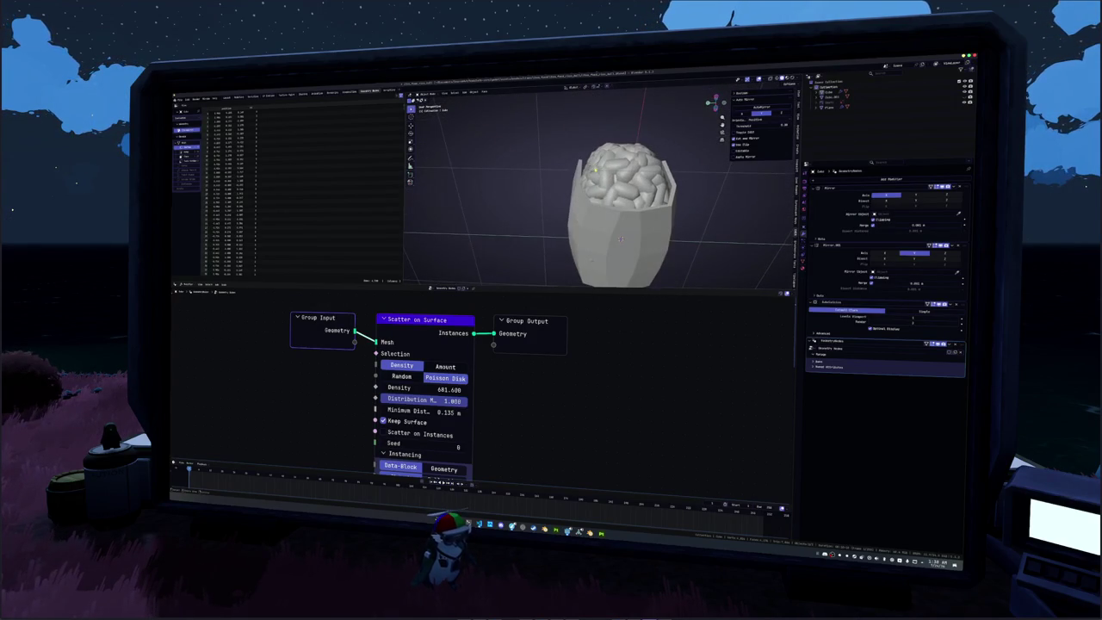
left_click(577, 207)
middle_click_drag(603, 207, 620, 189)
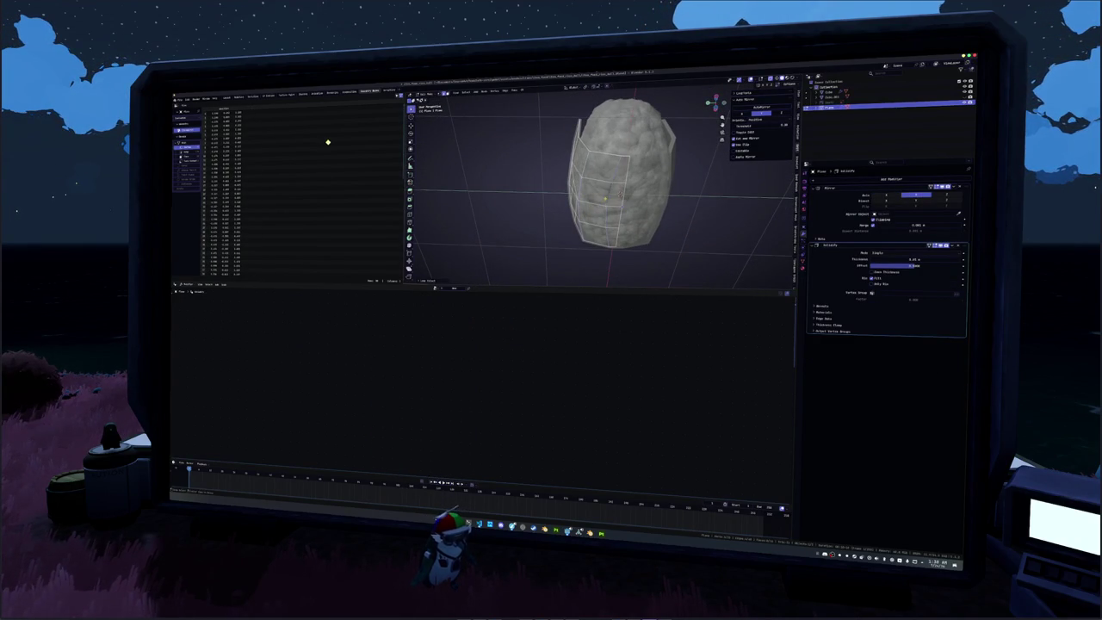
key("Tab")
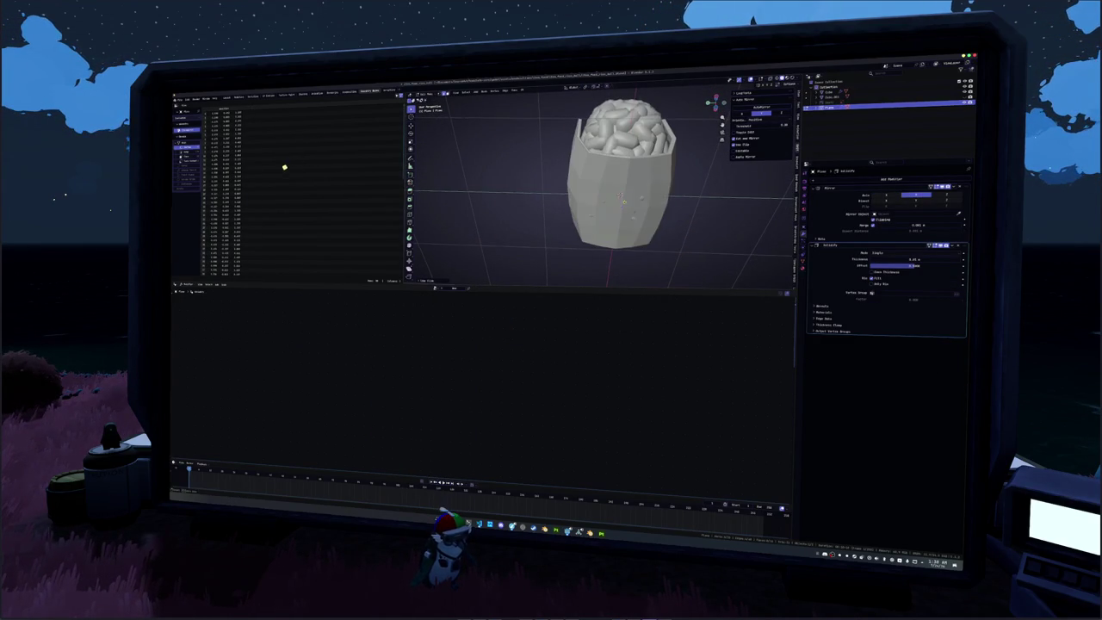
key("Tab")
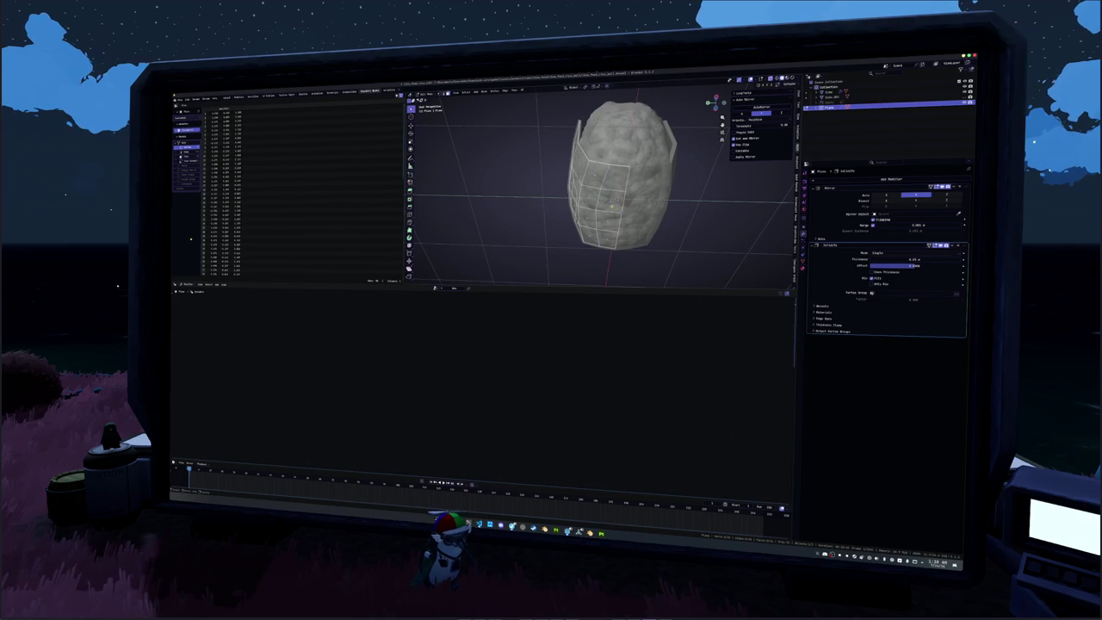
key("Tab")
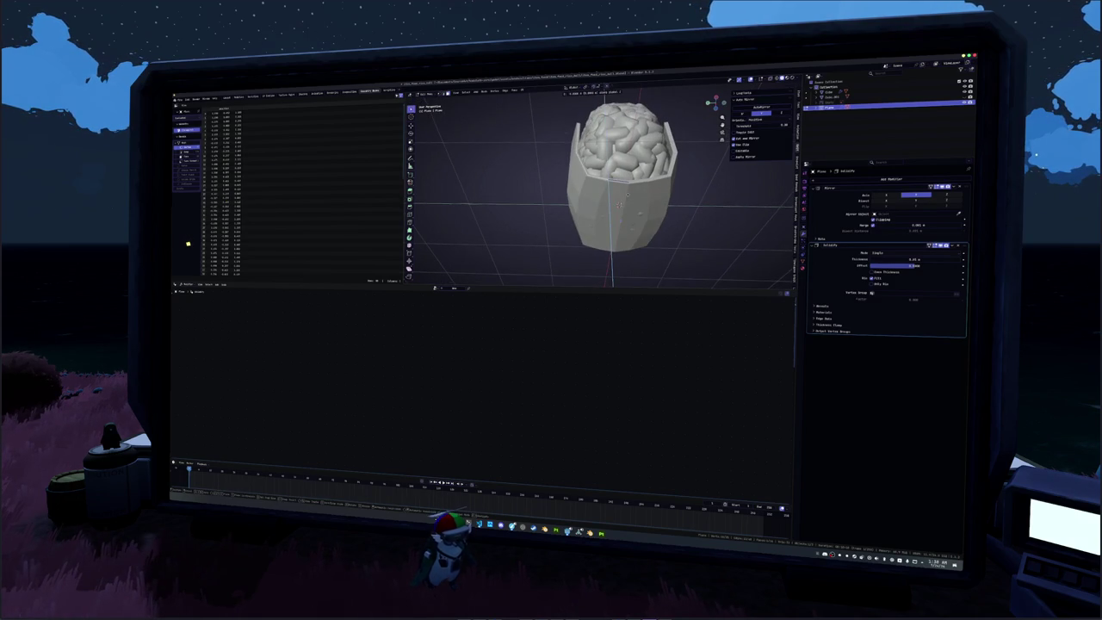
mouse_move(607, 210)
middle_mouse_down()
mouse_move(554, 250)
mouse_move(603, 212)
middle_mouse_up()
key("Tab")
right_click(553, 250)
key("Escape")
middle_click_drag(512, 230, 602, 198)
right_click(558, 206)
left_click(575, 207)
Select the nori shell's bottom faces and compare its shading between Edit and Object mode.
key("Tab")
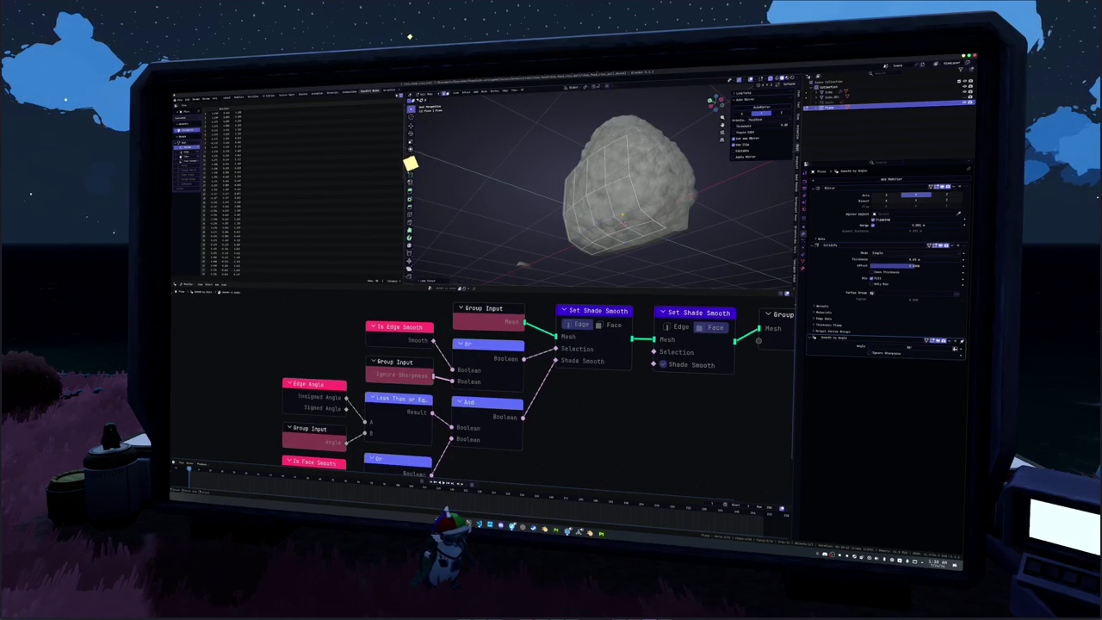
left_click(621, 222)
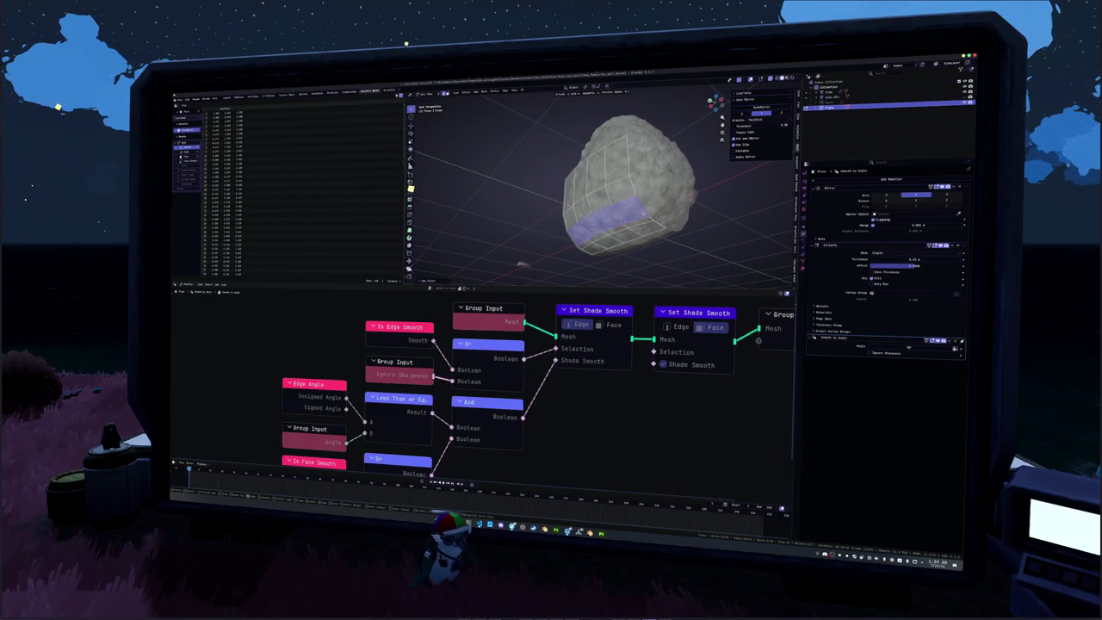
key("Tab")
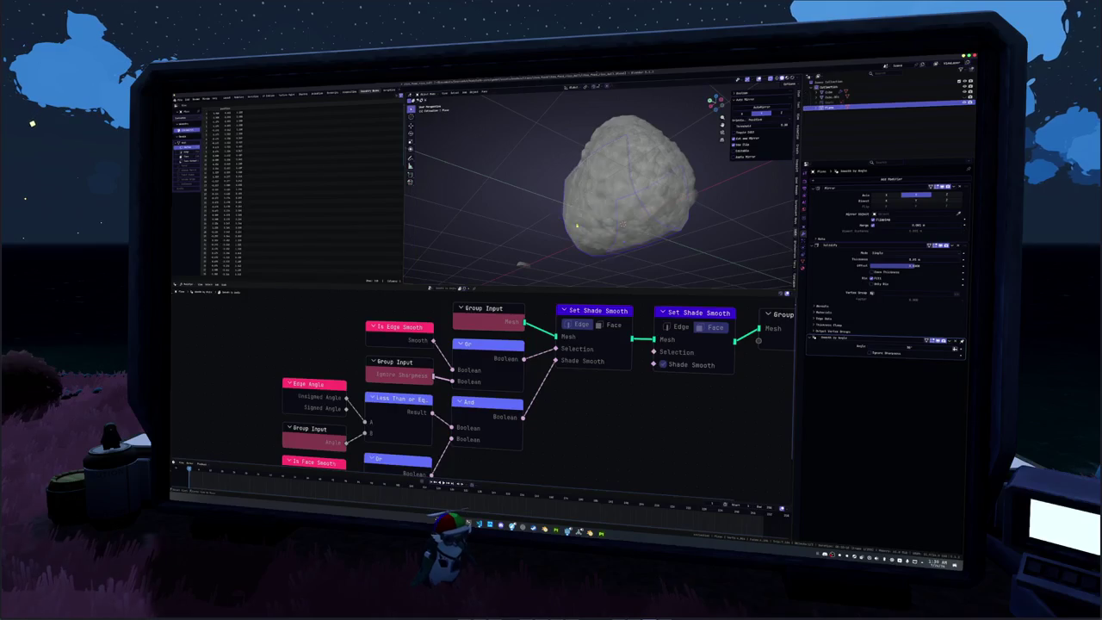
key("Tab")
key("Tab")
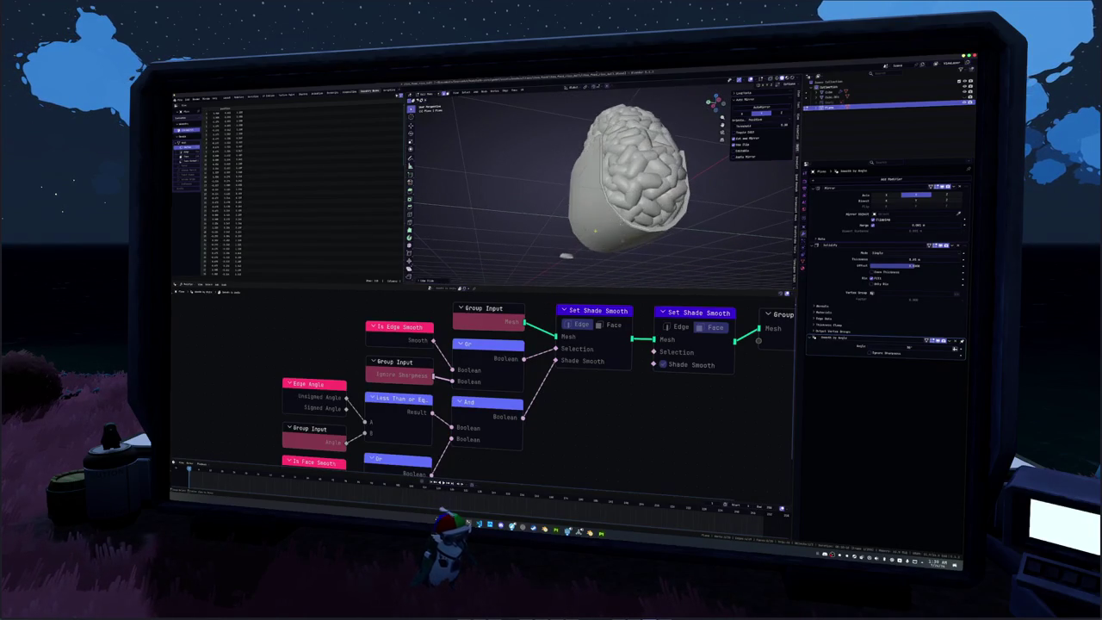
key("Tab")
key("Tab")
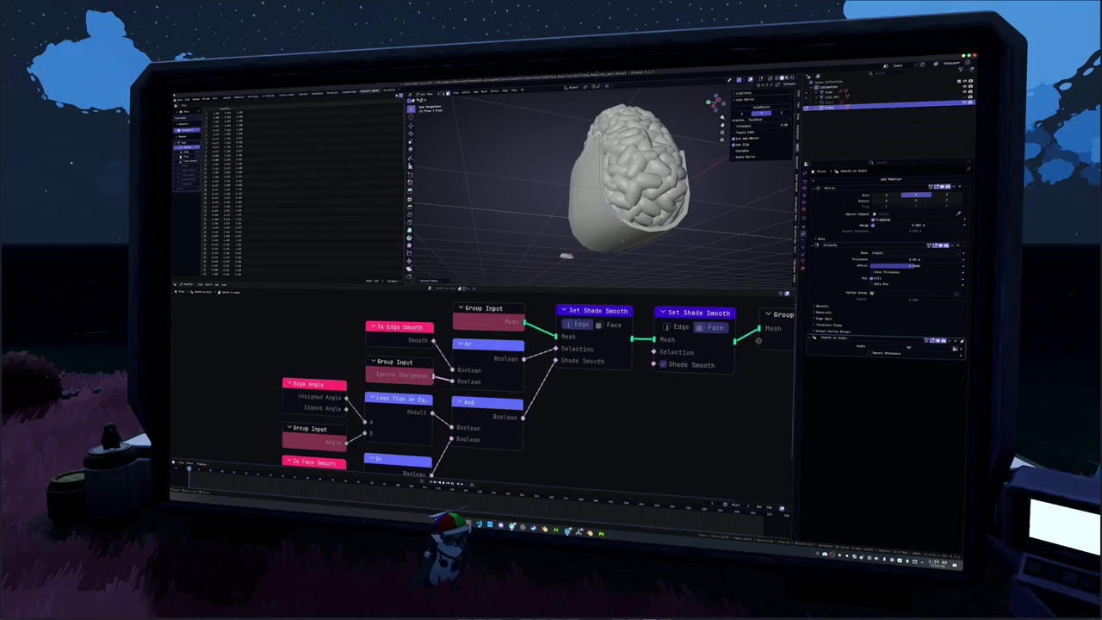
Re-inspect the smooth-shaded nori shell from a level front view in Edit and Object mode.
middle_click_drag(603, 224, 591, 241)
scroll(591, 241, "down", 2)
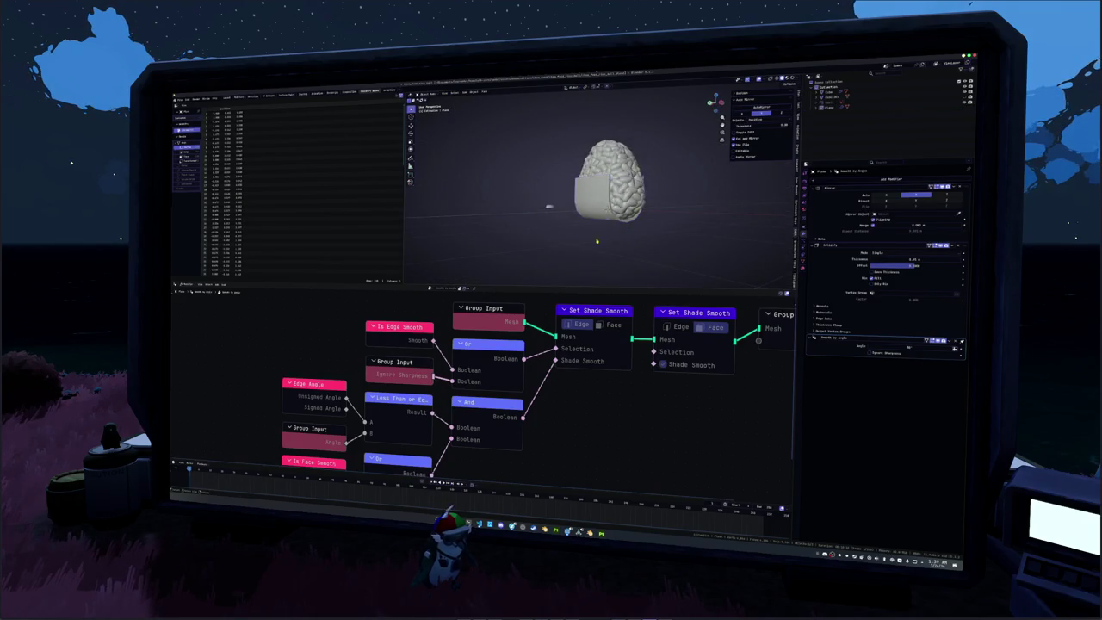
key("Tab")
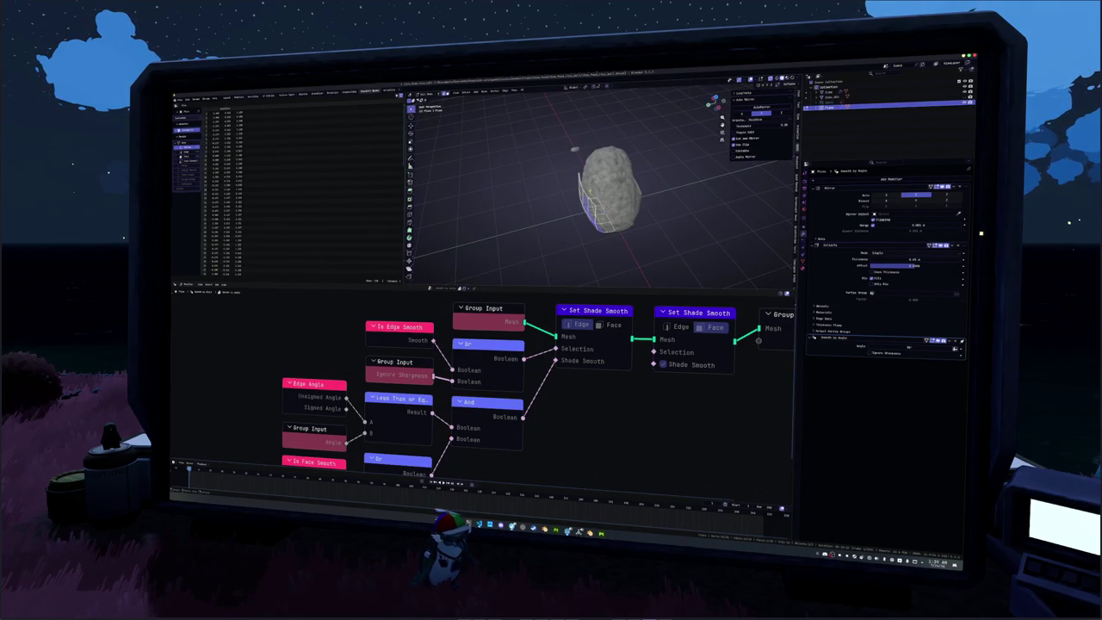
middle_click_drag(620, 207, 643, 199)
key("Tab")
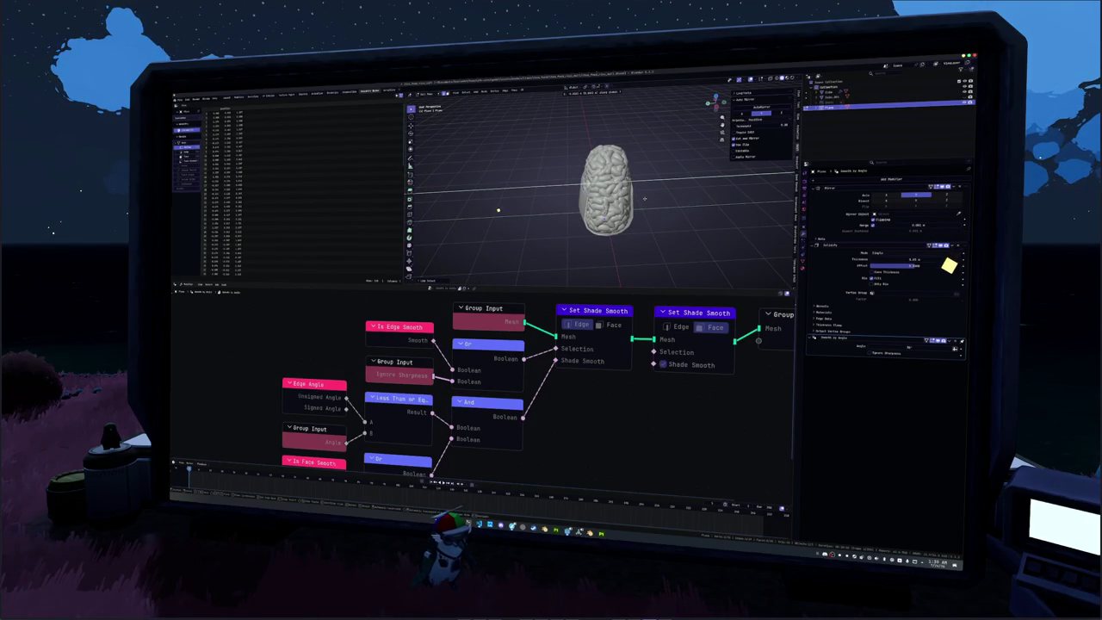
mouse_move(645, 199)
middle_mouse_down()
mouse_move(606, 164)
mouse_move(581, 185)
middle_mouse_up()
scroll(643, 198, "up", 4)
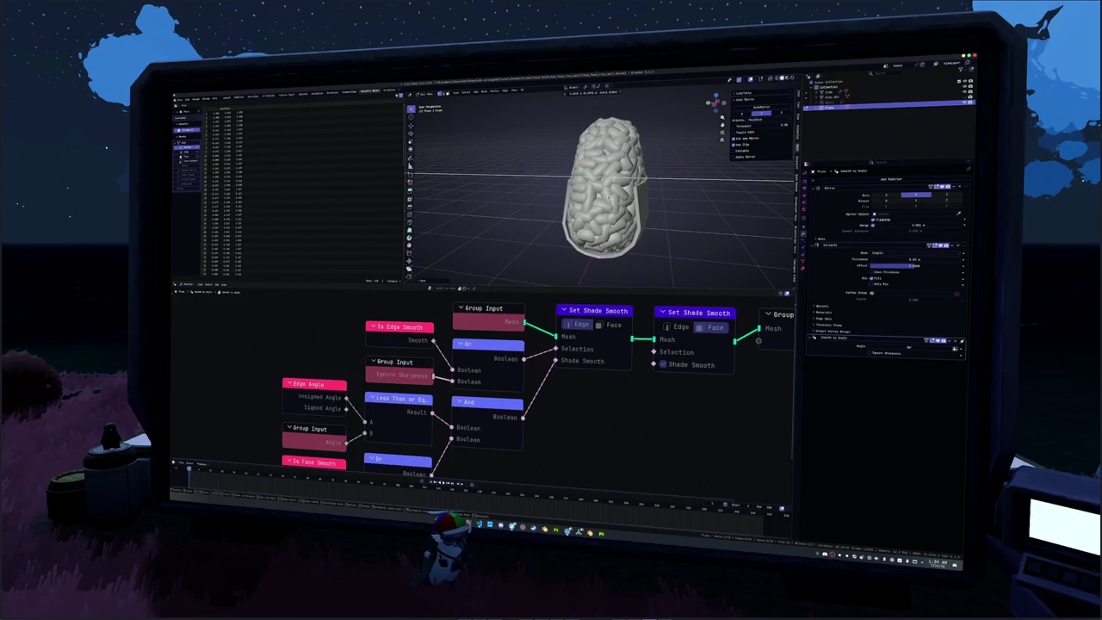
mouse_move(581, 185)
middle_mouse_down()
mouse_move(571, 226)
mouse_move(588, 209)
middle_mouse_up()
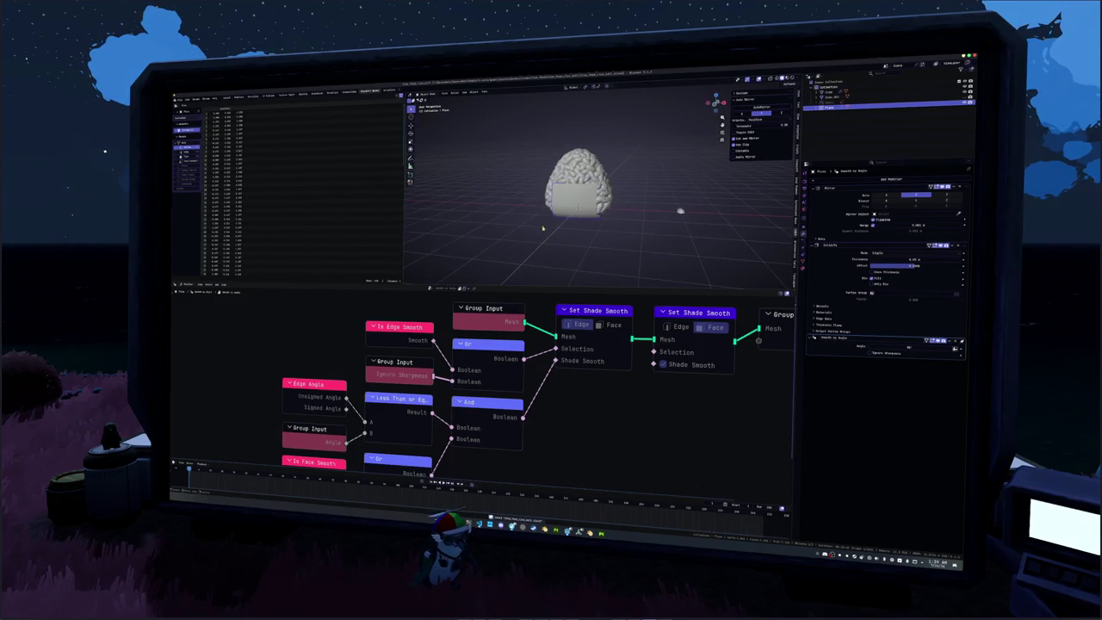
Switch to a front orthographic view and enter a new Solidify thickness for the nori sheet.
key("grave")
left_click(593, 201)
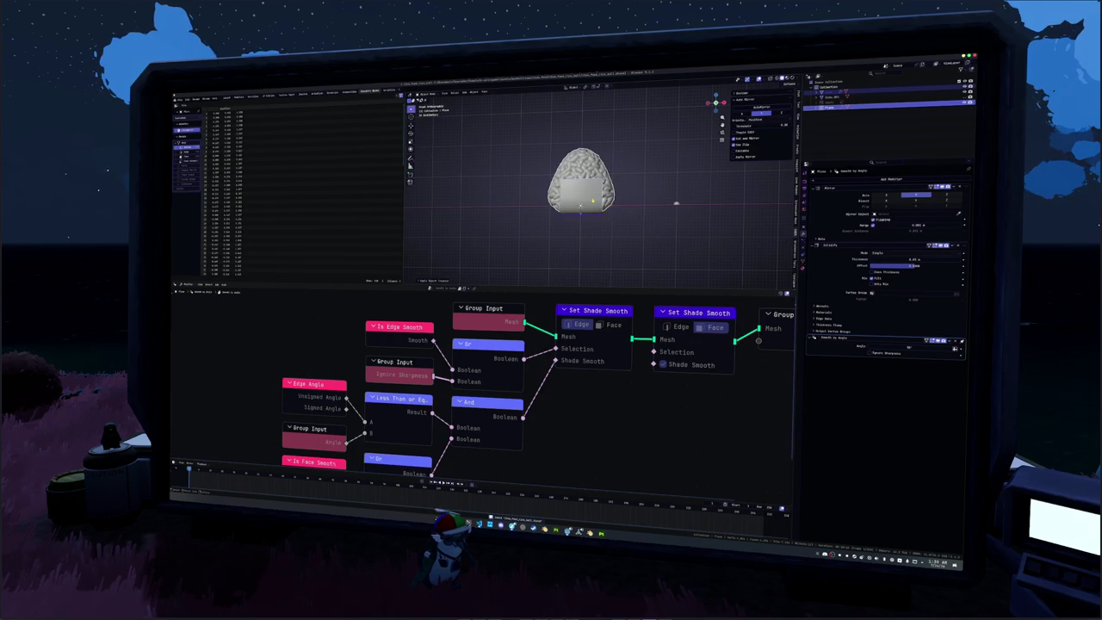
scroll(592, 201, "up", 2)
scroll(592, 200, "up", 2)
left_click(911, 259)
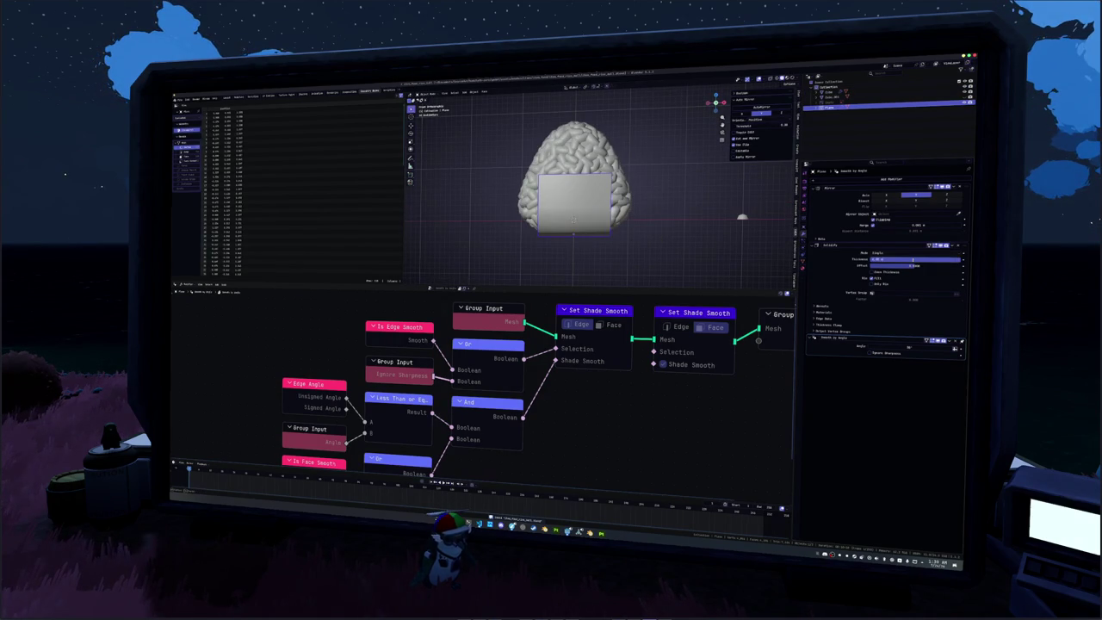
key("Return")
Set the nori sheet's Solidify thickness to 0.1 m and adjust its offset.
middle_click_drag(628, 224, 705, 236)
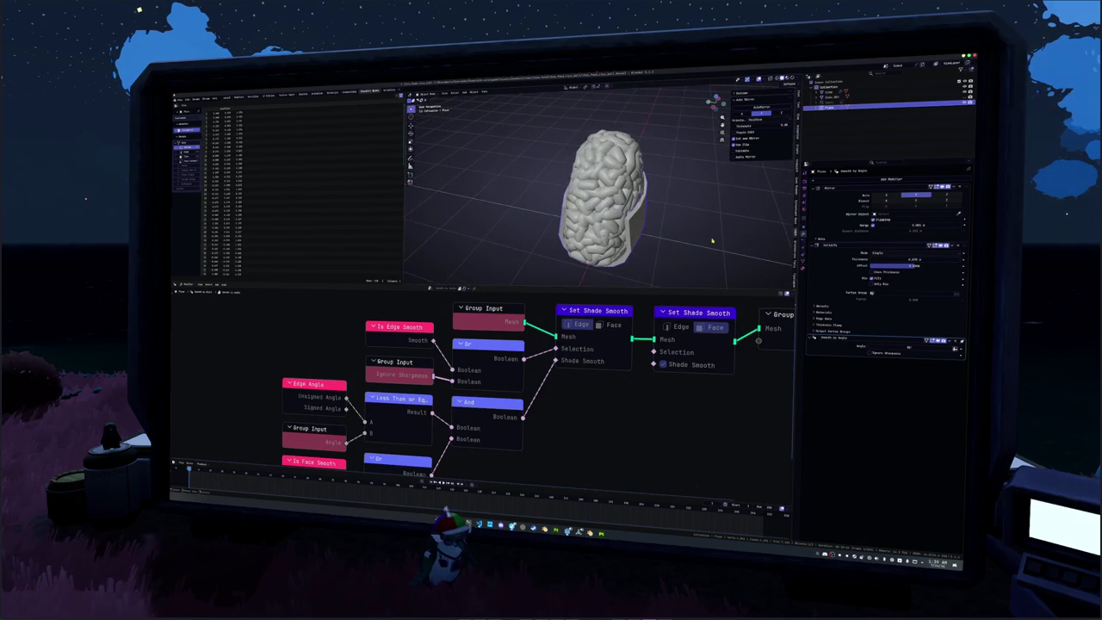
mouse_move(910, 268)
left_mouse_down()
mouse_move(901, 266)
mouse_move(914, 259)
left_mouse_up()
left_click(901, 259)
key("Return")
left_click(880, 266)
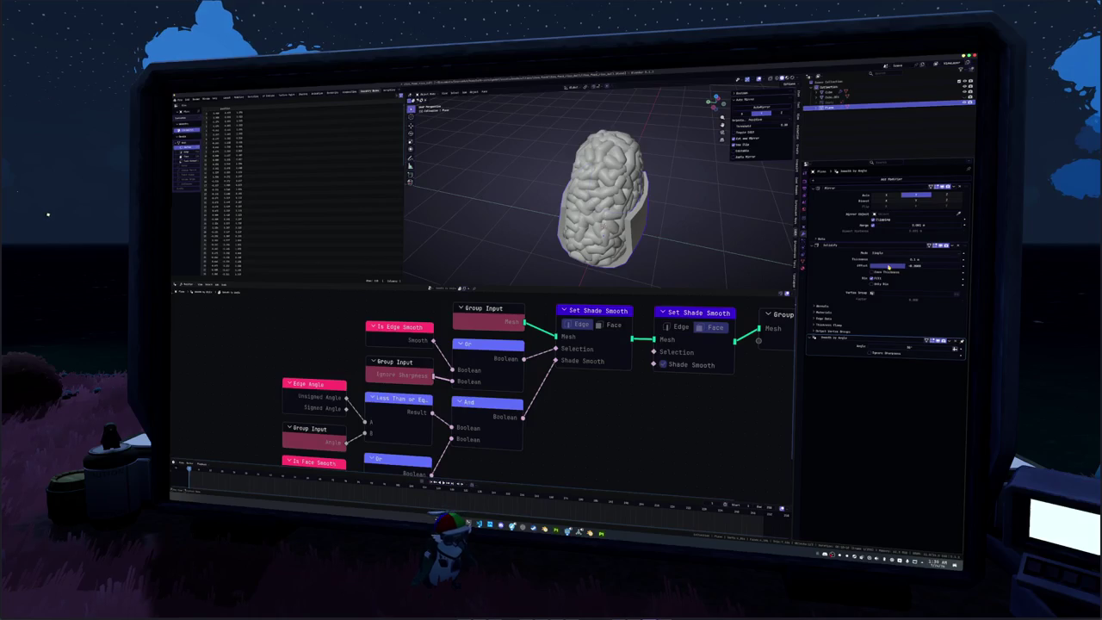
right_click(634, 248)
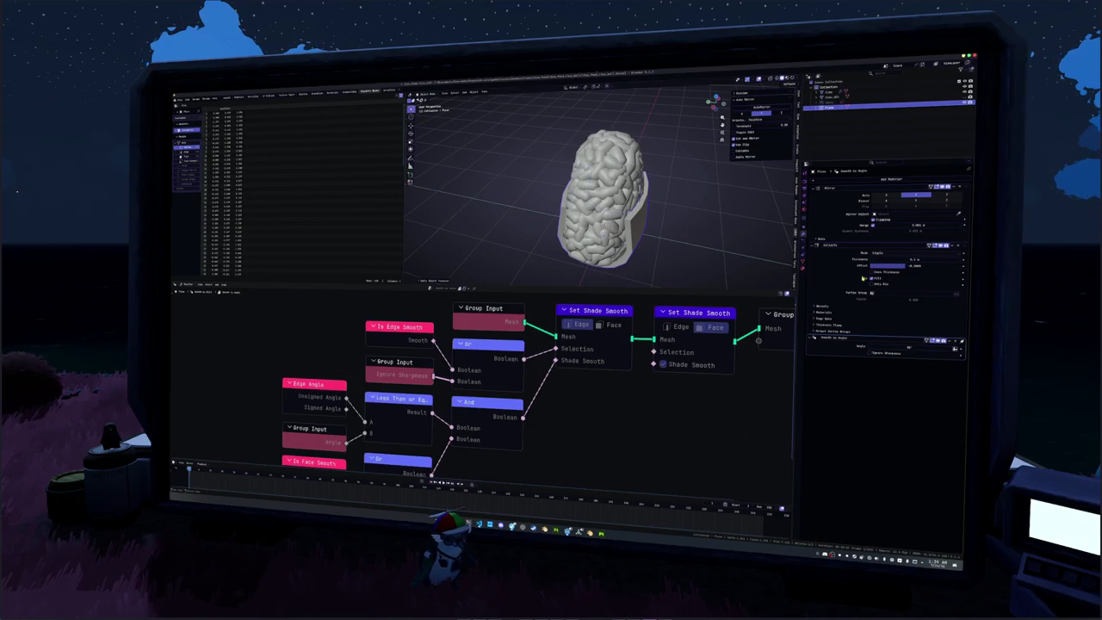
left_click(613, 228)
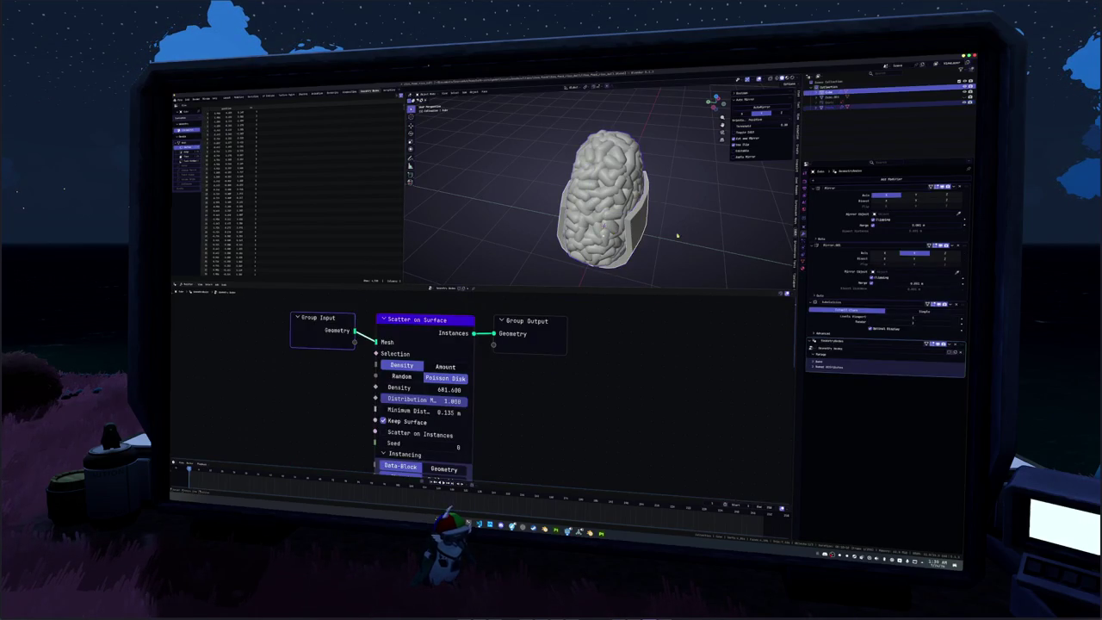
Convert the scattered rice to a mesh in the Layout workspace and delete the small dome.
right_click(630, 229)
left_click(710, 249)
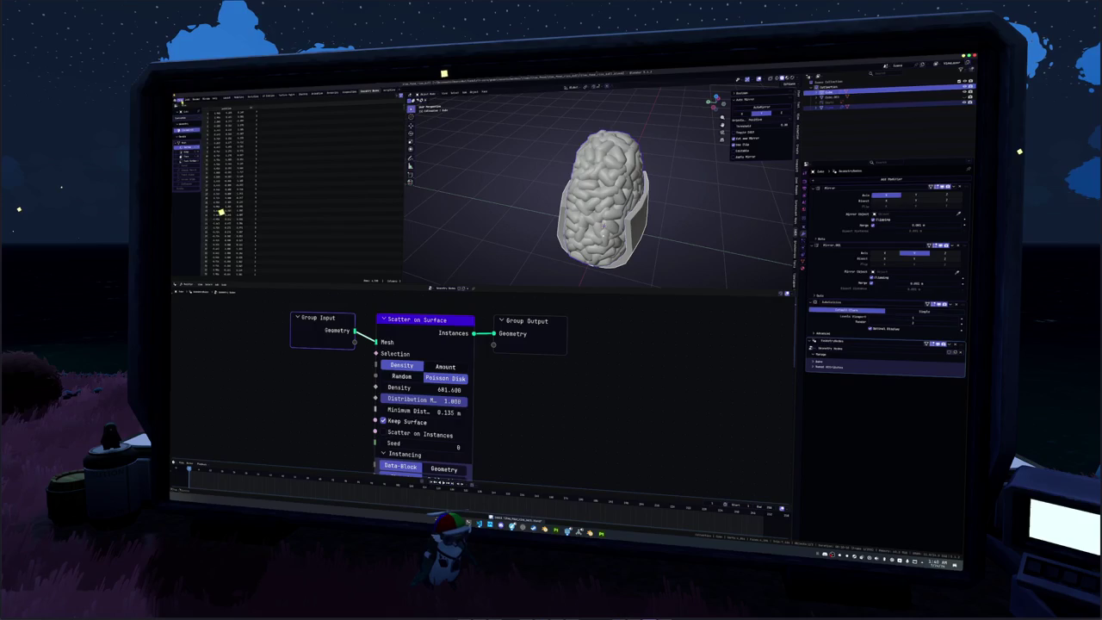
left_click(225, 97)
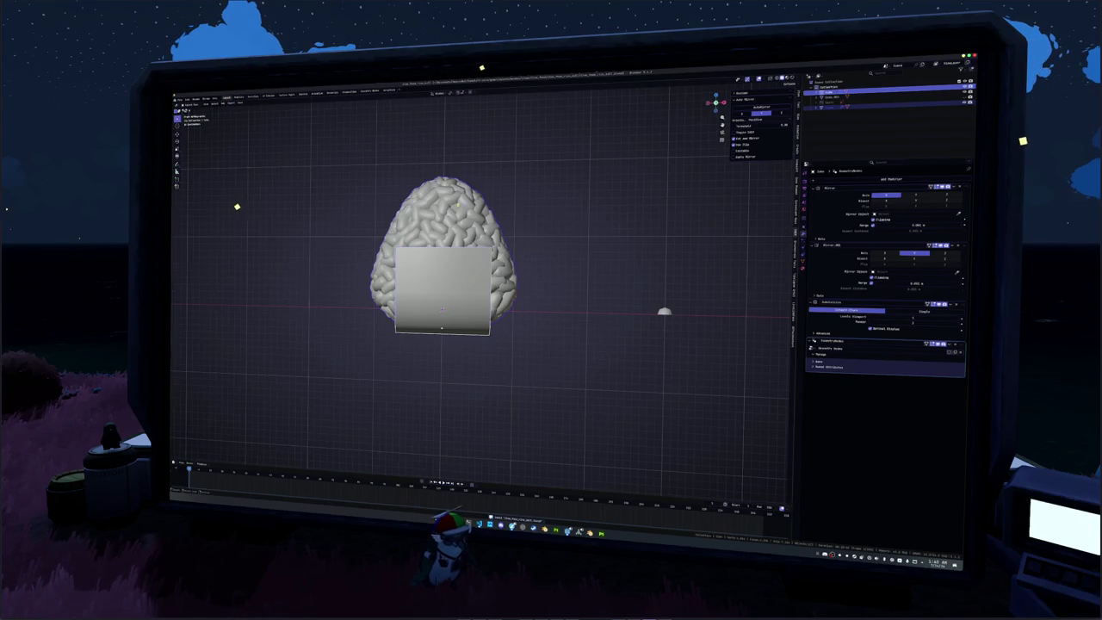
right_click(569, 251)
left_click(612, 259)
left_click(664, 312)
key("x")
left_click(647, 307)
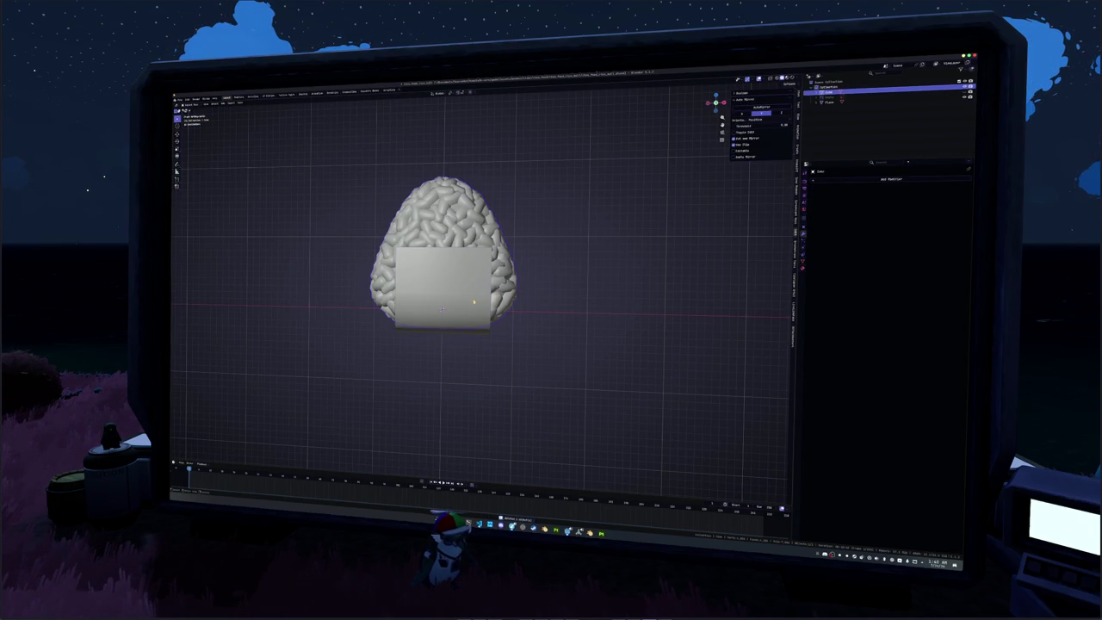
Box-select a block of vertices at the front bottom of the rice mesh.
key("Tab")
mouse_move(475, 363)
left_mouse_down()
mouse_move(401, 327)
mouse_move(405, 262)
left_mouse_up()
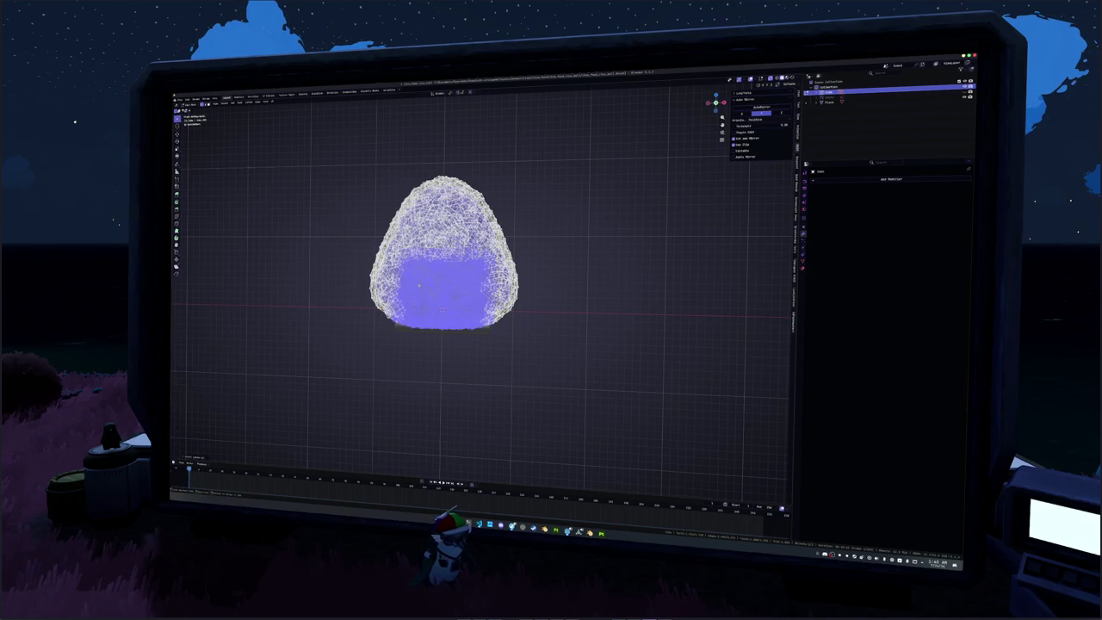
key("Tab")
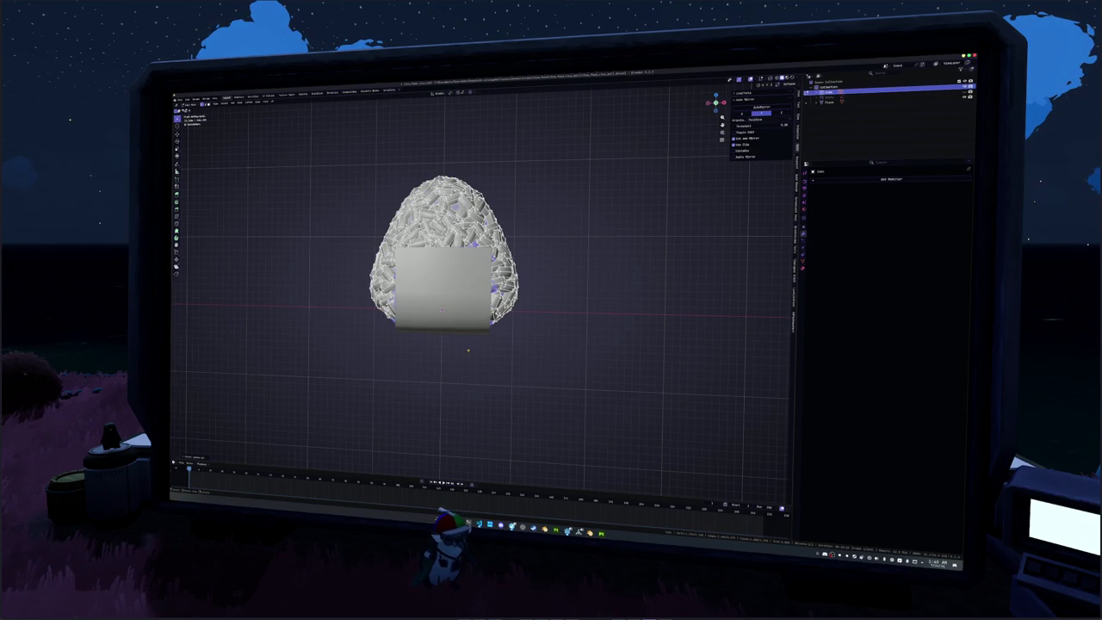
key("Tab")
key("alt+a")
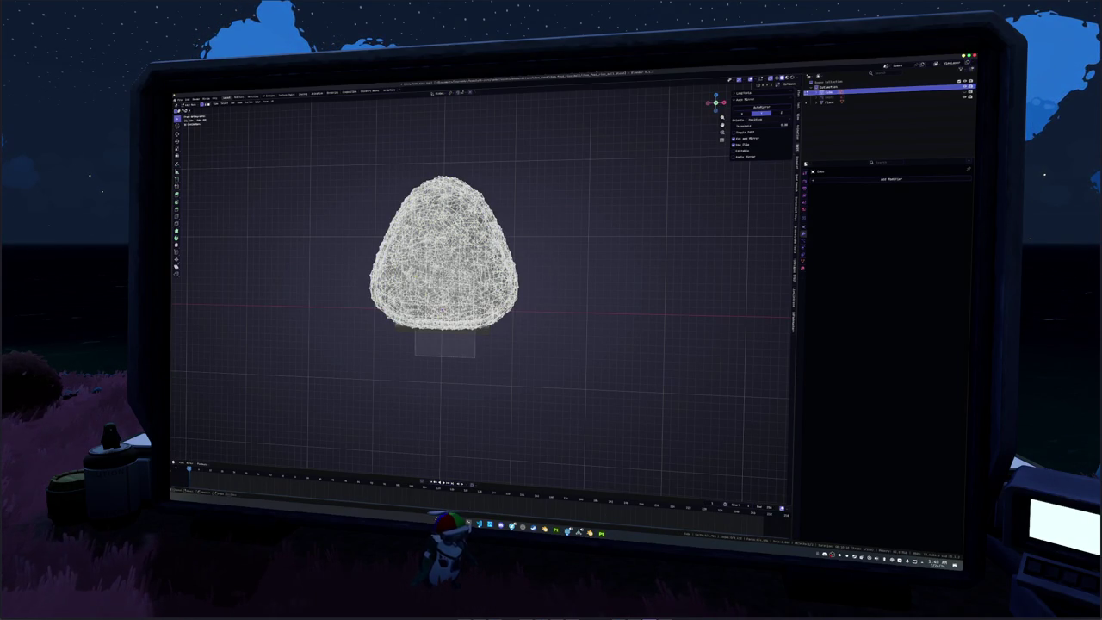
left_click_drag(405, 329, 405, 274)
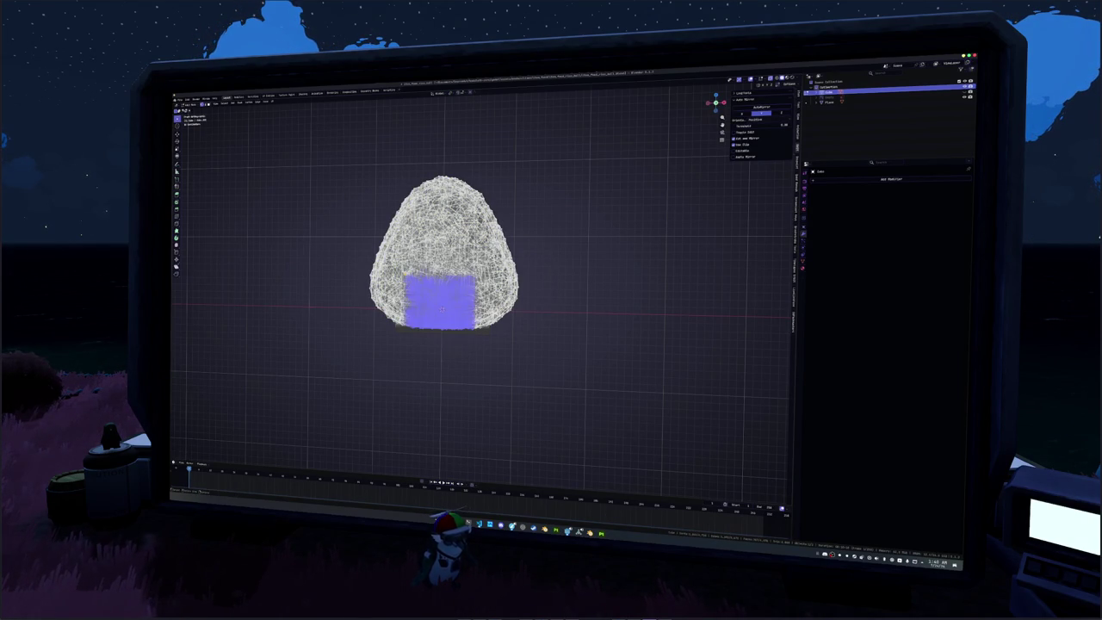
key("Tab")
From the front orthographic view, start moving the inner body mesh along X.
middle_click_drag(443, 258, 482, 241)
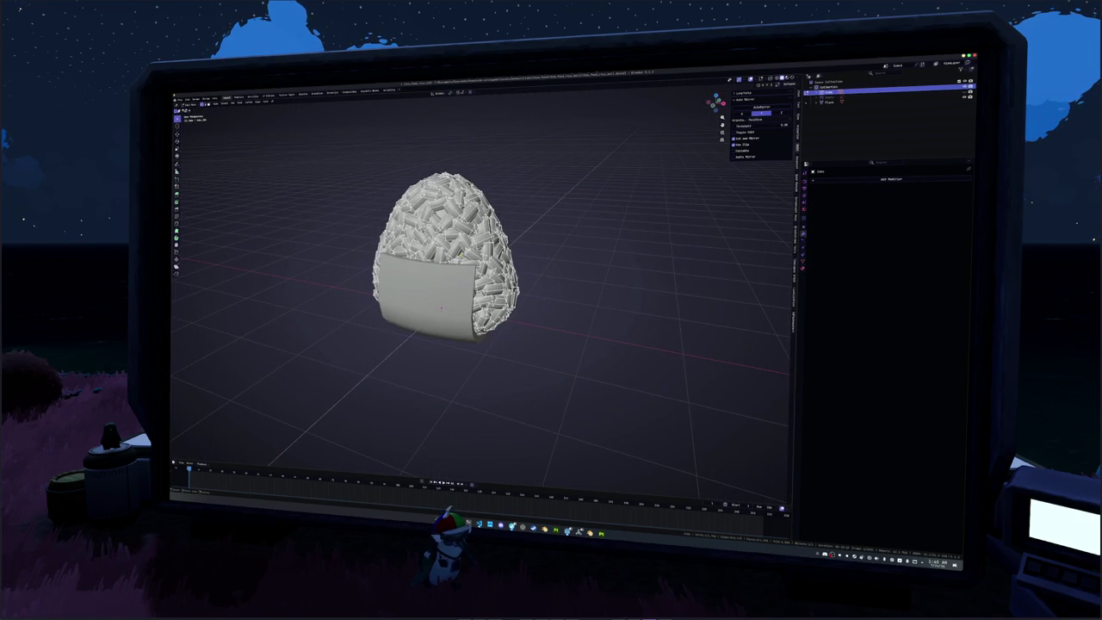
scroll(443, 258, "up", 4)
scroll(428, 329, "down", 4)
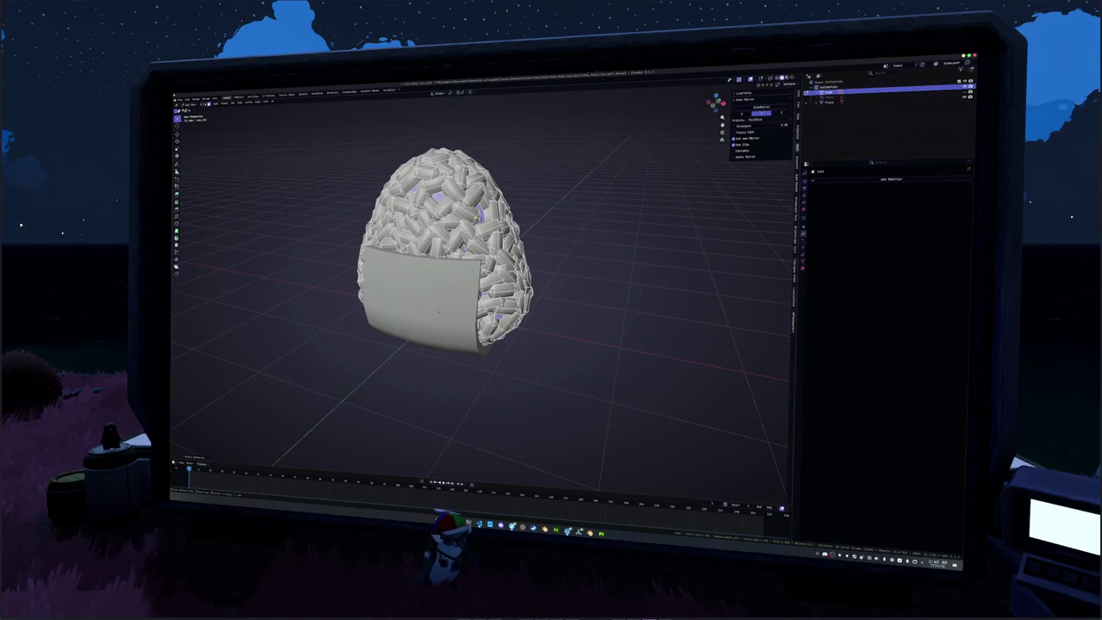
key("KP_1")
key("g")
key("x")
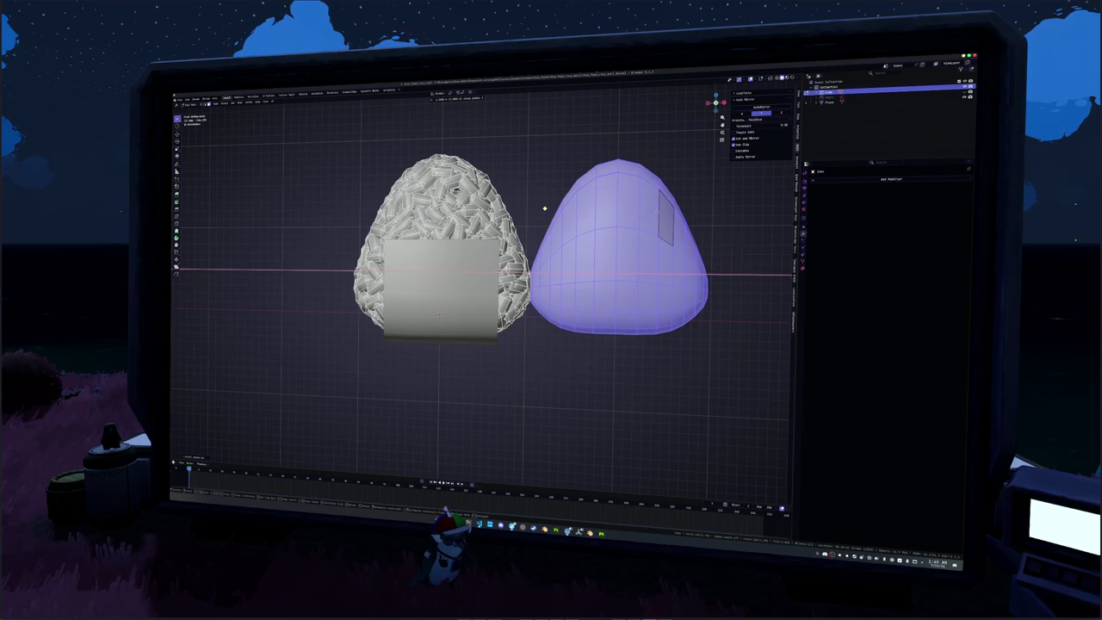
Set the inner body aside, then in X-ray select and delete the grains hidden behind the nori.
left_click(700, 212)
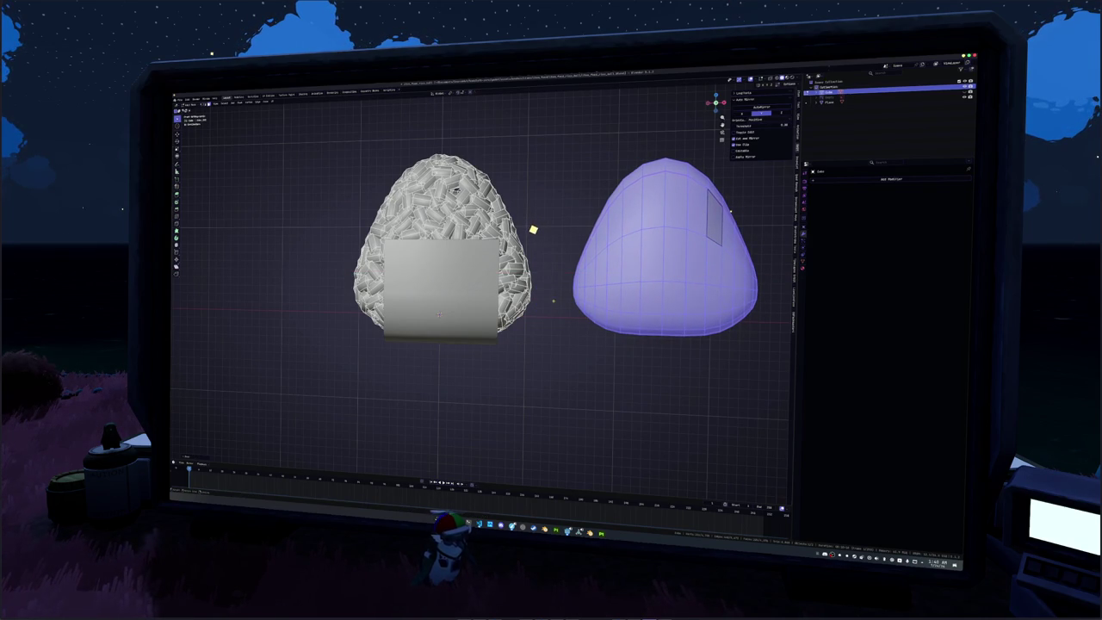
key("alt+z")
left_click_drag(482, 362, 405, 337)
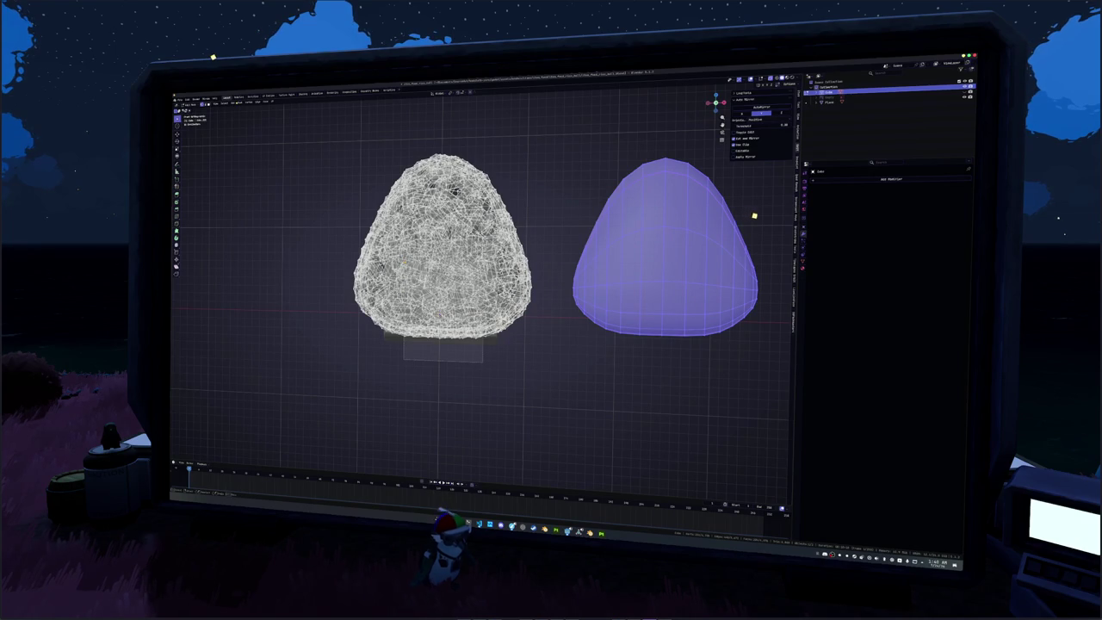
left_click_drag(403, 336, 405, 258)
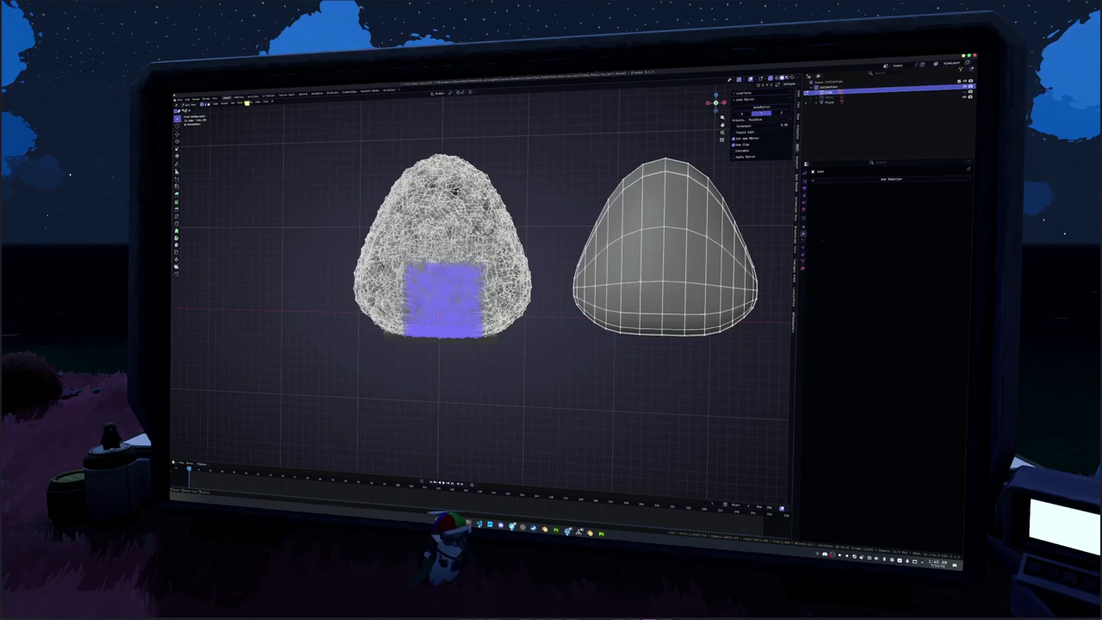
key("ctrl+KP_Add")
right_click(465, 365)
key("Up")
key("Up")
key("Up")
key("Up")
key("Return")
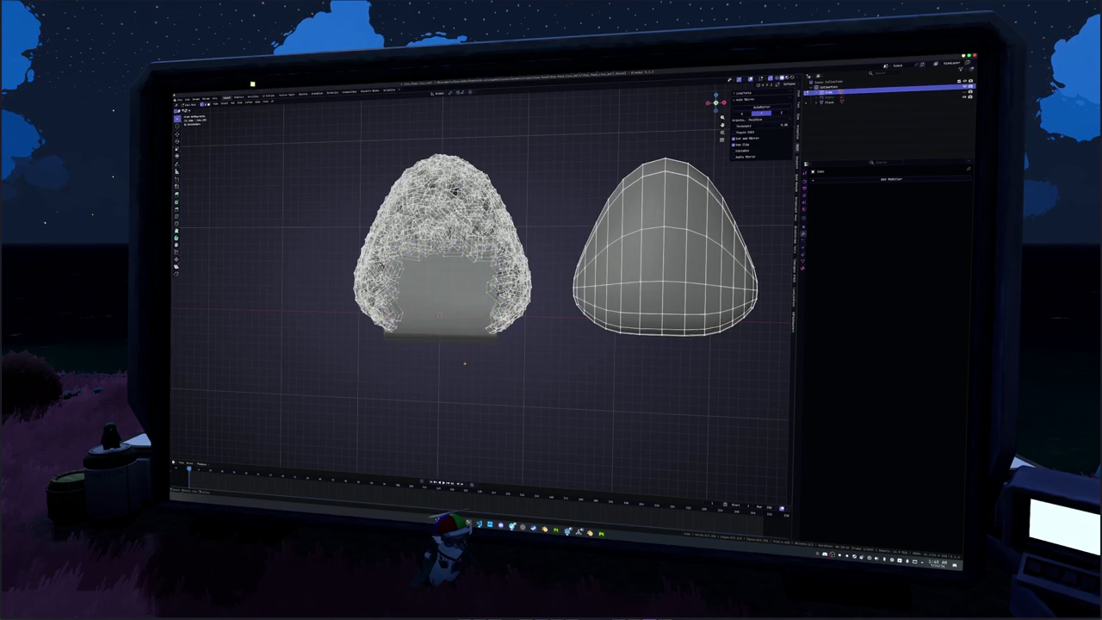
Move the inner body back inside the rice along X and deselect all rice geometry.
key("Tab")
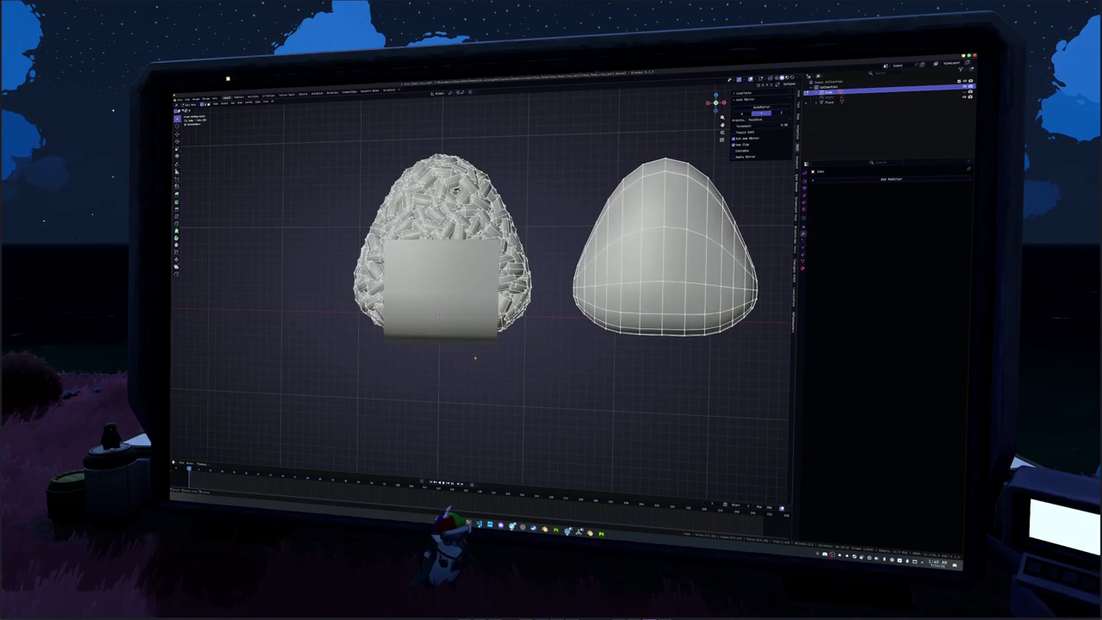
mouse_move(465, 365)
middle_mouse_down()
mouse_move(275, 186)
mouse_move(235, 194)
middle_mouse_up()
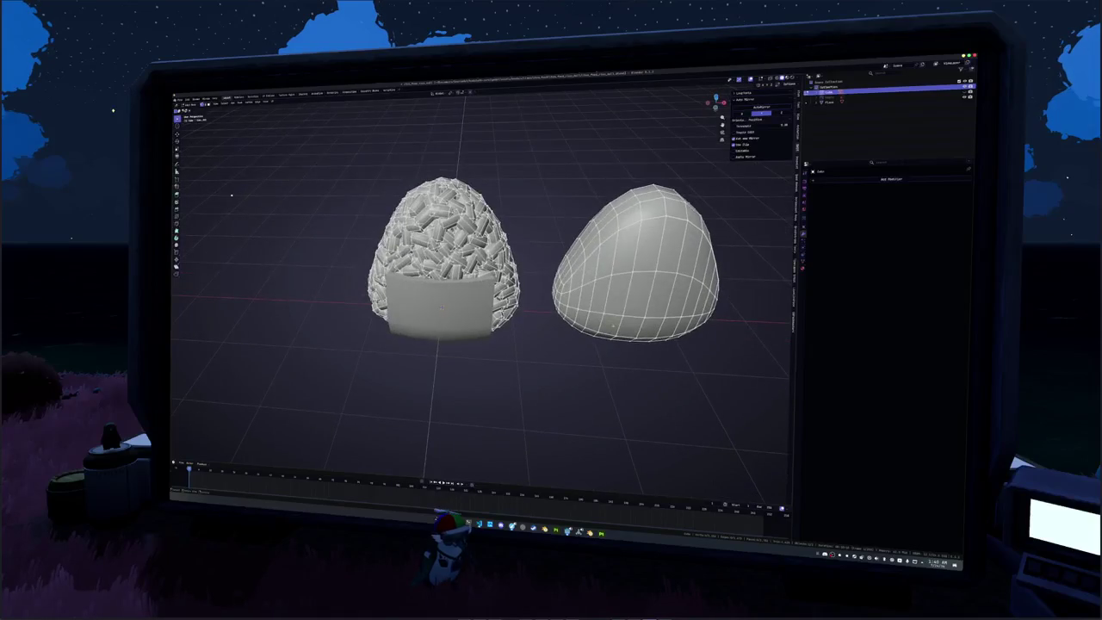
key("Tab")
key("g")
key("x")
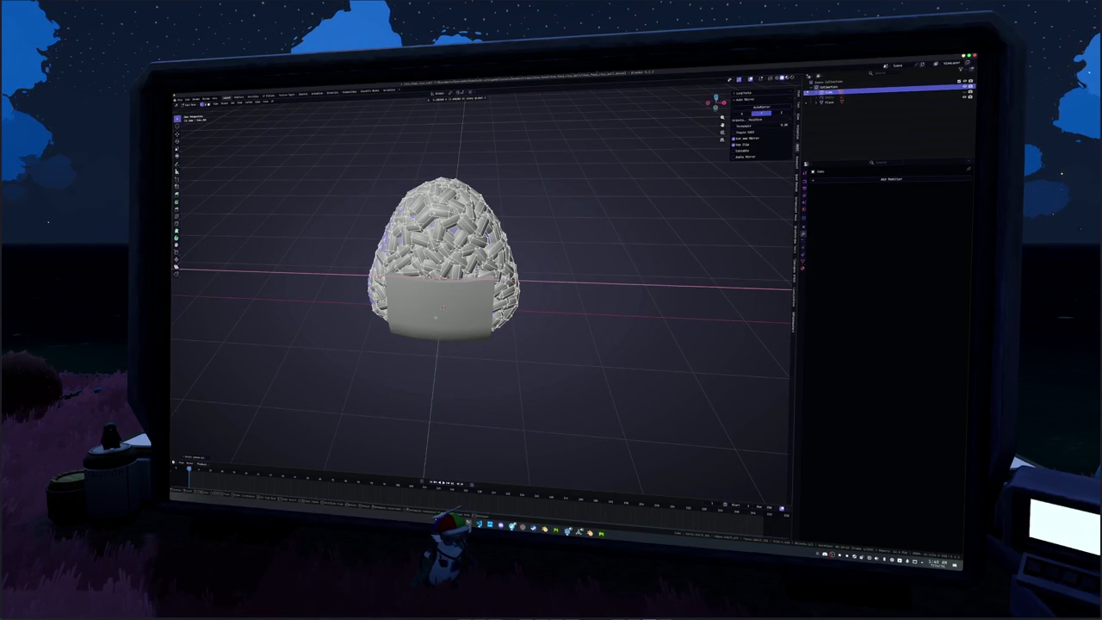
left_click(459, 317)
mouse_move(484, 349)
middle_mouse_down()
mouse_move(471, 308)
mouse_move(482, 302)
mouse_move(456, 297)
middle_mouse_up()
key("Tab")
key("alt+a")
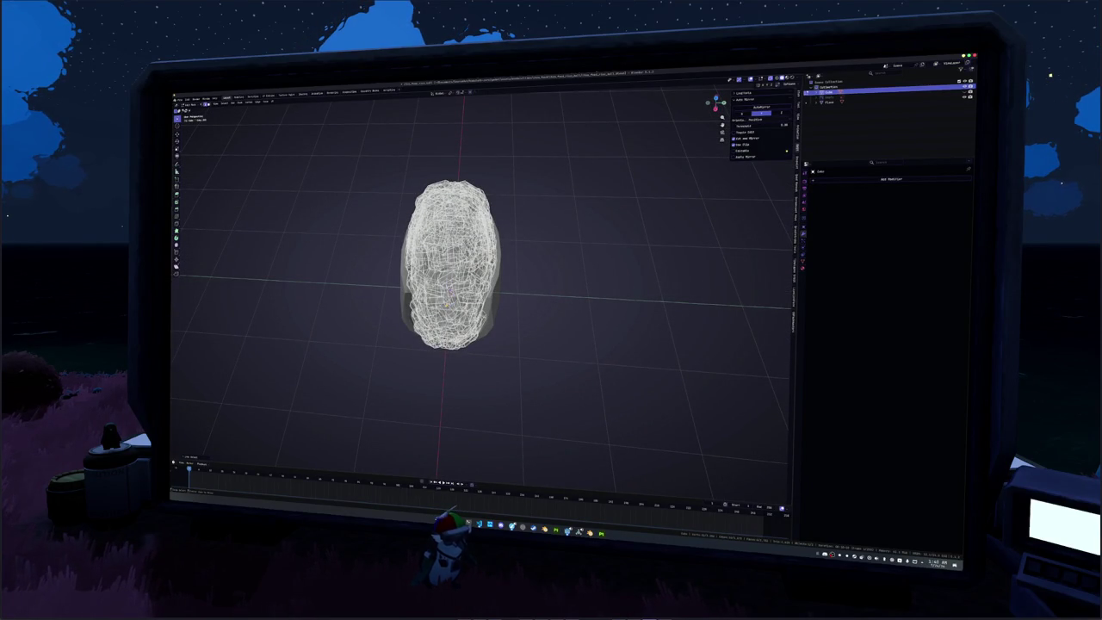
Exit Edit Mode on the rice and convert the nori sheet into a mesh.
right_click(504, 295)
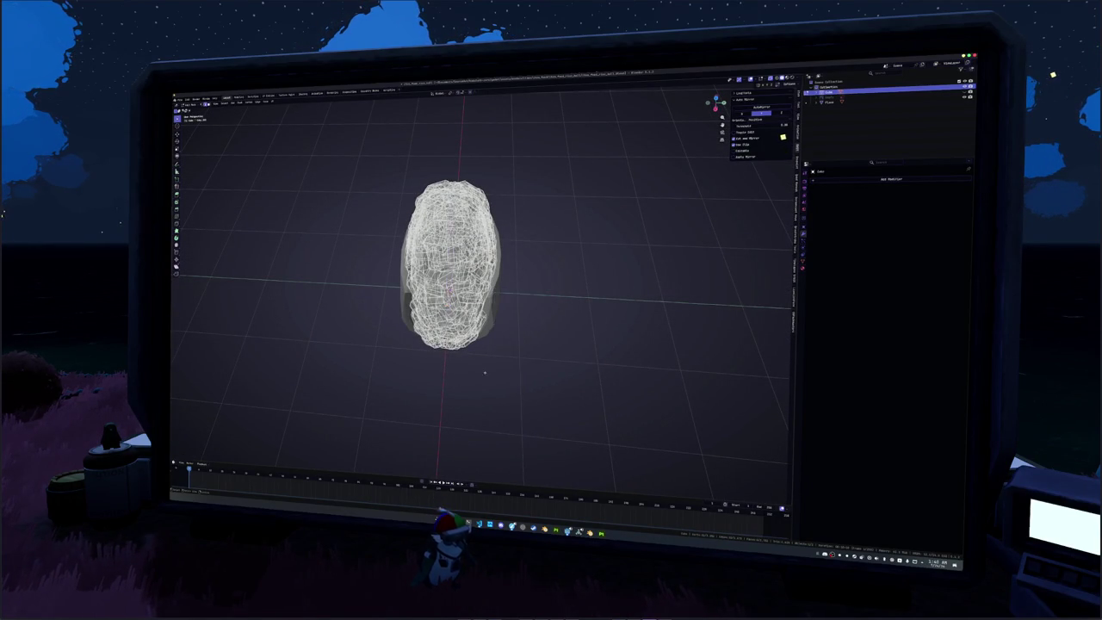
middle_click_drag(500, 297, 472, 345)
key("a")
key("Tab")
left_click(473, 343)
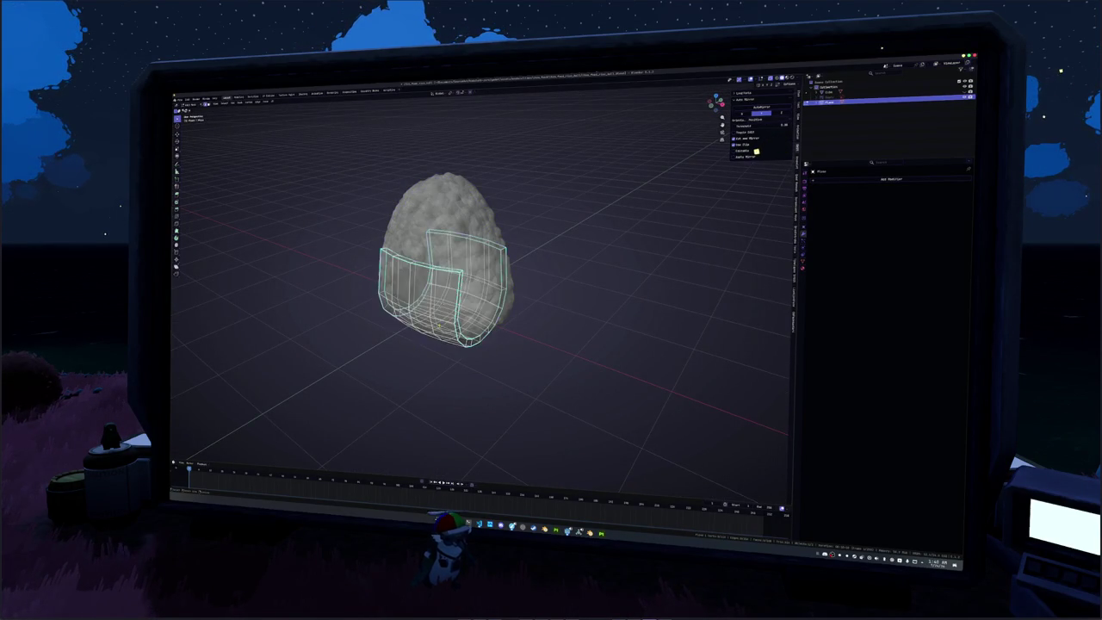
right_click(421, 259)
left_click(431, 284)
right_click(516, 207)
left_click(551, 300)
Switch the viewport to Solid shading and deselect everything in the scene.
key("z")
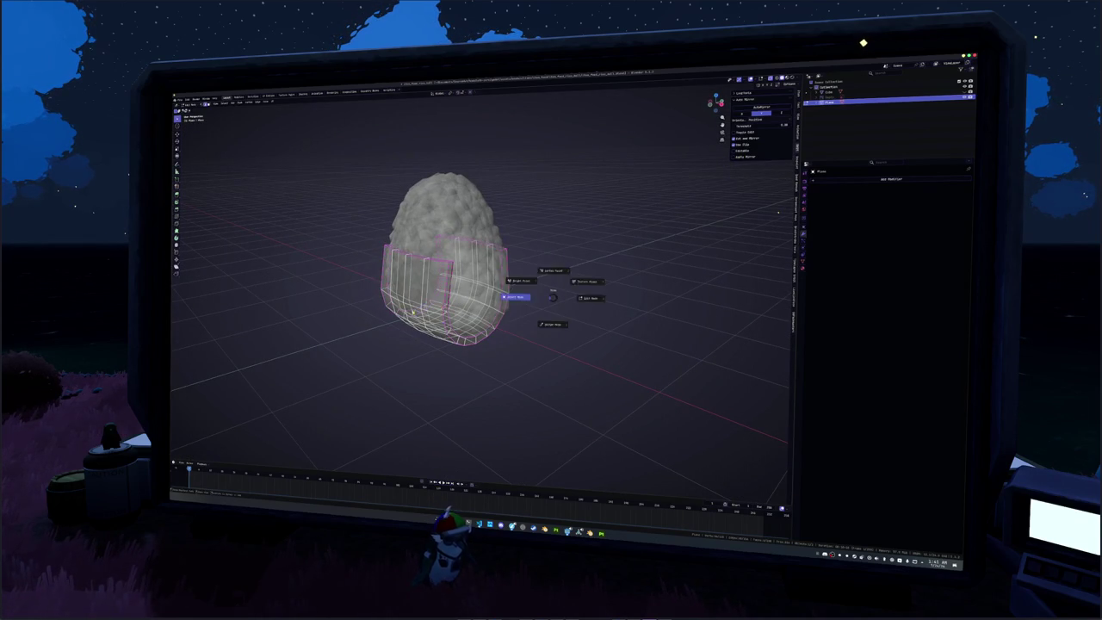
left_click(587, 282)
middle_click_drag(777, 216, 774, 228)
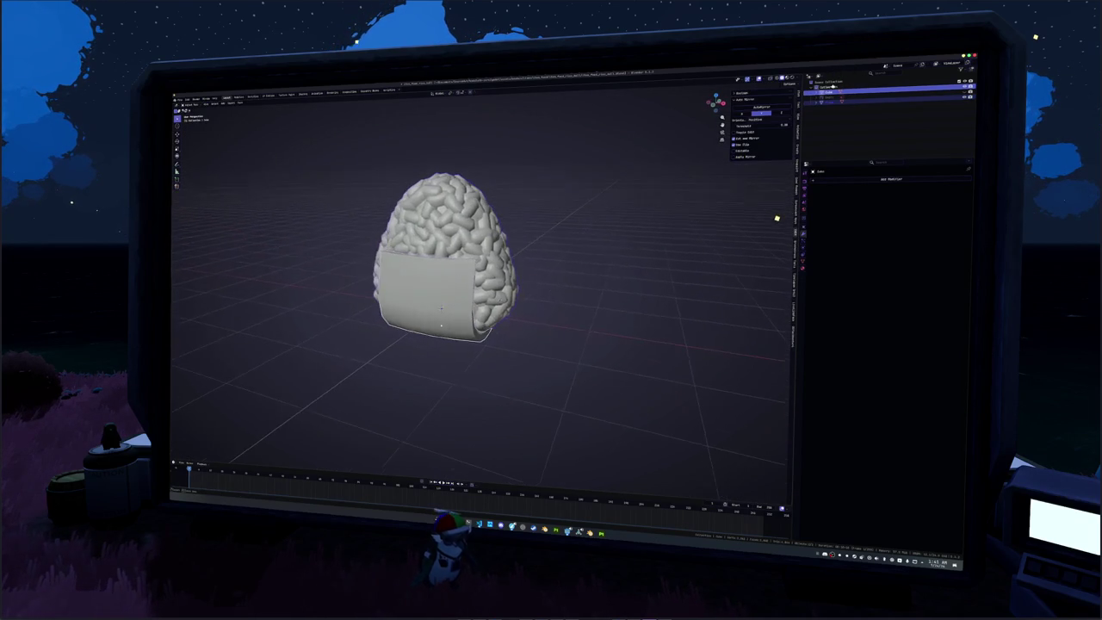
left_click(774, 228)
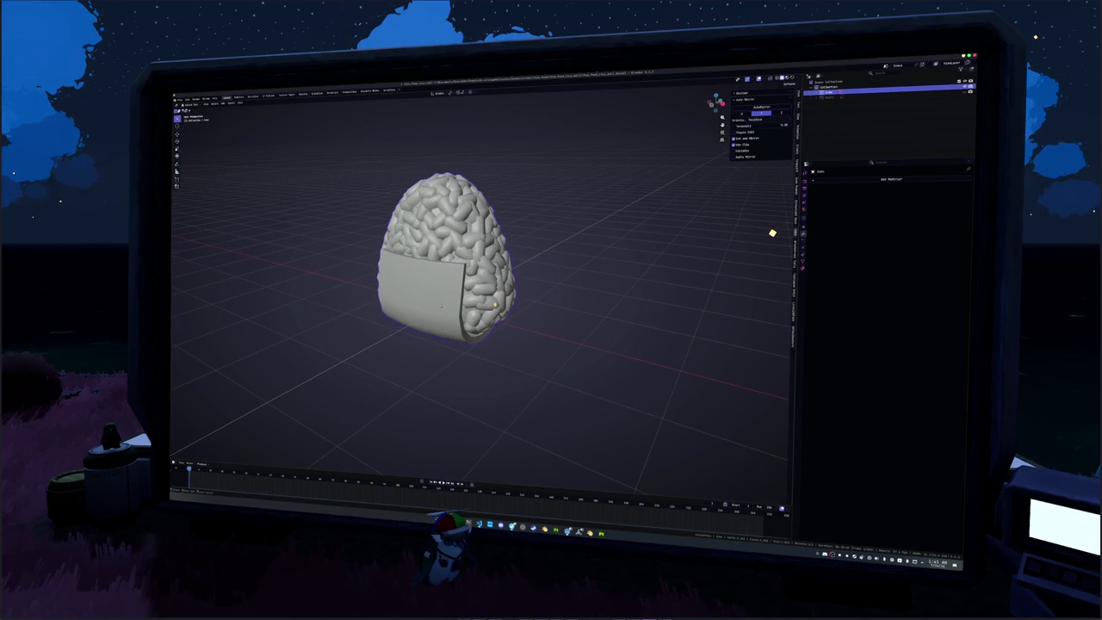
left_click(267, 97)
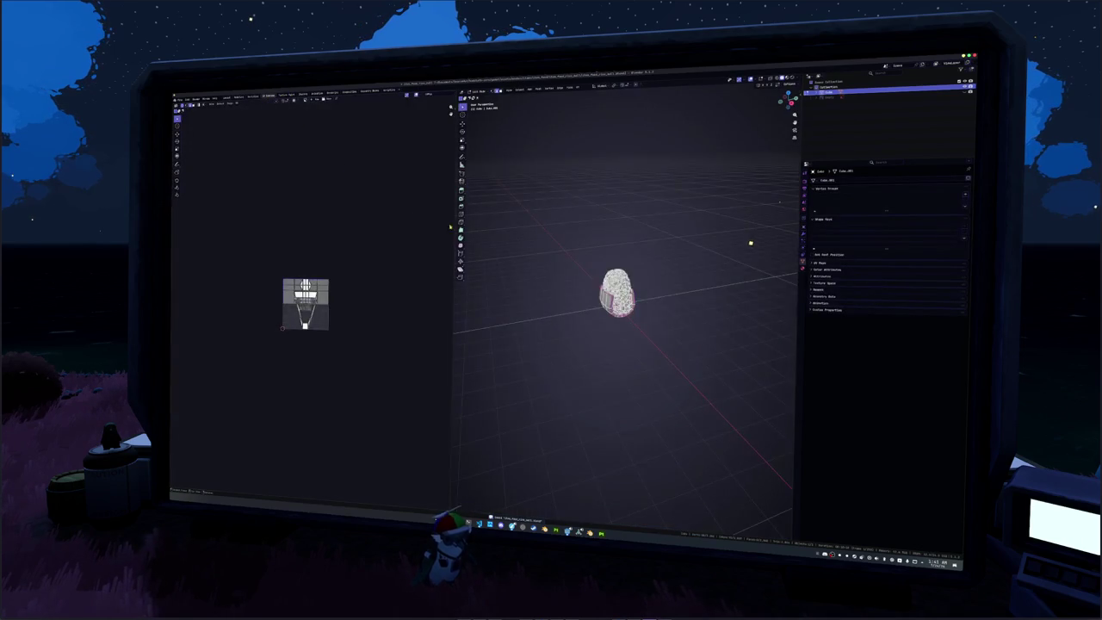
Select all, apply Smart UV Project to the onigiri, then Pack Islands from the sidebar.
key("a")
left_click(578, 88)
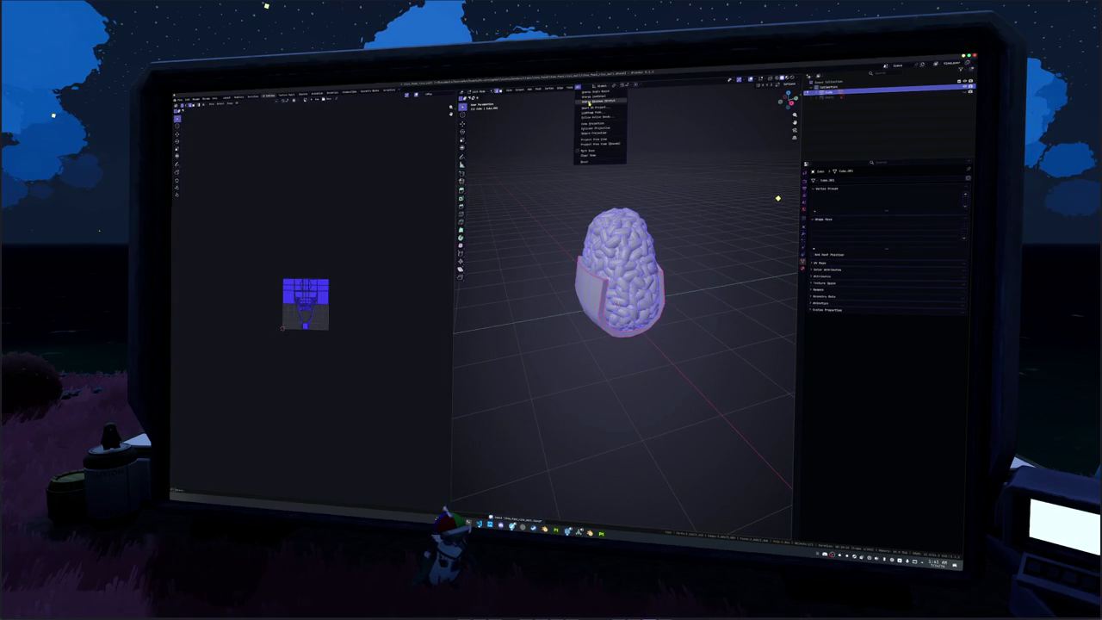
left_click(594, 103)
scroll(351, 299, "up", 7)
key("n")
left_click(450, 148)
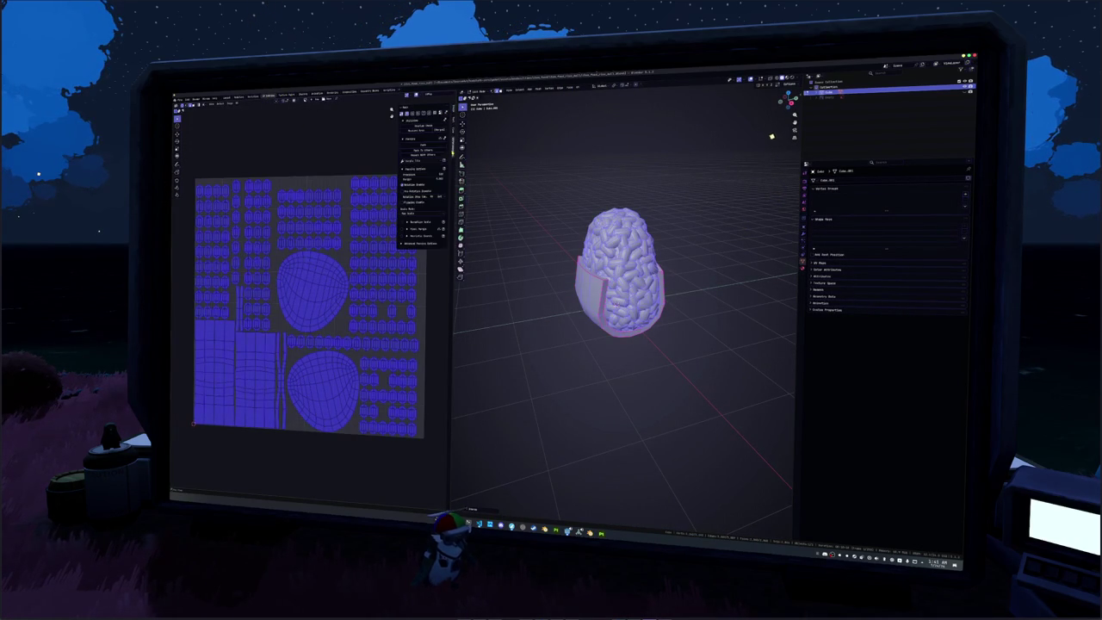
left_click(408, 158)
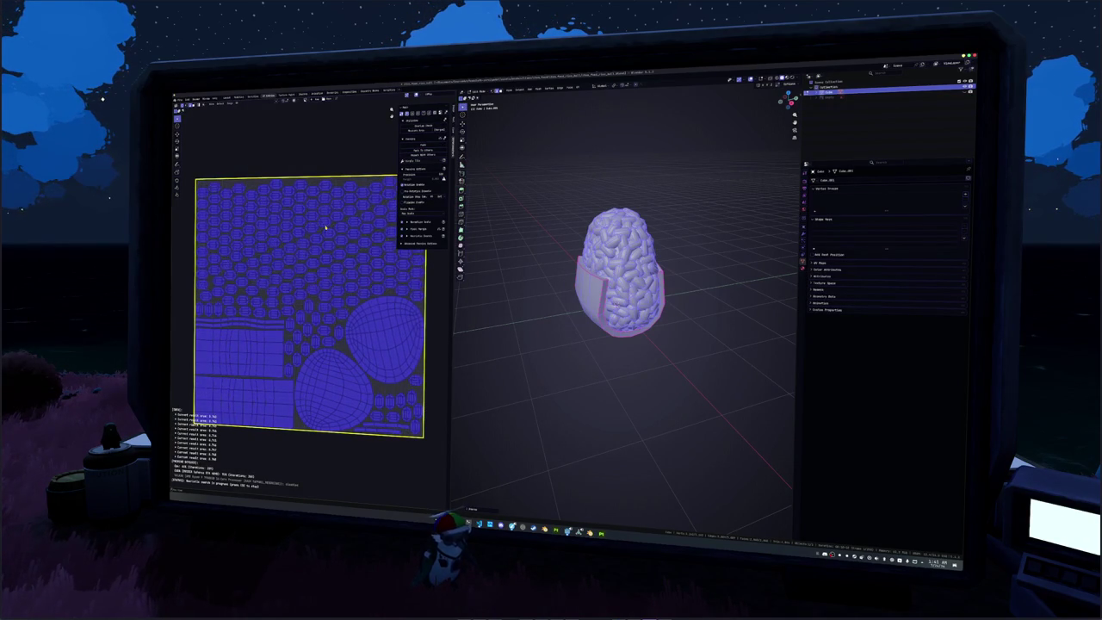
Exit Edit Mode and rename the model object to 'Brain_Hat'.
key("Tab")
middle_click_drag(557, 330, 594, 323)
key("F2")
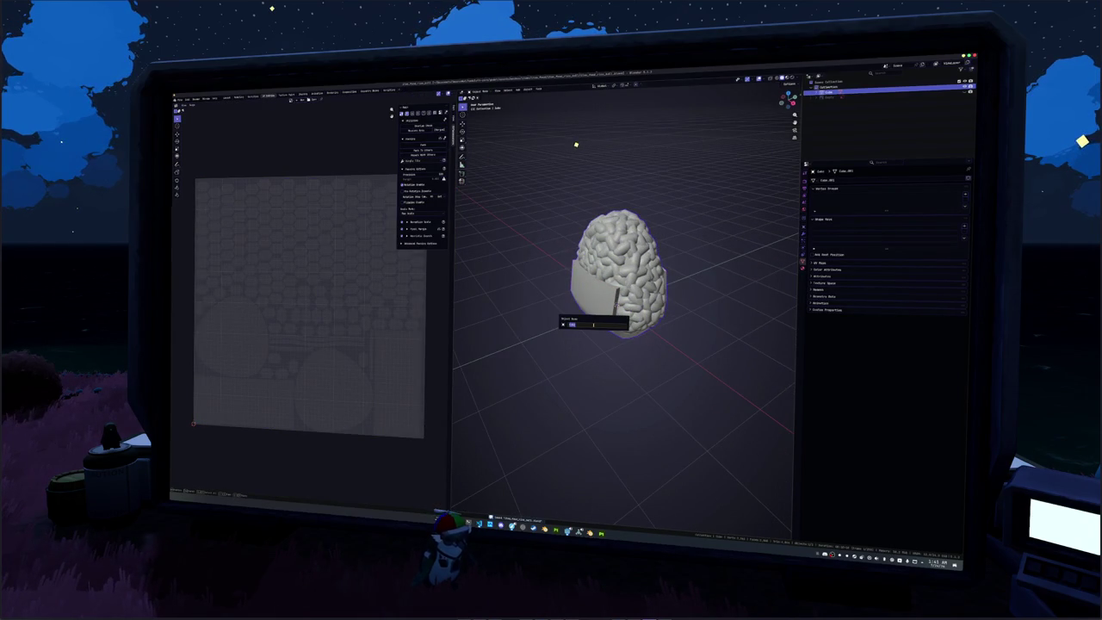
type("Brain_Hat")
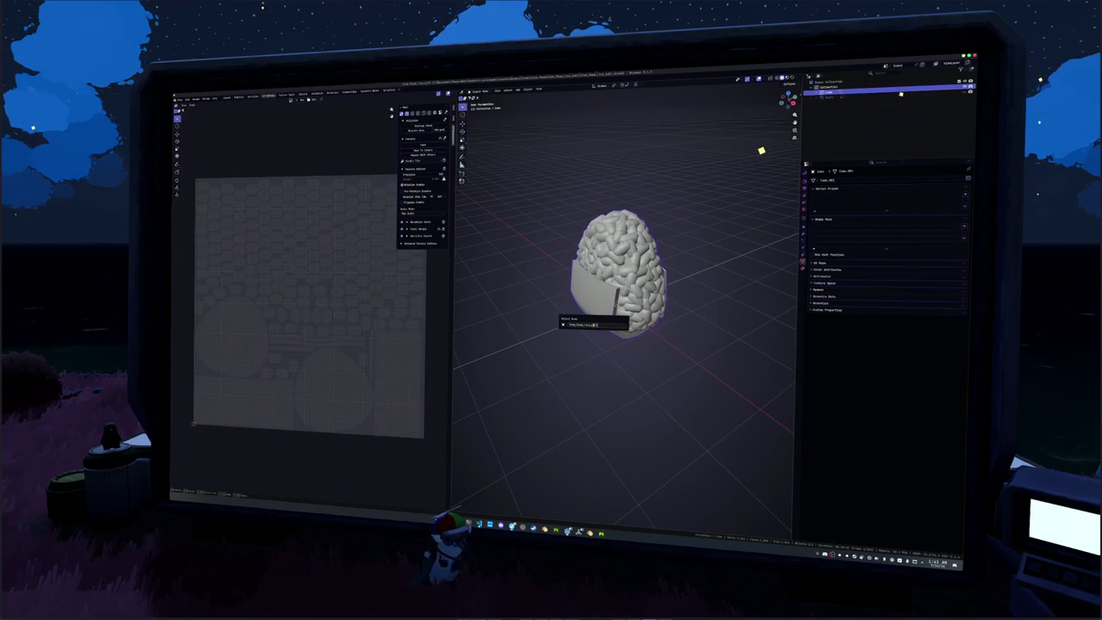
key("Return")
Add a new material to the model in the Material properties.
left_click(803, 268)
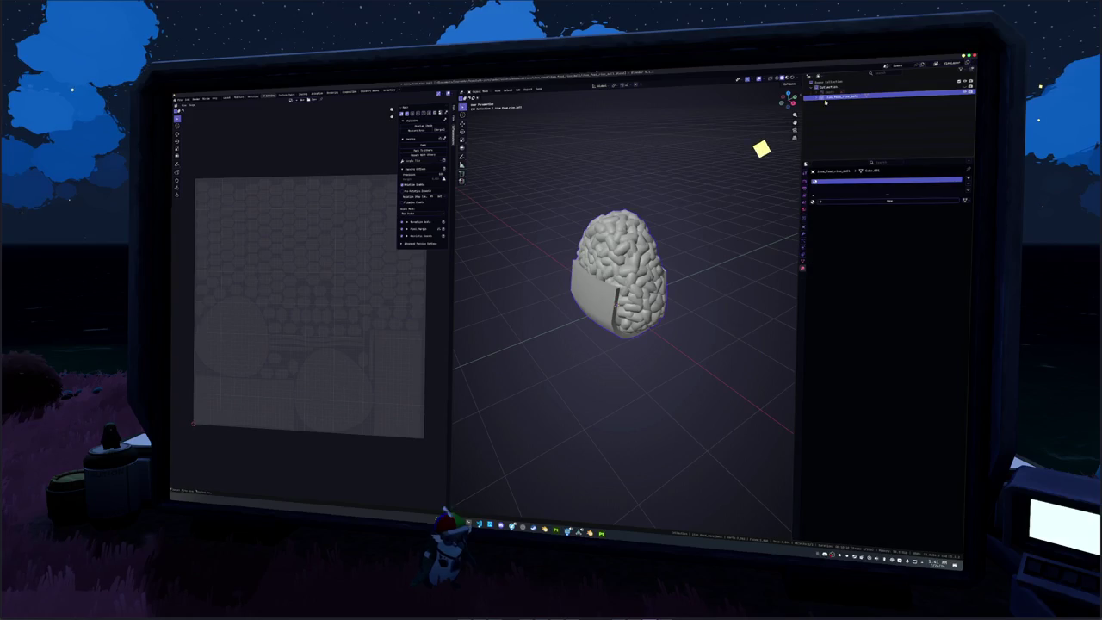
left_click(889, 201)
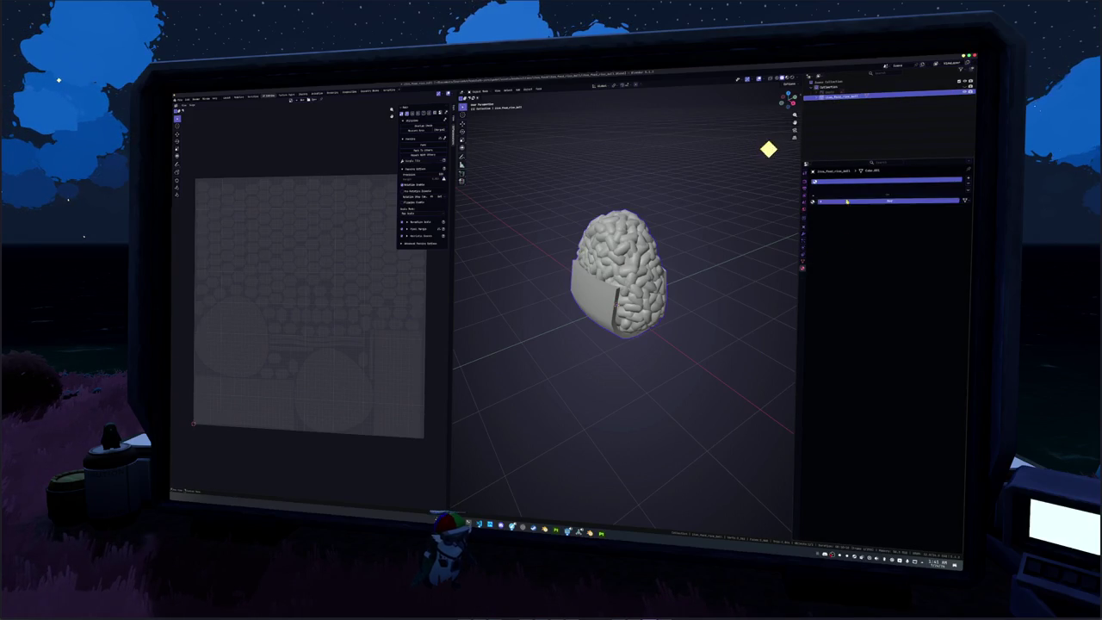
left_click(805, 257)
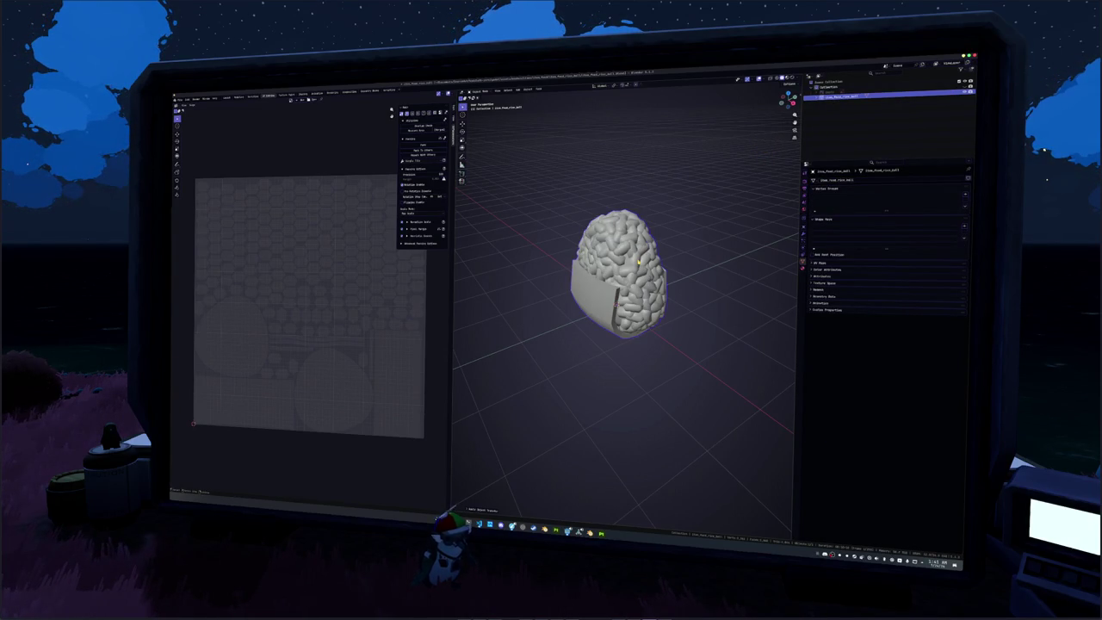
Reset the model's scale to 1 in the transform panel and rescale it uniformly.
key("n")
scroll(670, 284, "down", 3)
scroll(670, 283, "down", 2)
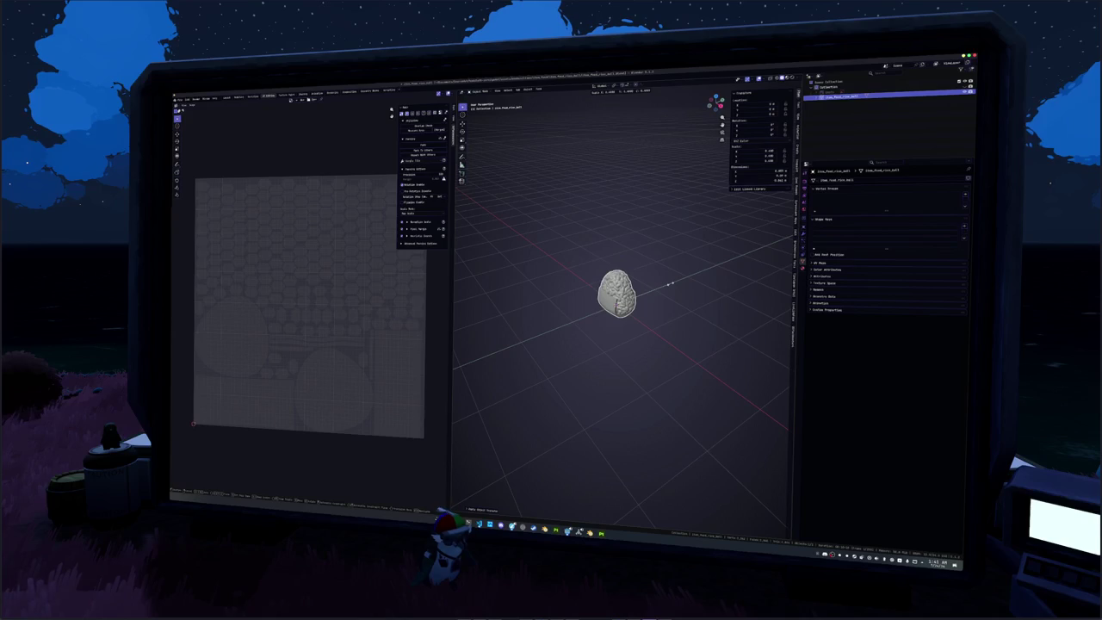
key("alt+s")
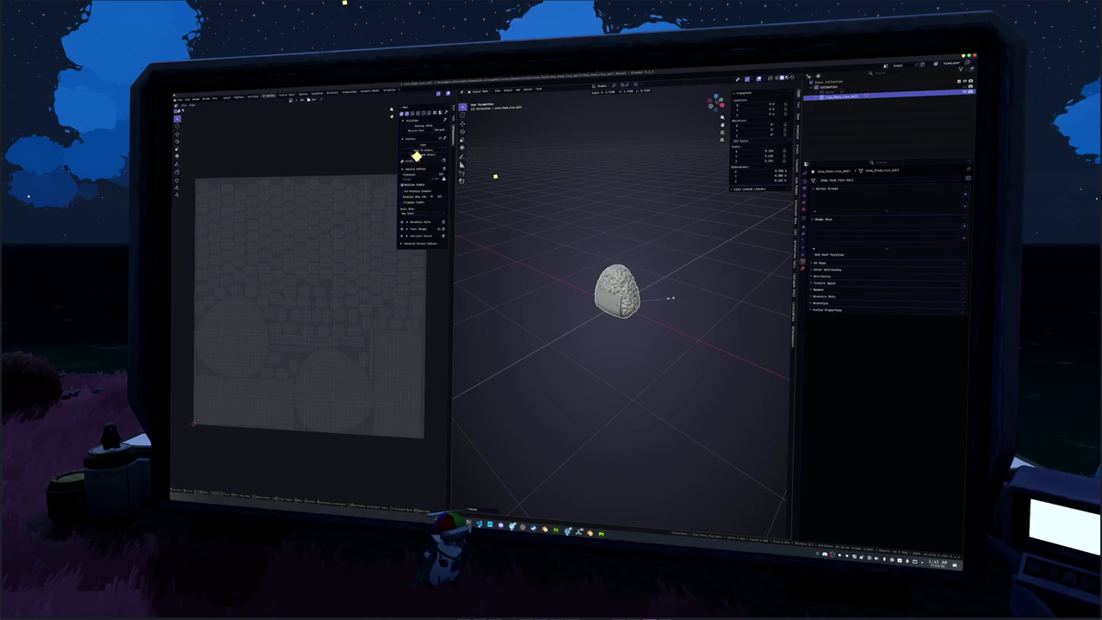
left_click(654, 301)
key("s")
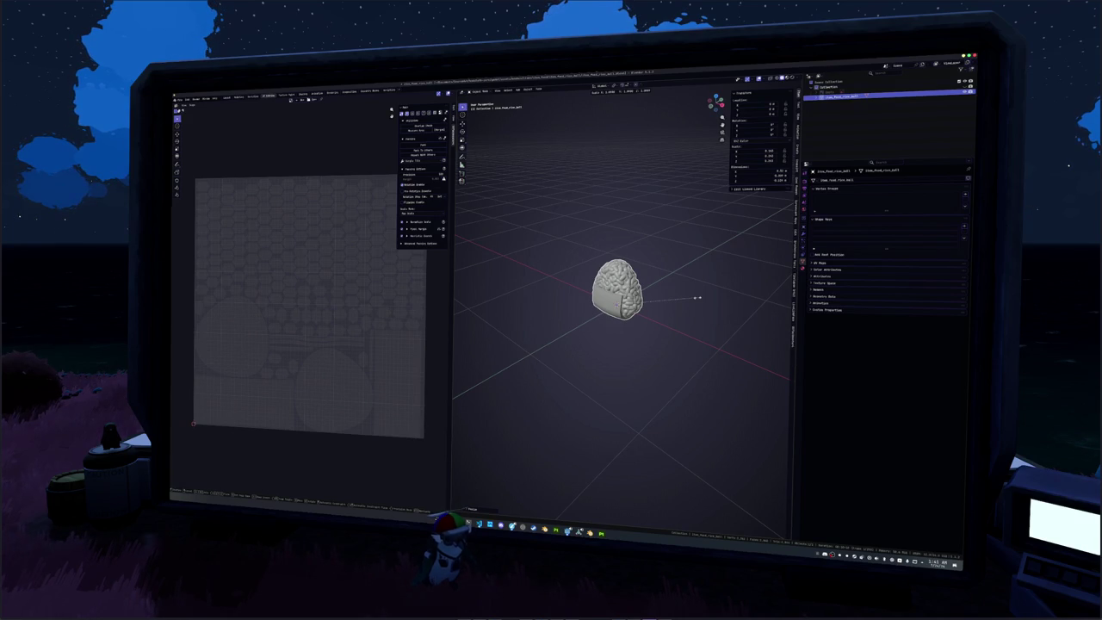
left_click(670, 299)
right_click(671, 299)
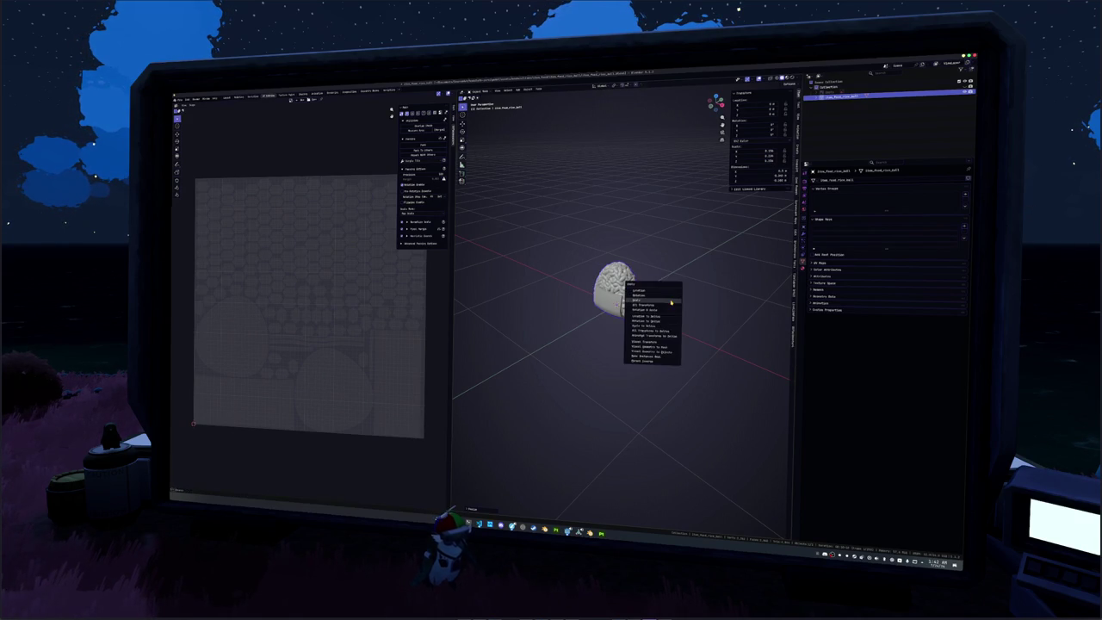
key("Escape")
From the front view, stretch the model taller along Z, then shrink it back down.
key("KP_1")
key("s")
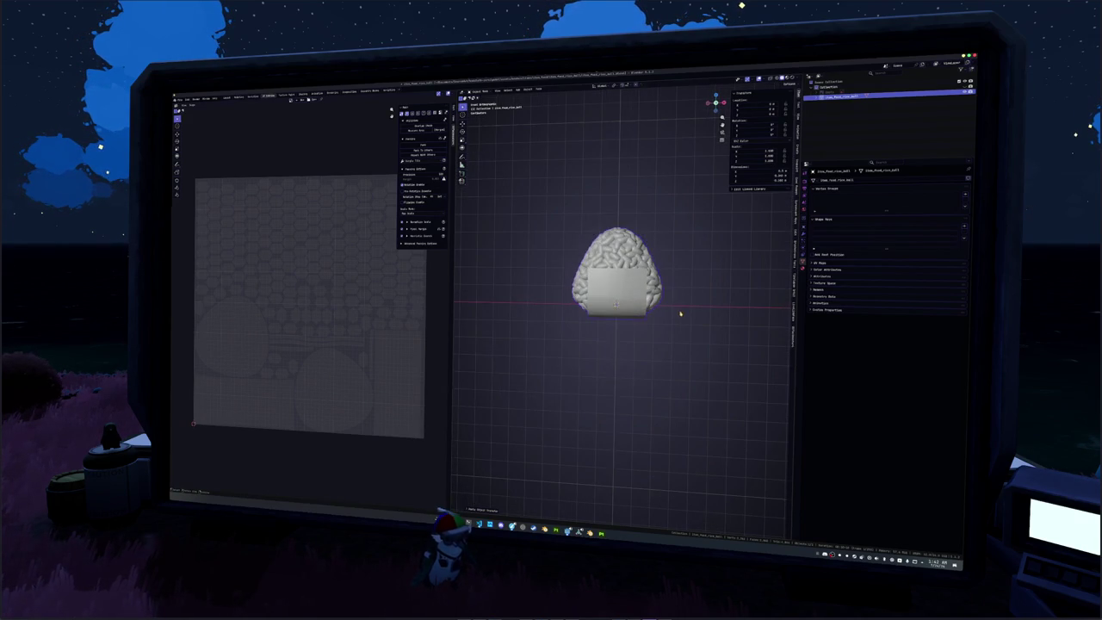
key("z")
left_click(679, 297)
right_click(678, 297)
key("Escape")
middle_click_drag(679, 297, 642, 301)
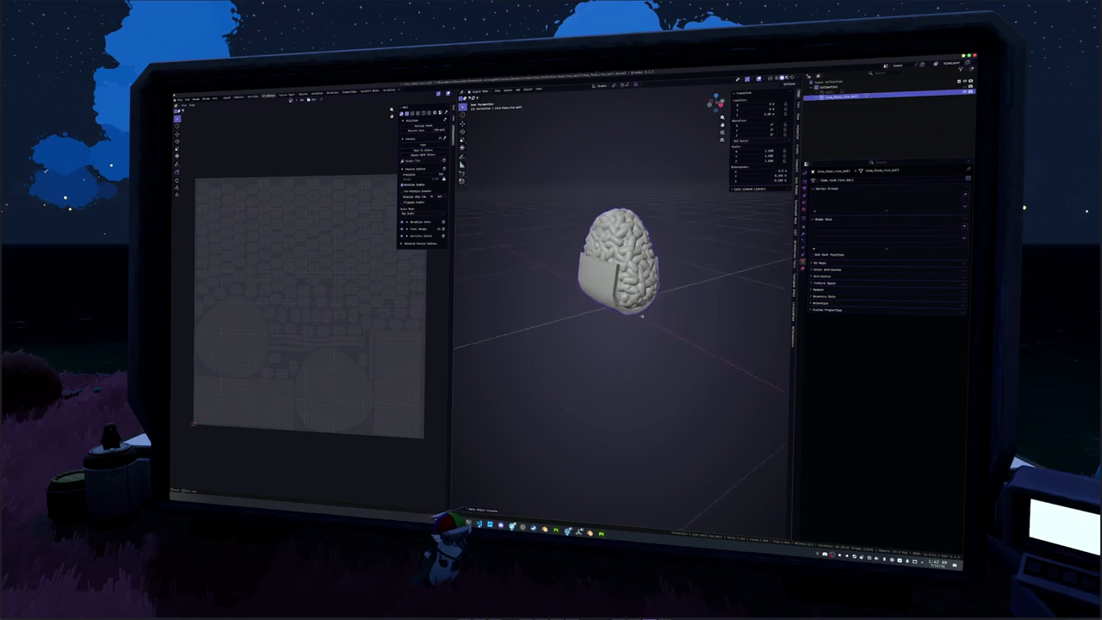
key("ctrl+z")
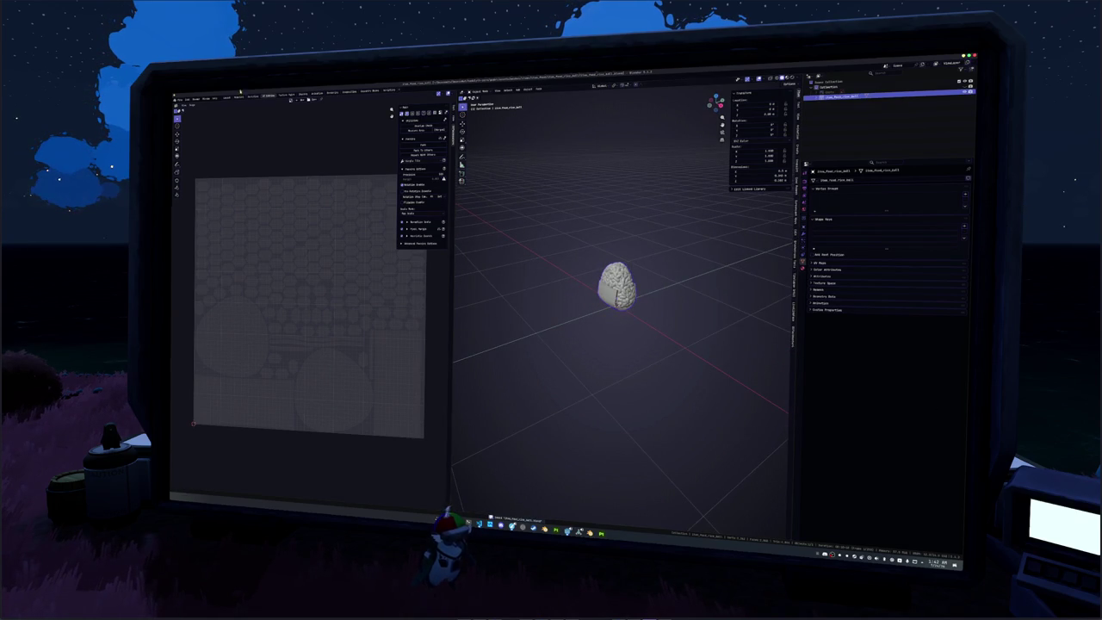
Export the model as glTF 2.0, limited to selected objects, after reviewing Data and Mesh options.
left_click(182, 99)
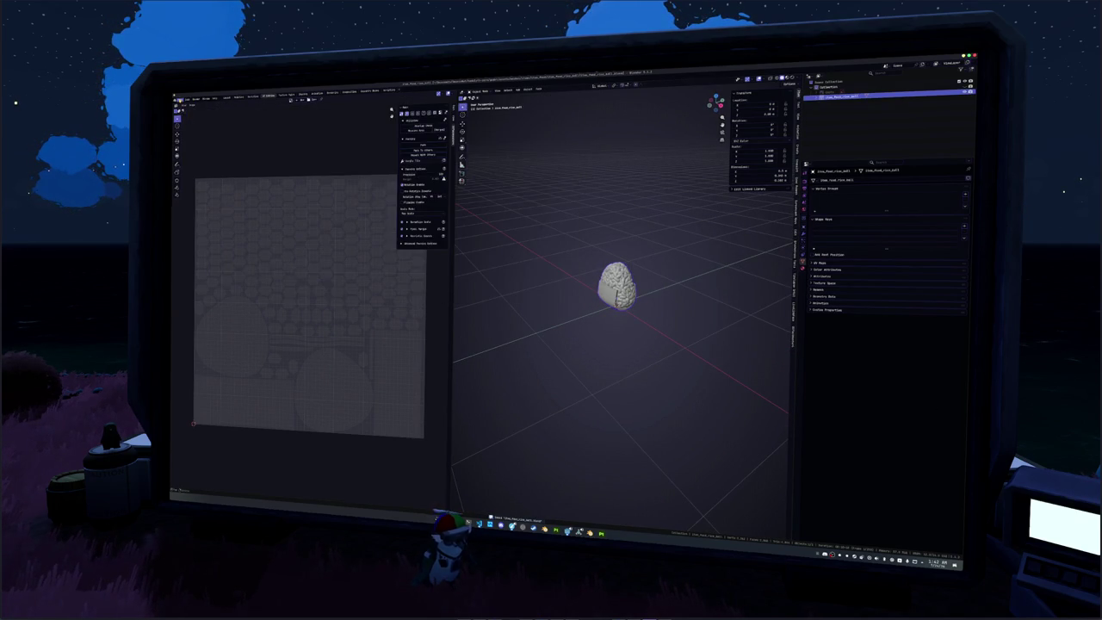
mouse_move(204, 167)
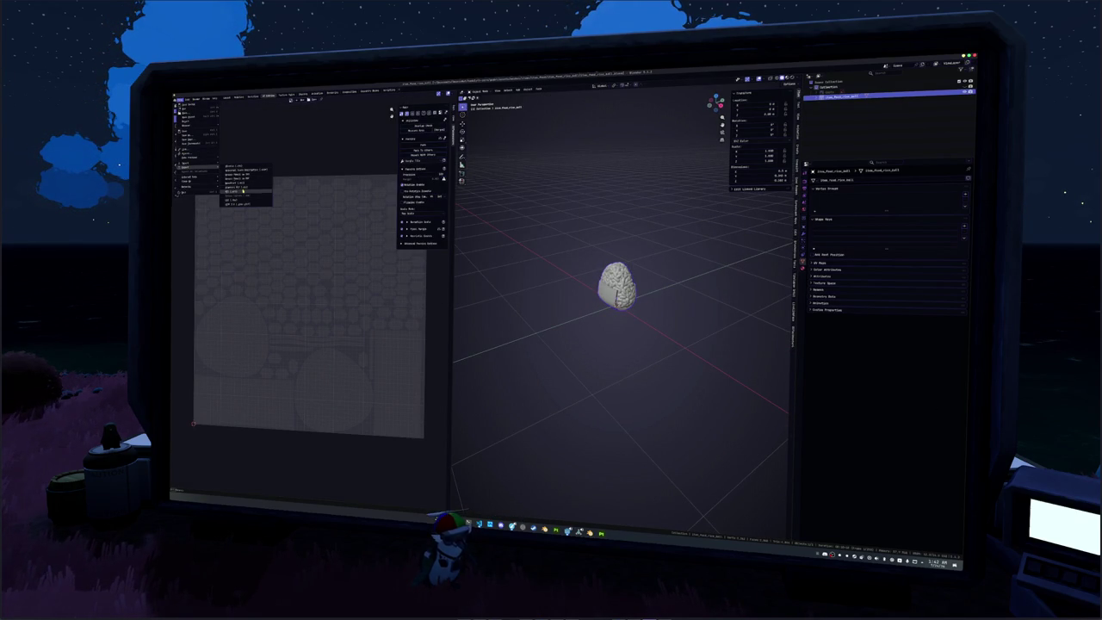
left_click(241, 199)
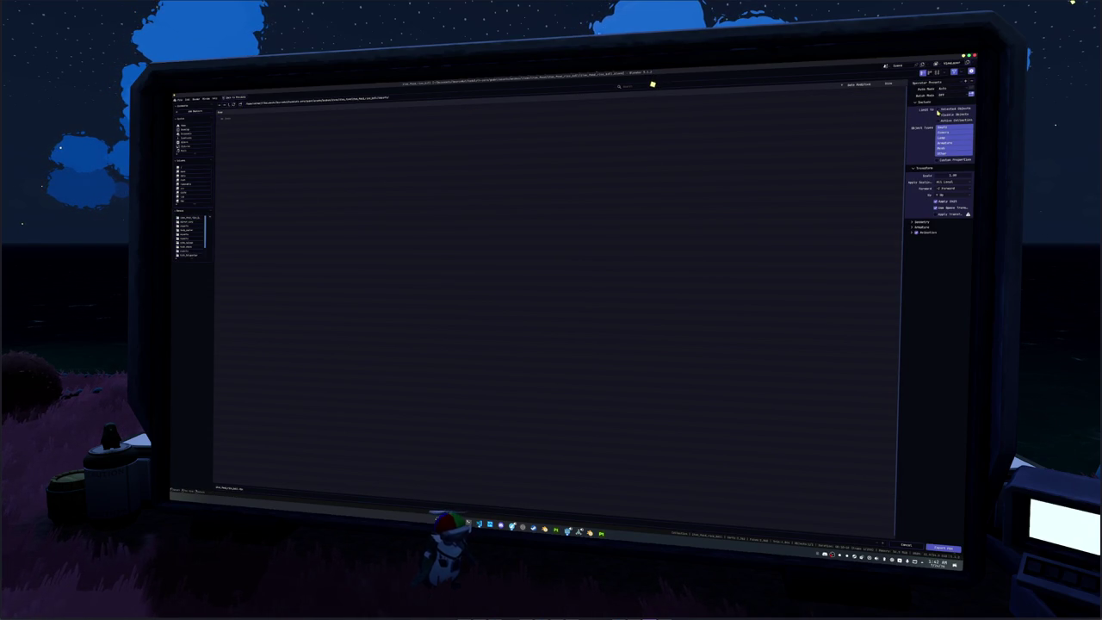
key("Return")
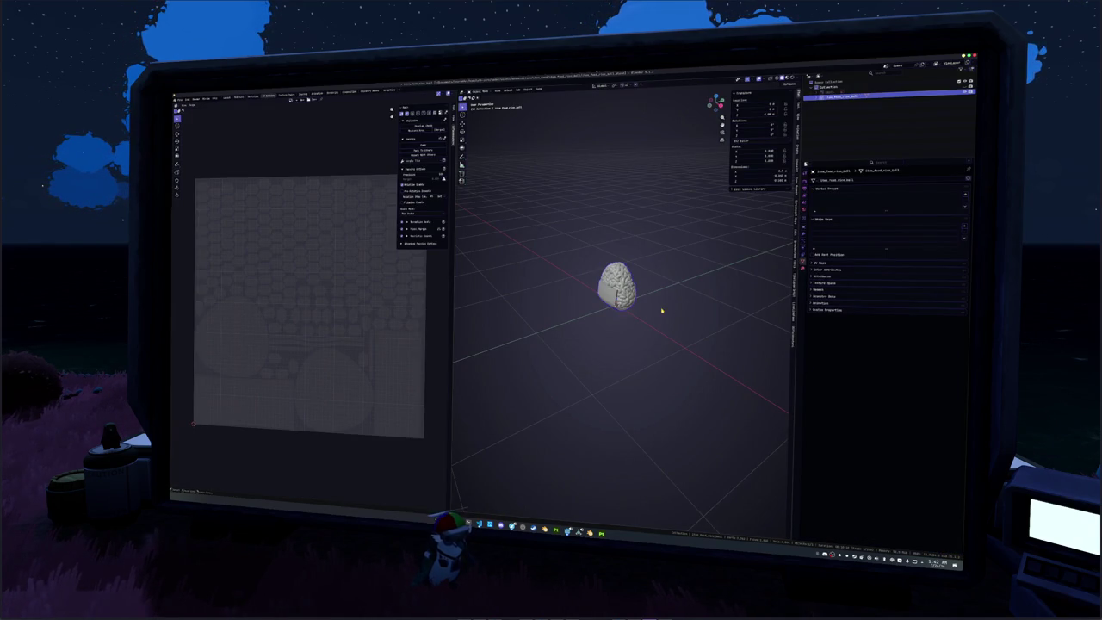
left_click(183, 100)
mouse_move(184, 162)
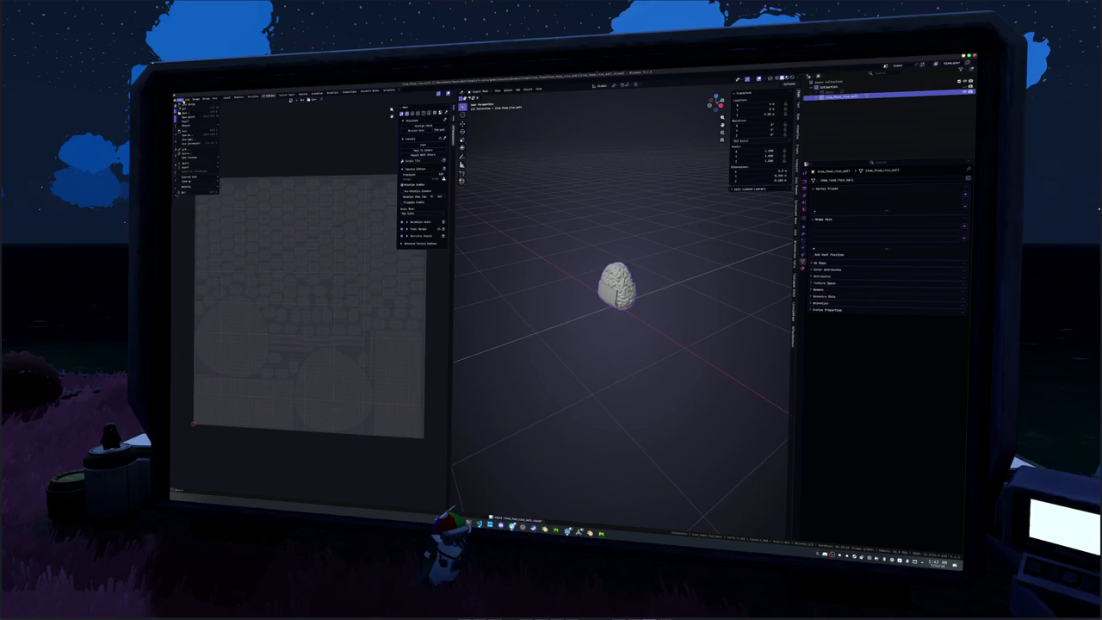
left_click(237, 200)
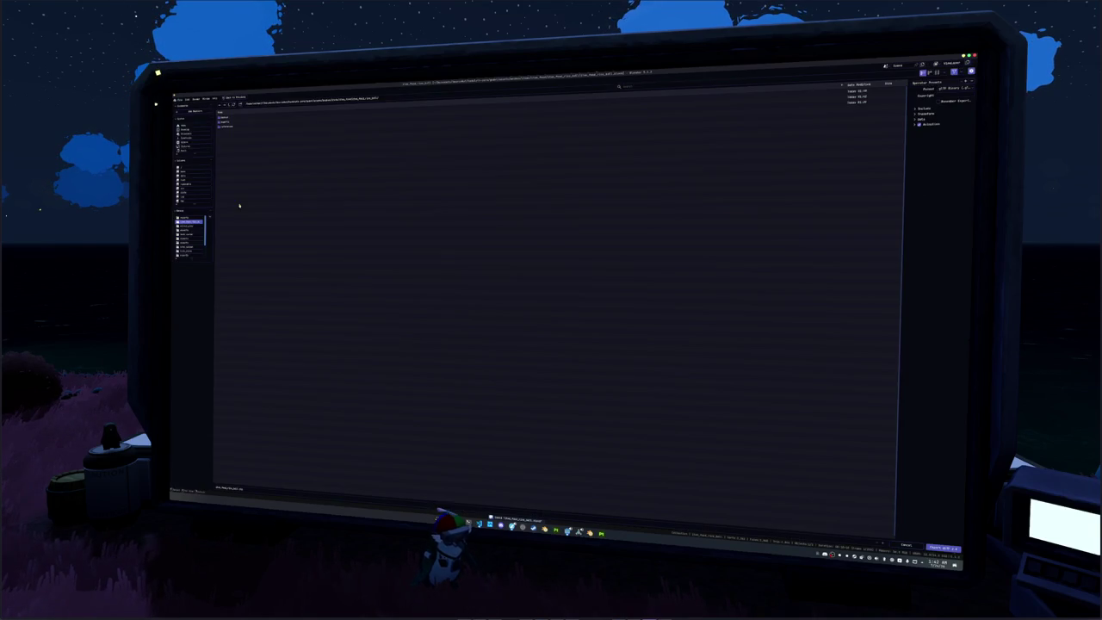
left_click(938, 116)
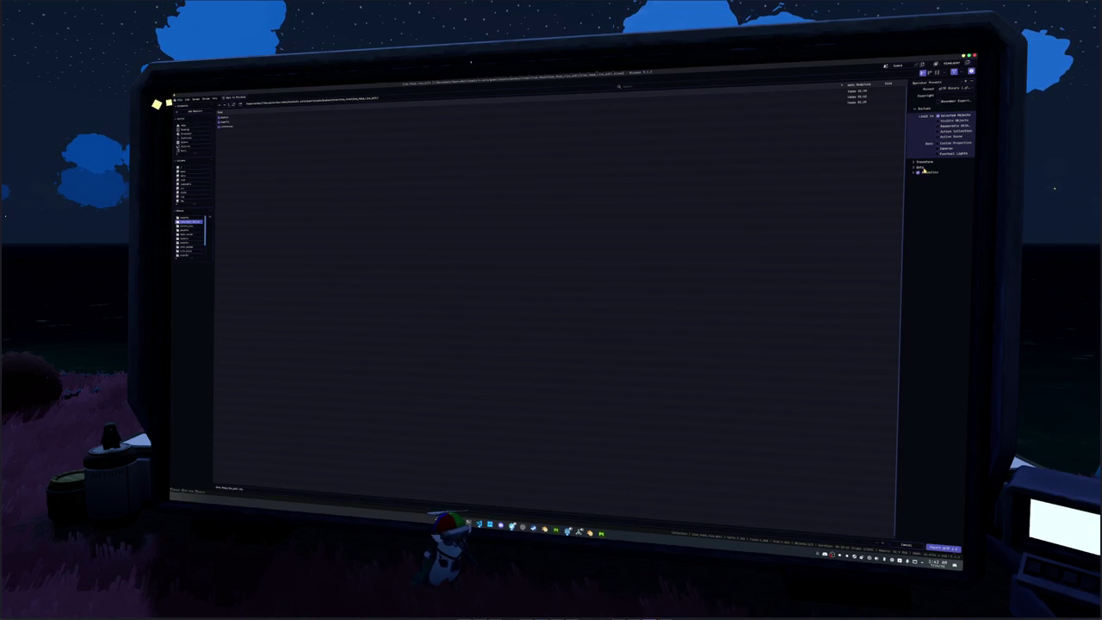
left_click(917, 166)
left_click(920, 184)
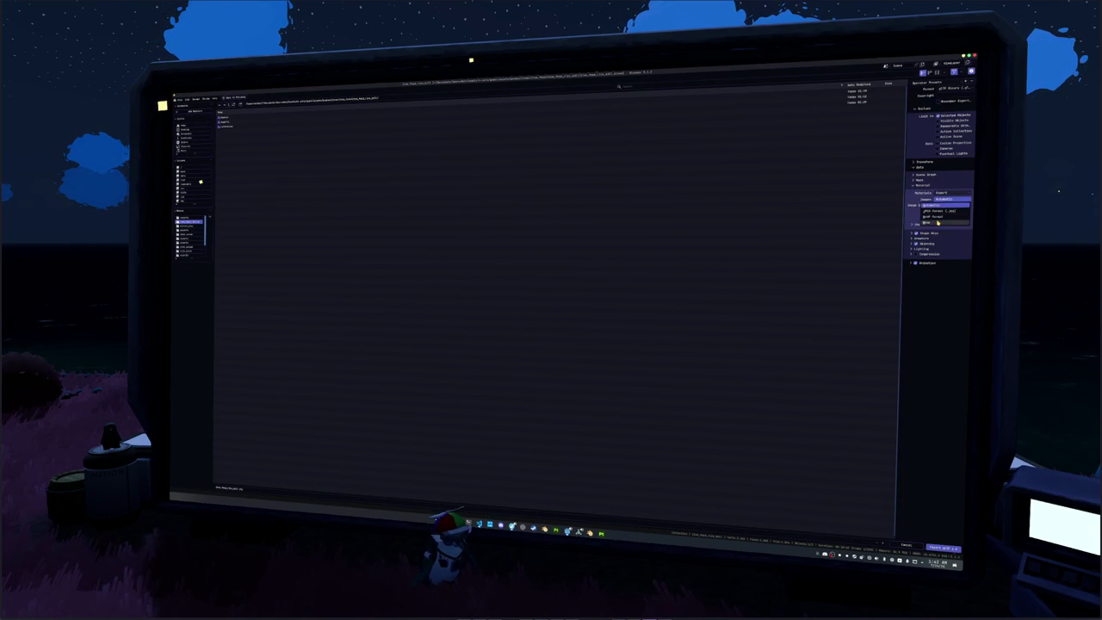
left_click(919, 184)
left_click(928, 219)
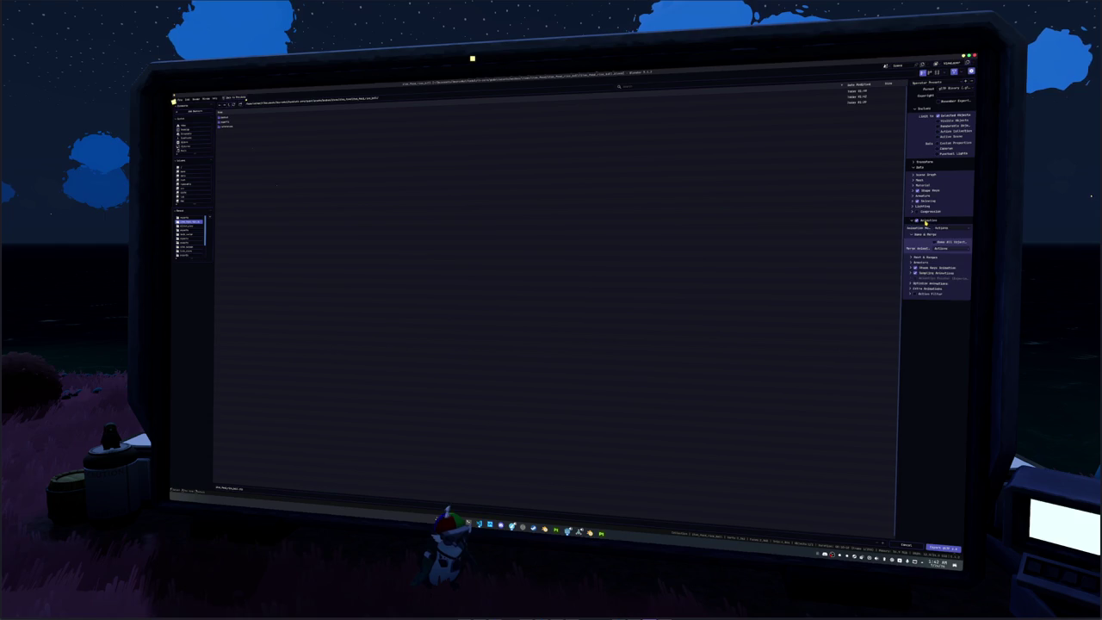
left_click(919, 179)
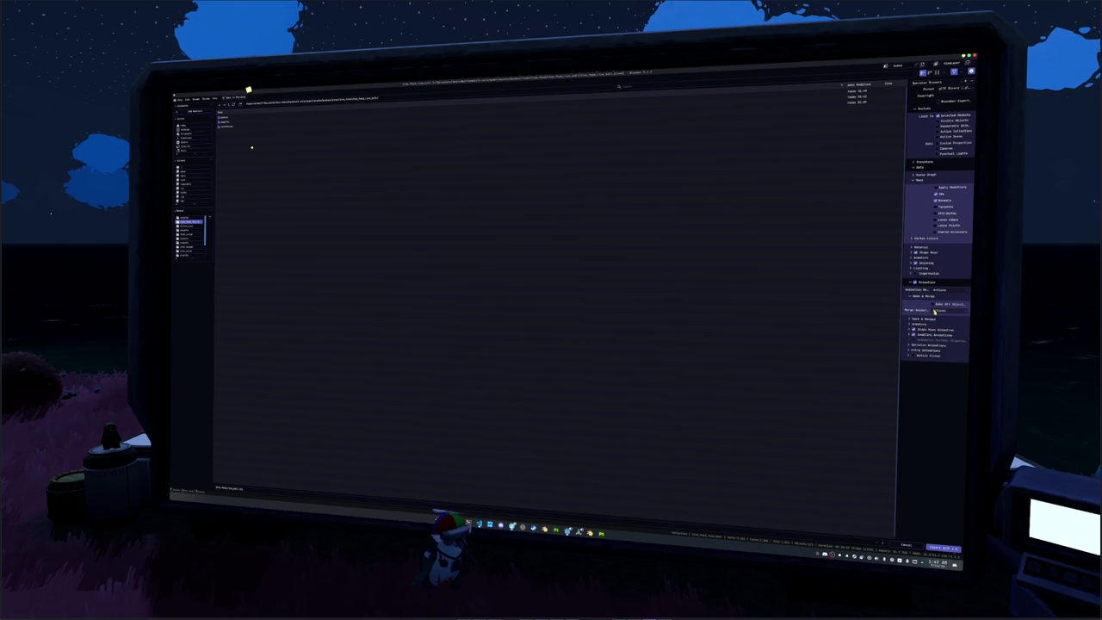
left_click(944, 547)
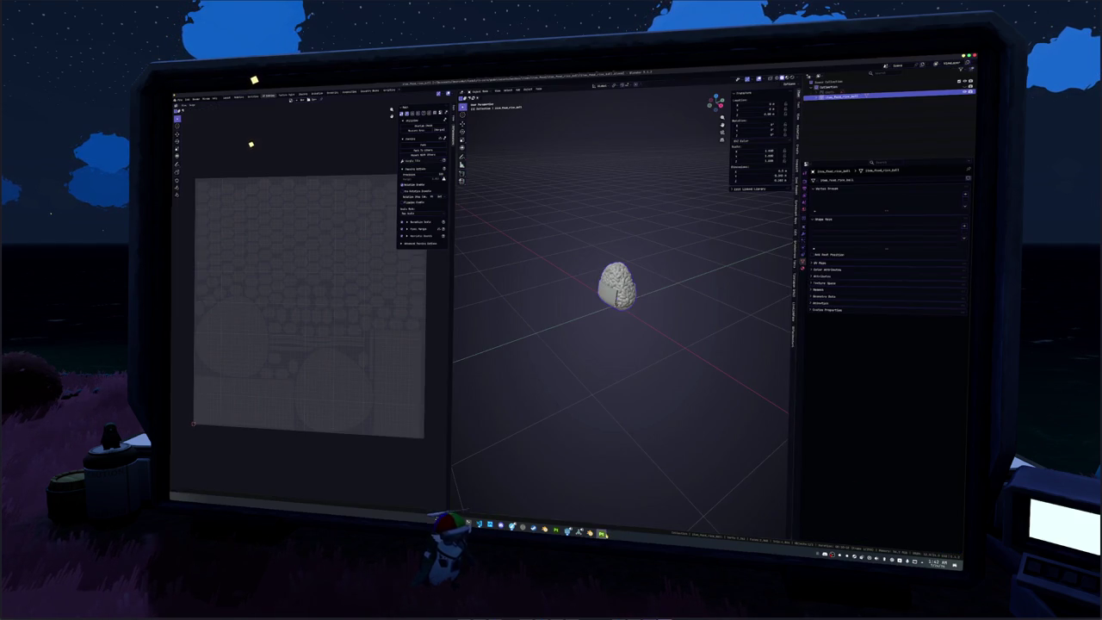
Switch to Substance 3D Painter and start a new project from the File menu.
key("alt+Tab")
left_click(179, 98)
left_click(194, 129)
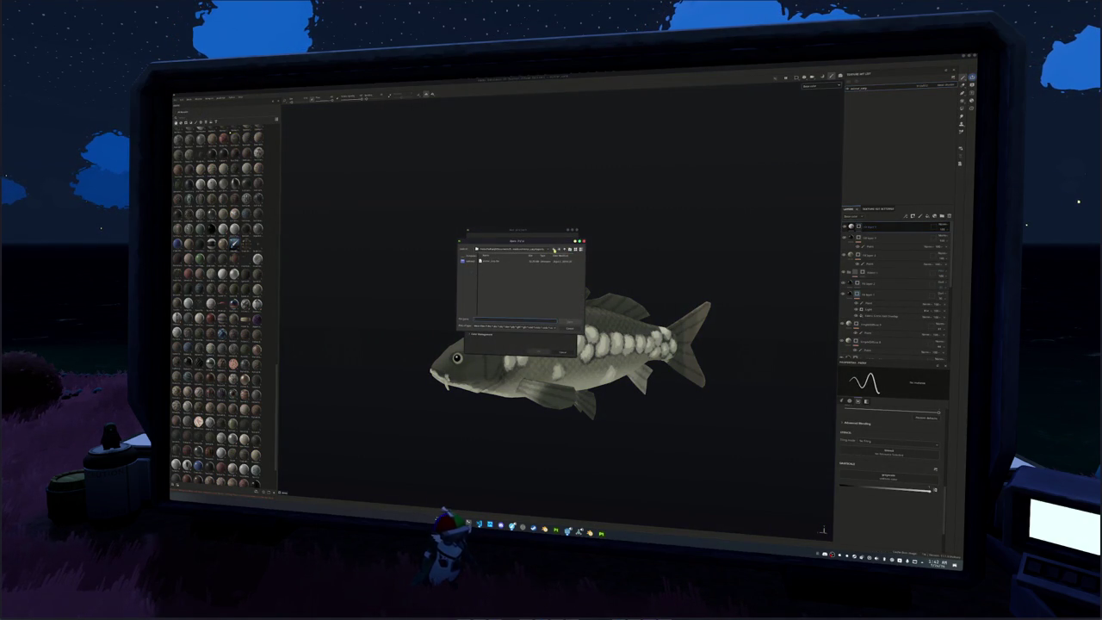
Choose the exported onigiri glTF file, set the document resolution, and create the project.
left_click(553, 249)
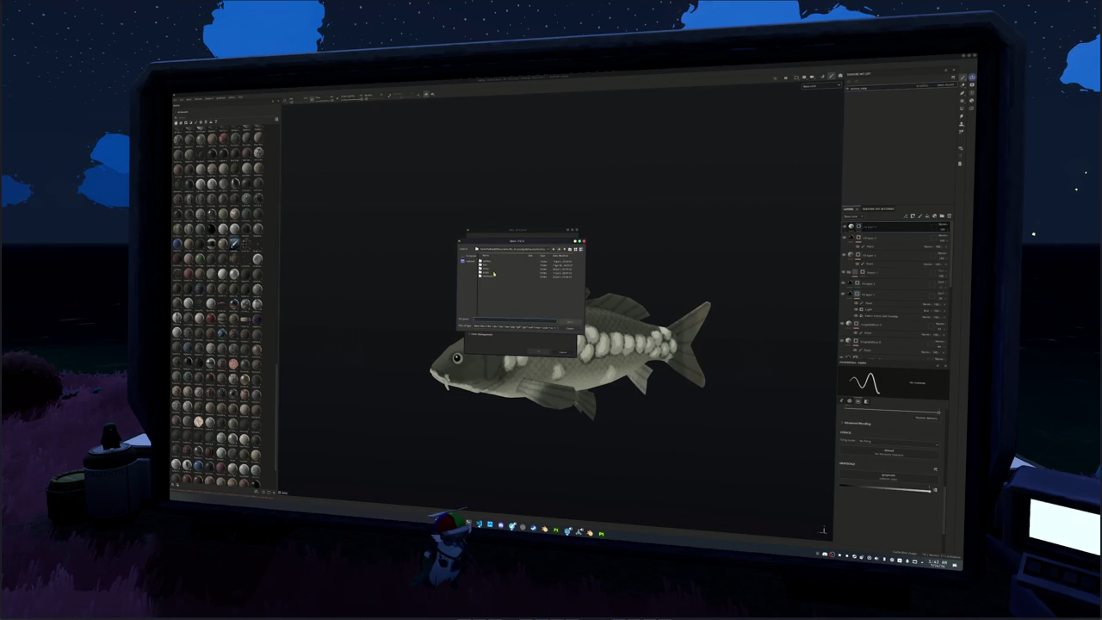
double_click(520, 268)
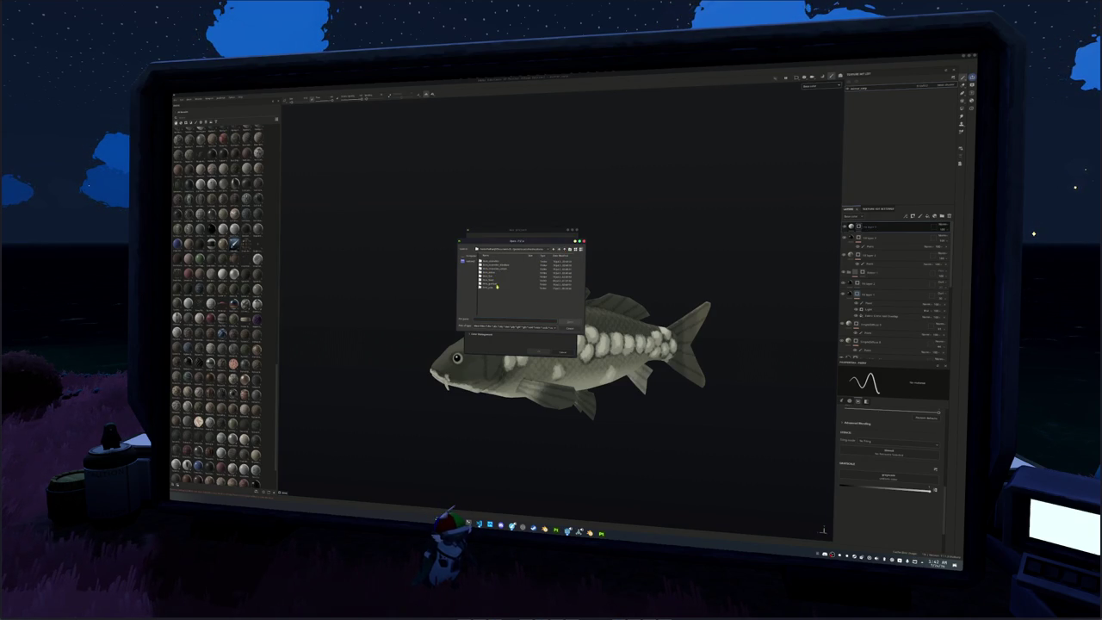
double_click(493, 281)
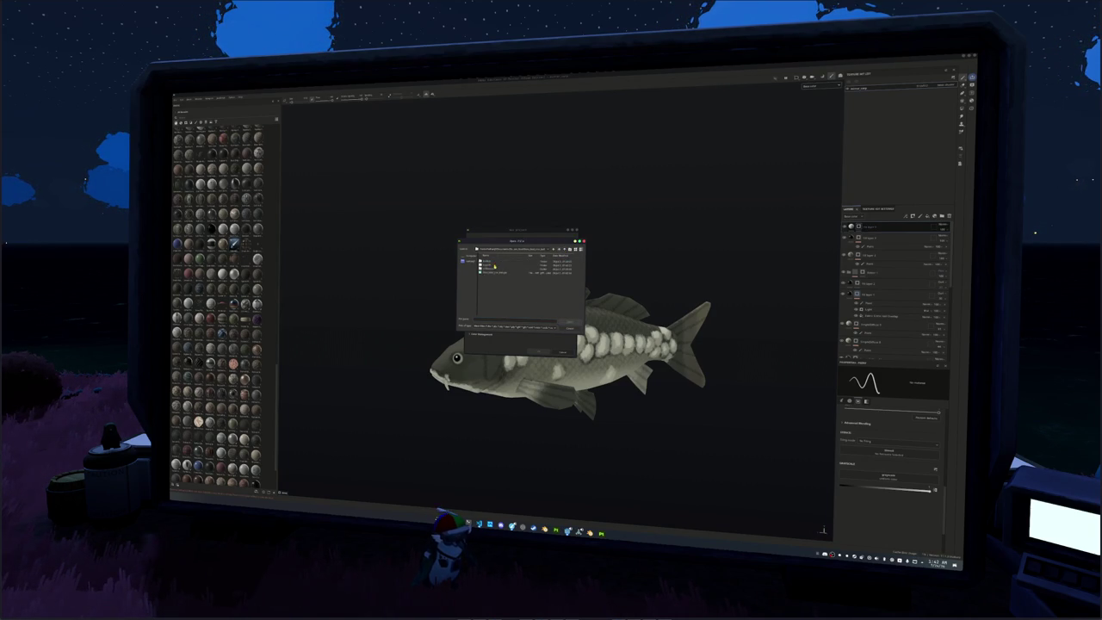
double_click(489, 267)
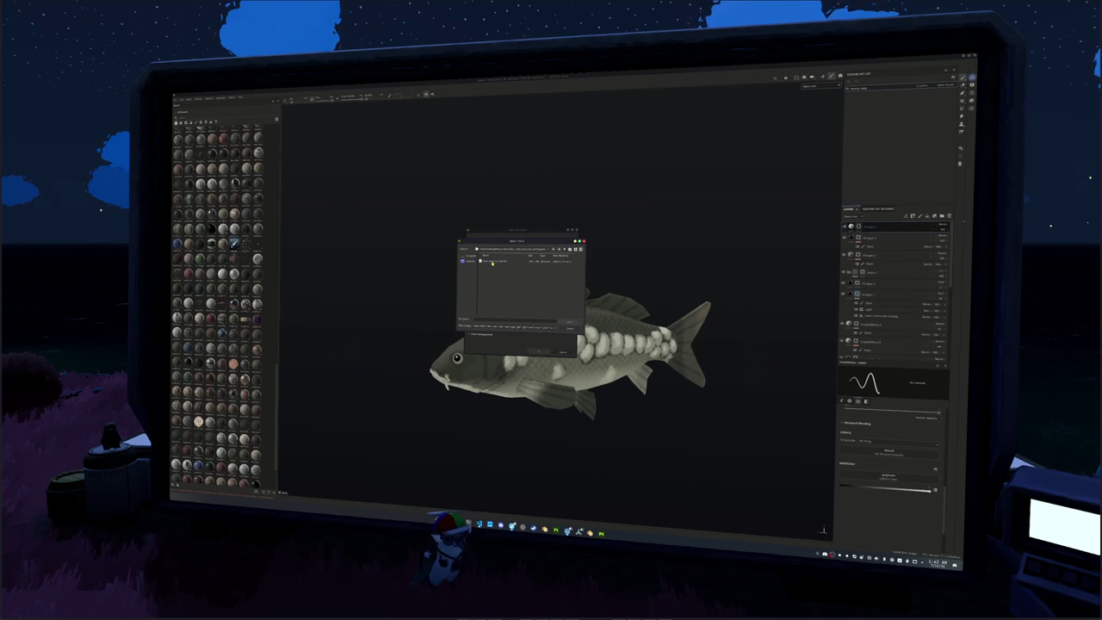
double_click(492, 264)
left_click(501, 258)
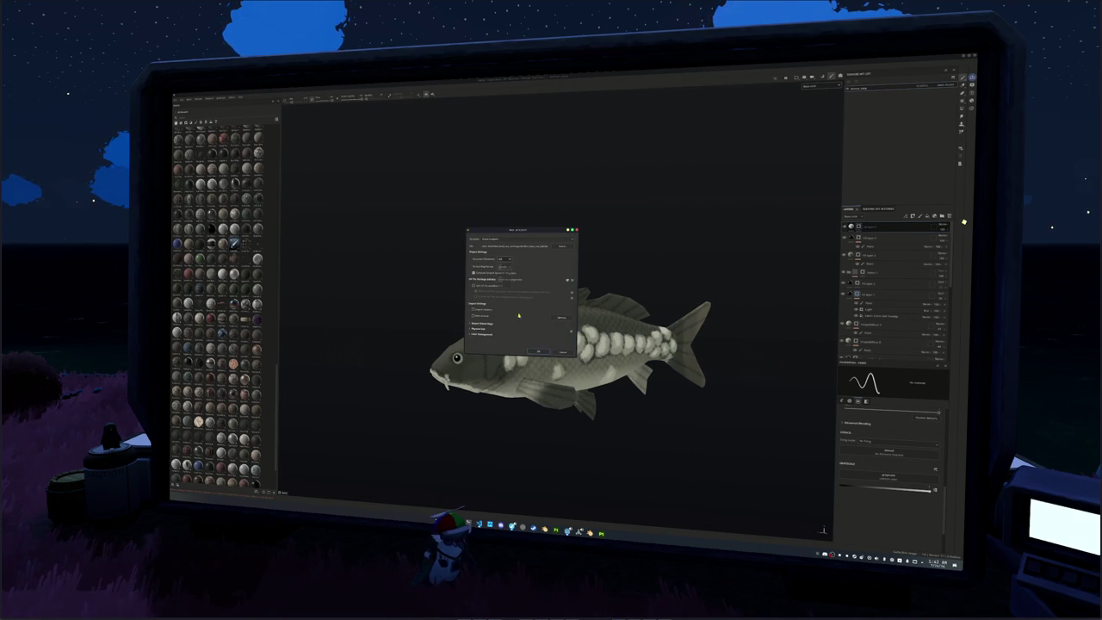
left_click(539, 351)
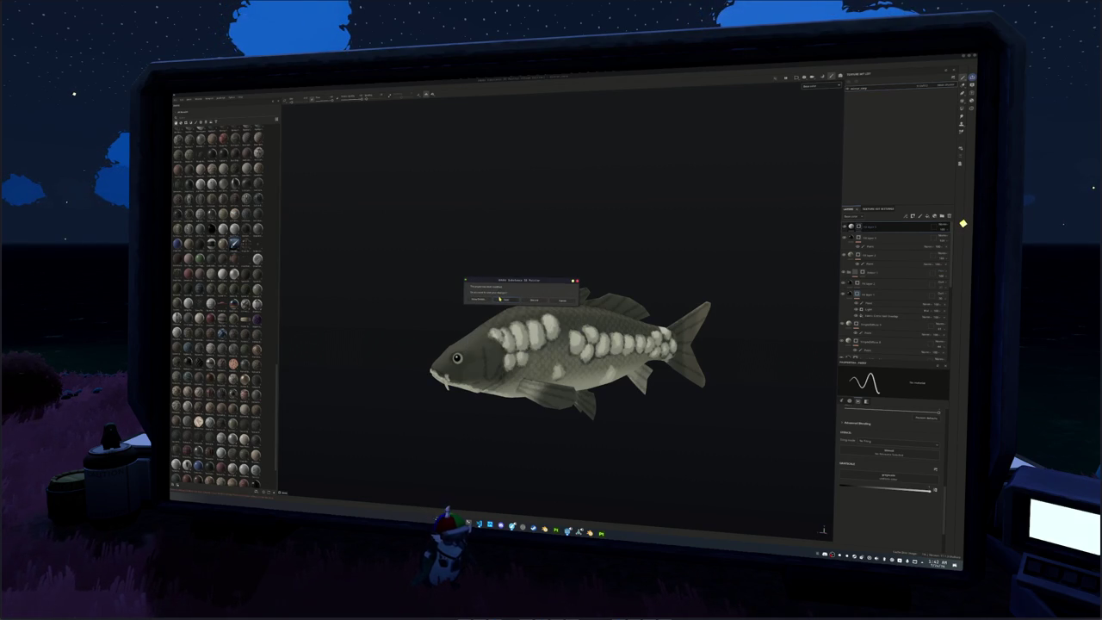
left_click(499, 299)
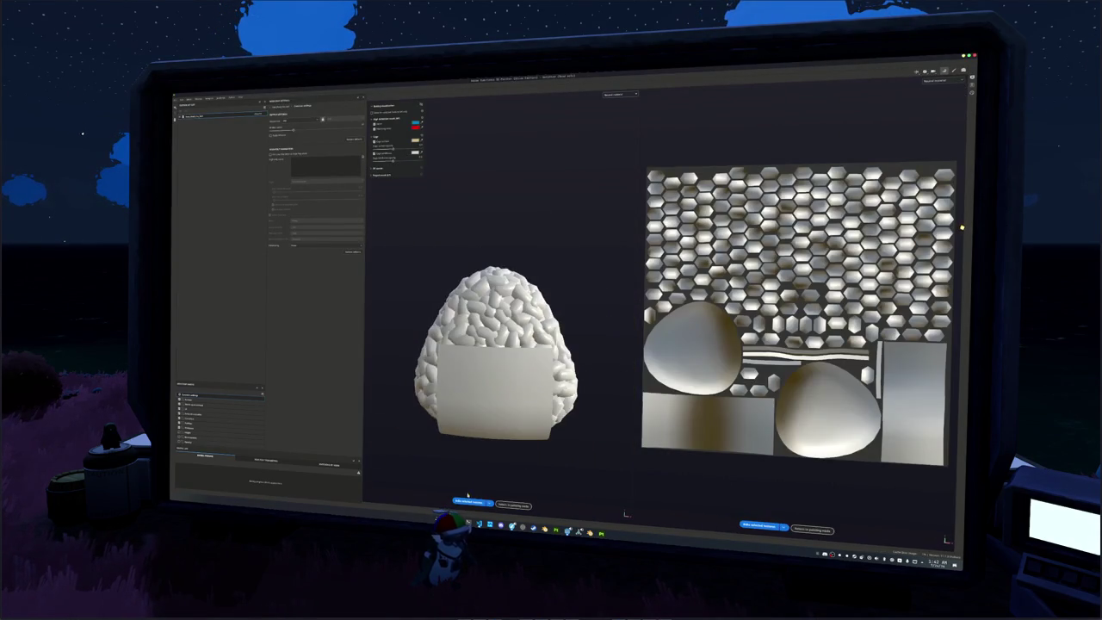
Run the first mesh-map bake, return to painting, and re-centre the view on the onigiri.
left_click(470, 501)
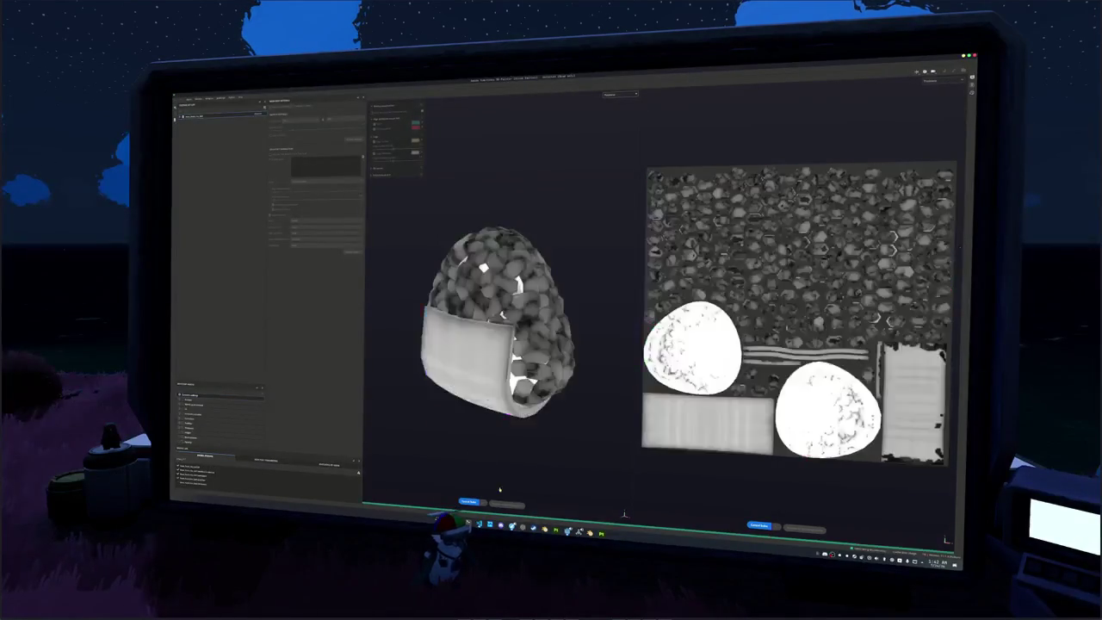
left_click(506, 503)
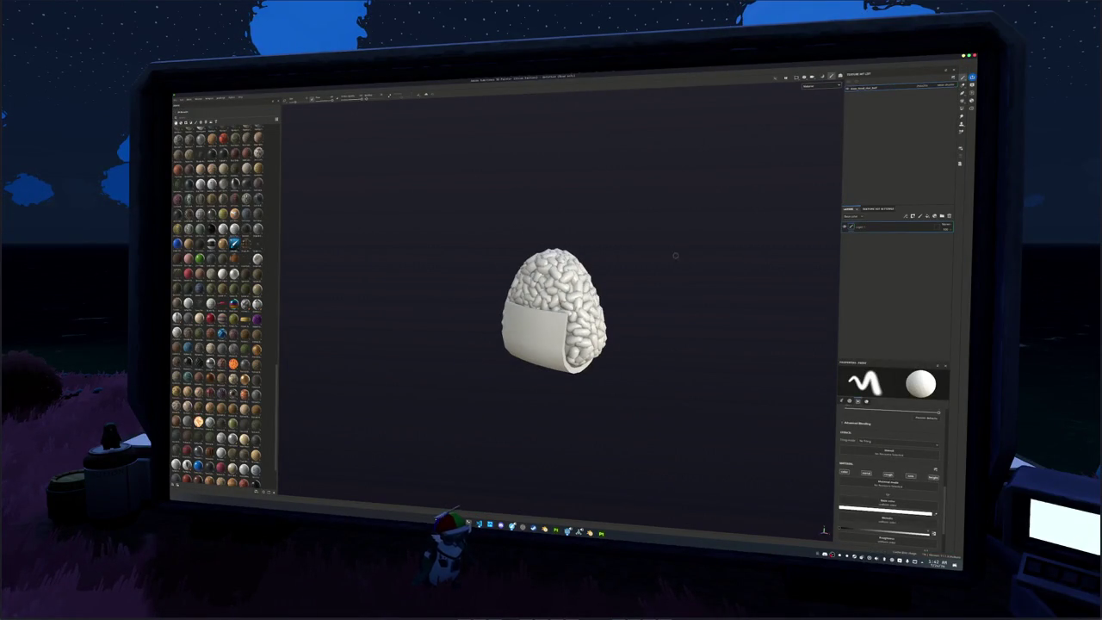
scroll(683, 238, "up", 3)
scroll(683, 237, "up", 3)
middle_click_drag(544, 138, 544, 287)
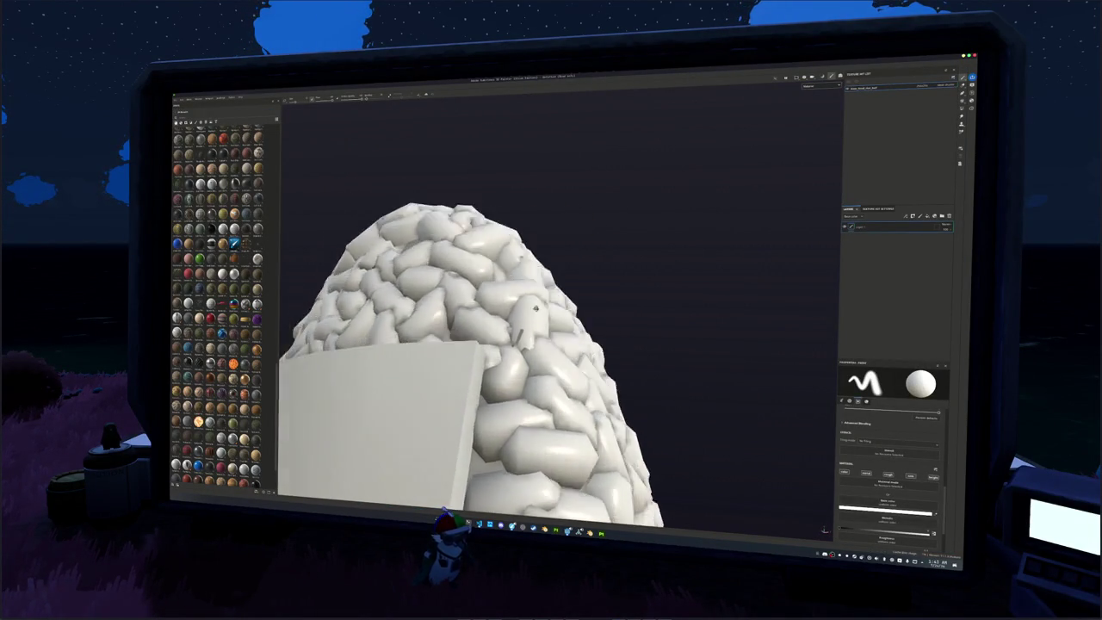
key("f")
Reopen Bake Mesh Maps, re-bake the selected textures, and return to painting mode.
left_click(820, 87)
key("Escape")
key("ctrl+b")
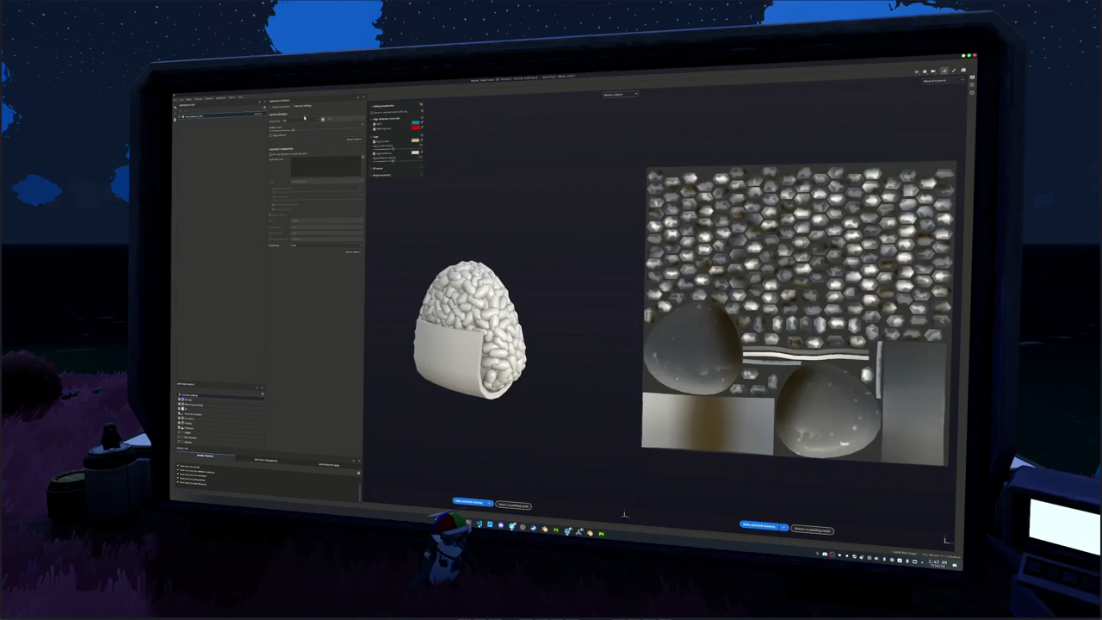
left_click(470, 502)
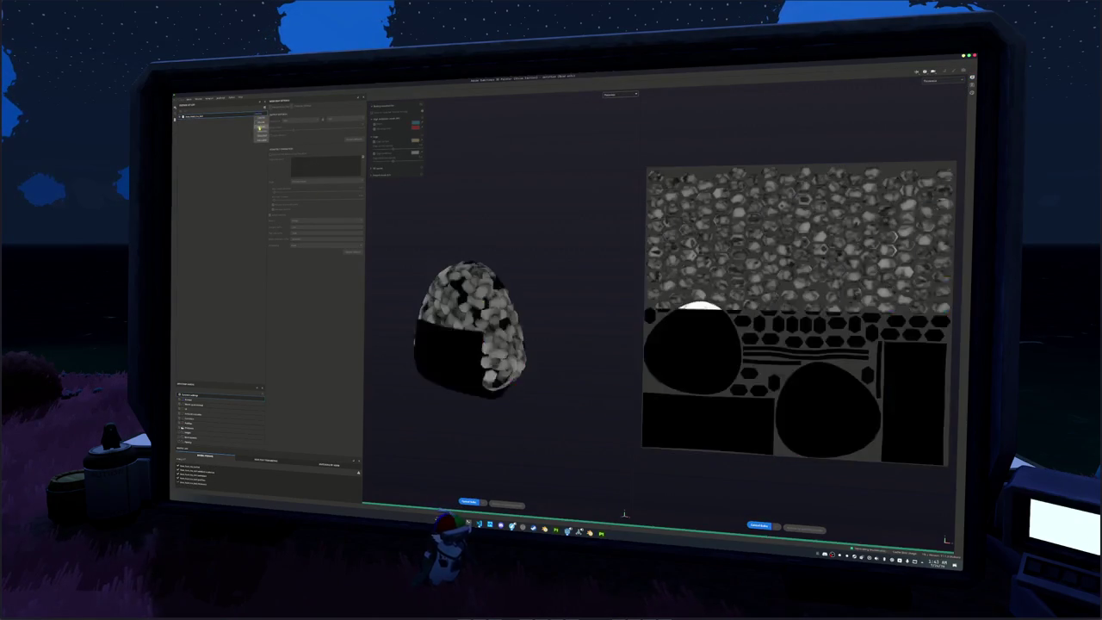
left_click(469, 502)
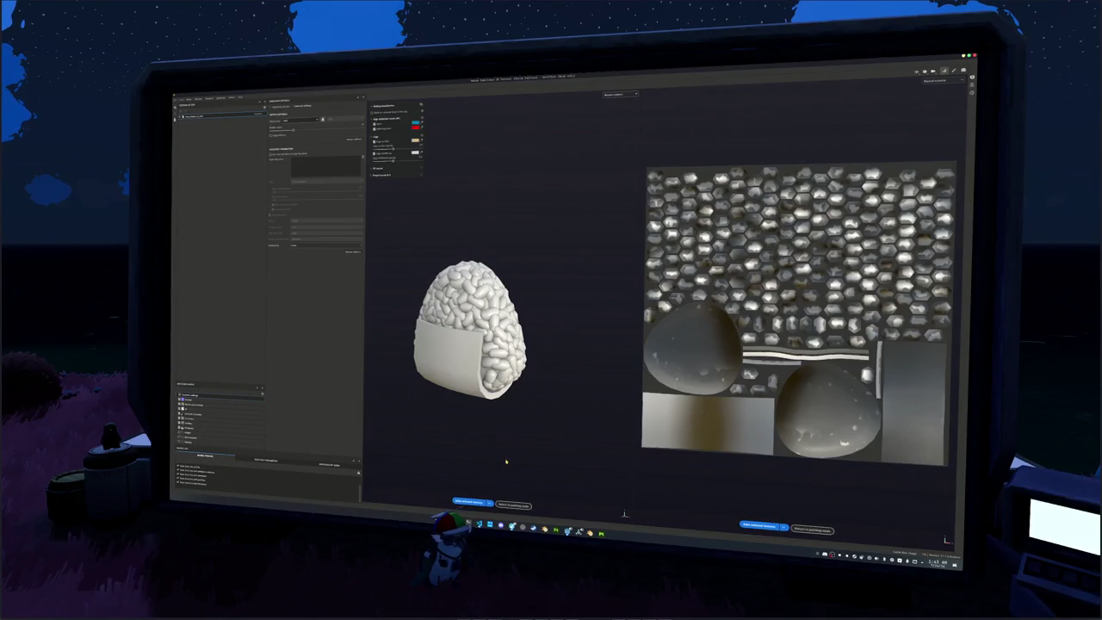
left_click(508, 505)
Drag a material into the Layers stack as a fill layer for the rice ball.
scroll(220, 301, "up", 2)
scroll(219, 302, "up", 1)
scroll(220, 301, "up", 2)
left_click_drag(233, 320, 504, 333)
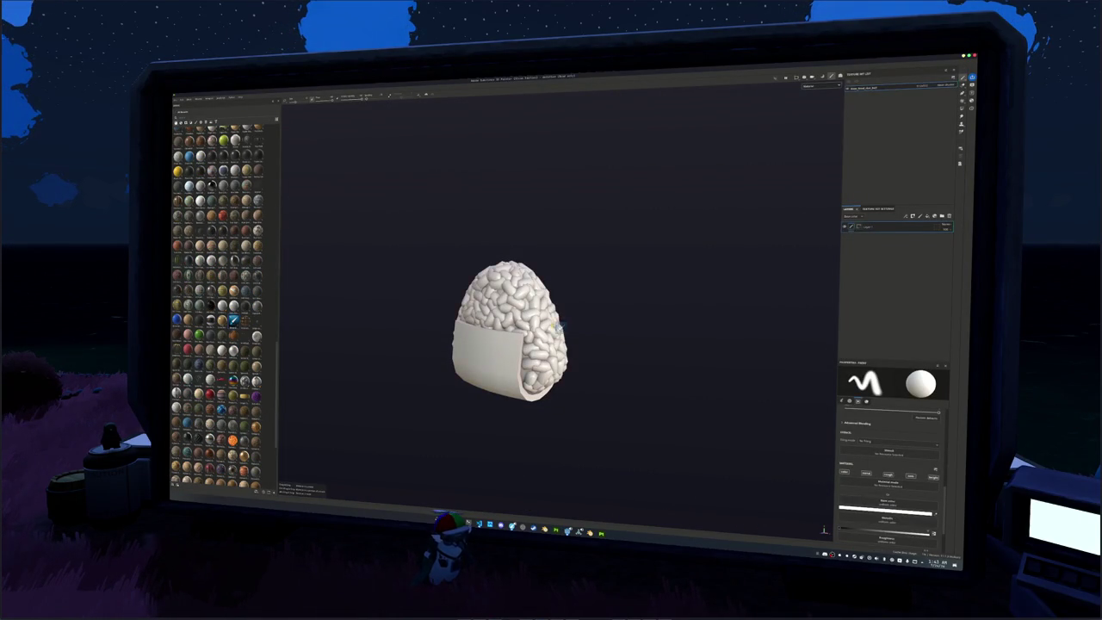
Set the rice fill layer's Base Color to near-white.
left_click(811, 86)
left_click(812, 110)
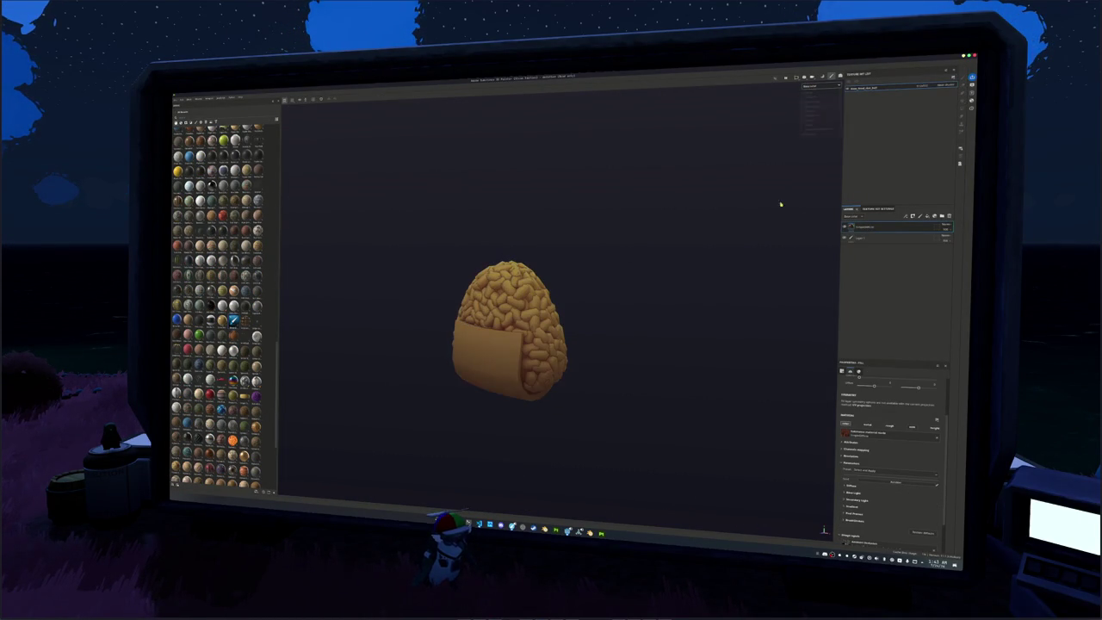
left_click(853, 441)
left_click(875, 450)
left_click(884, 442)
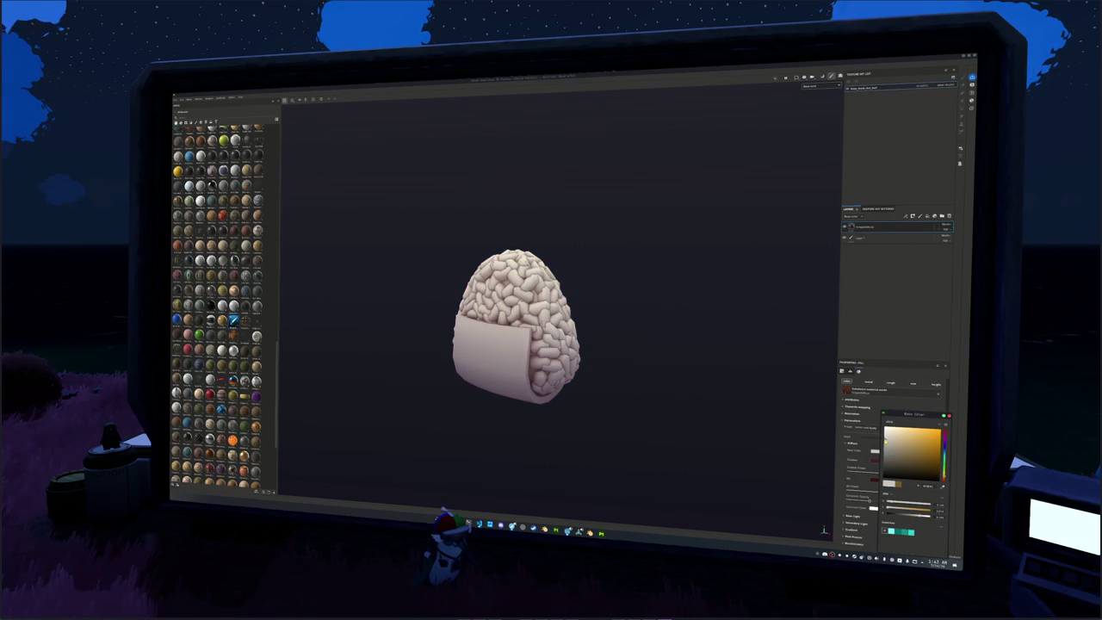
left_click(944, 432)
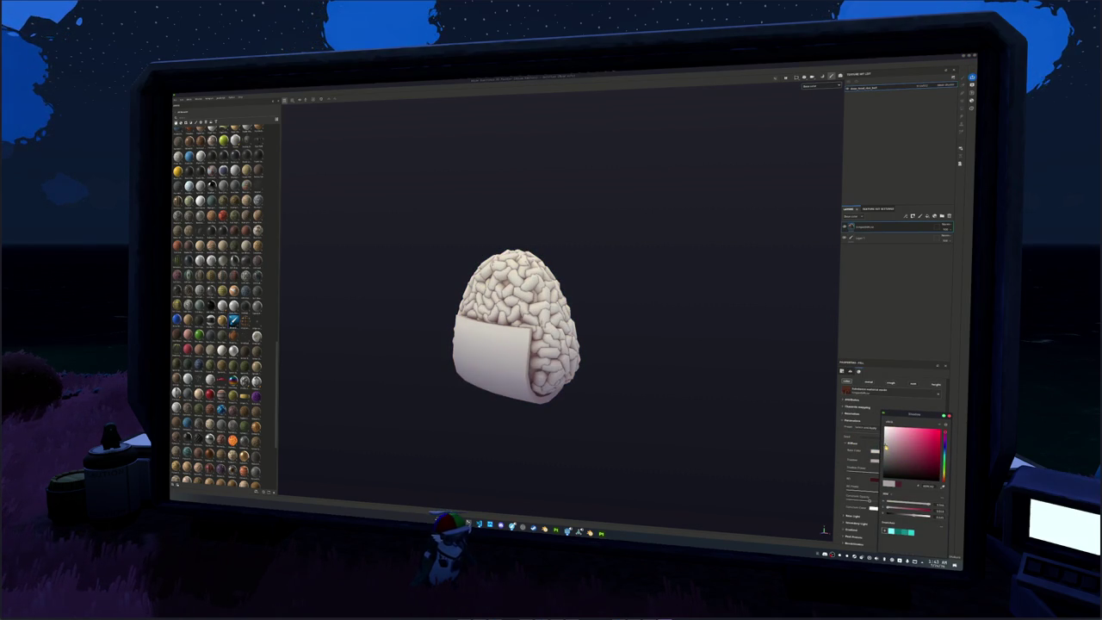
left_click(892, 465)
left_click(888, 449)
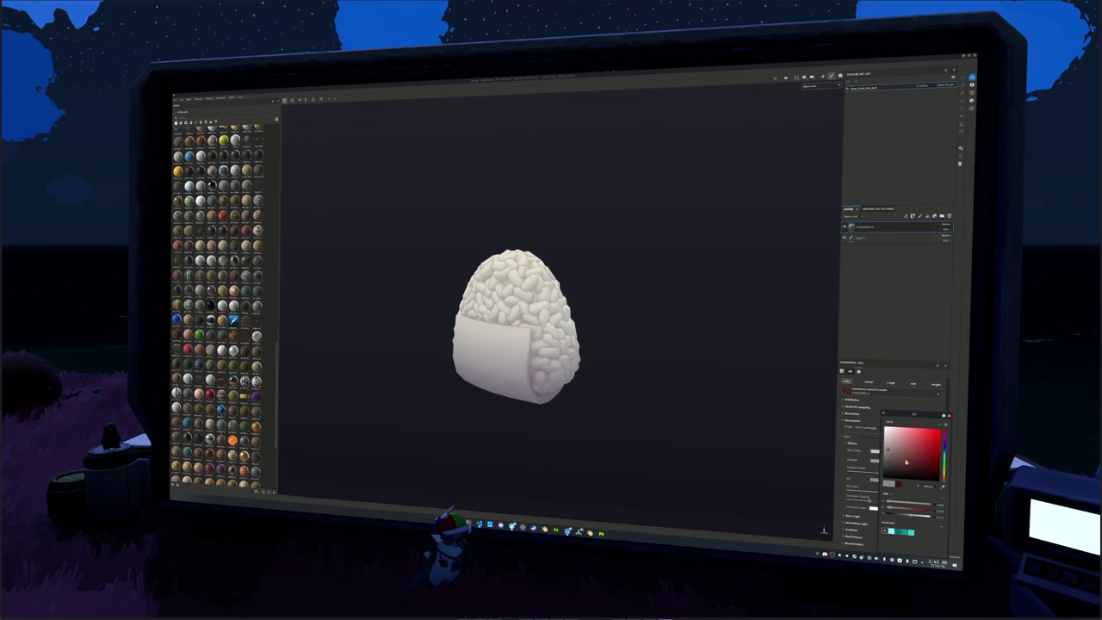
key("Escape")
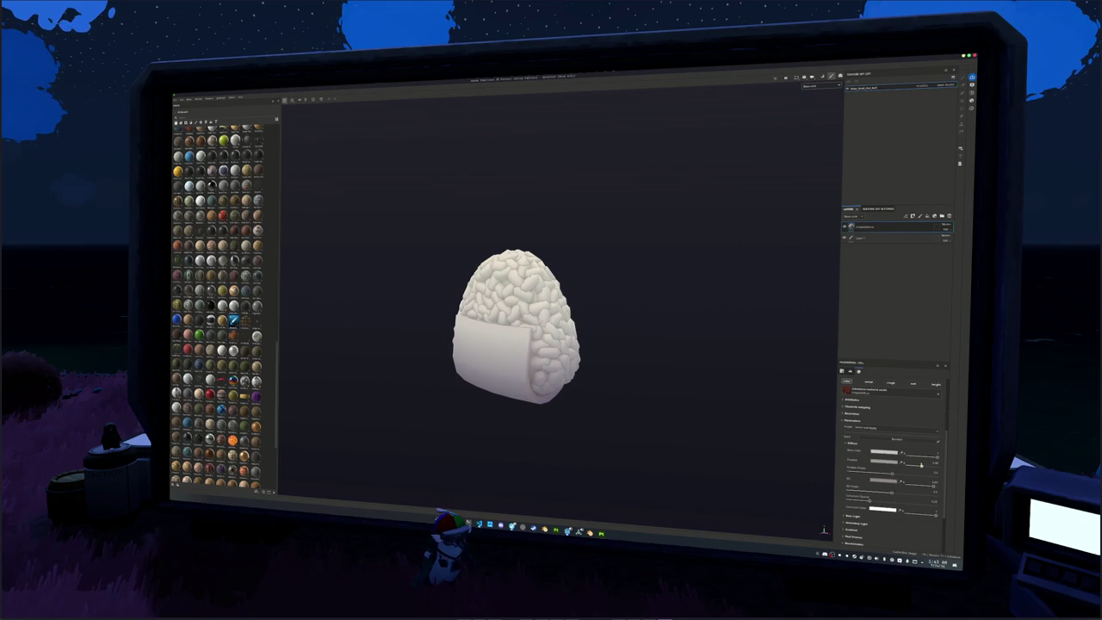
Tweak the rice roughness settings and delete the empty Layer 1.
left_click_drag(920, 465, 918, 463)
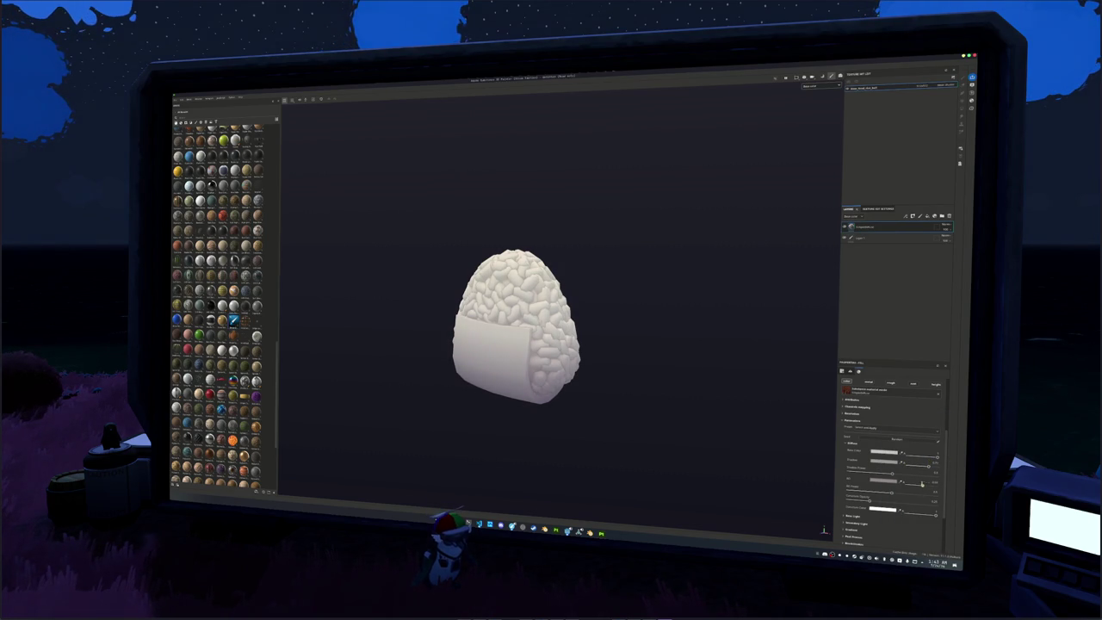
left_click_drag(905, 484, 922, 484)
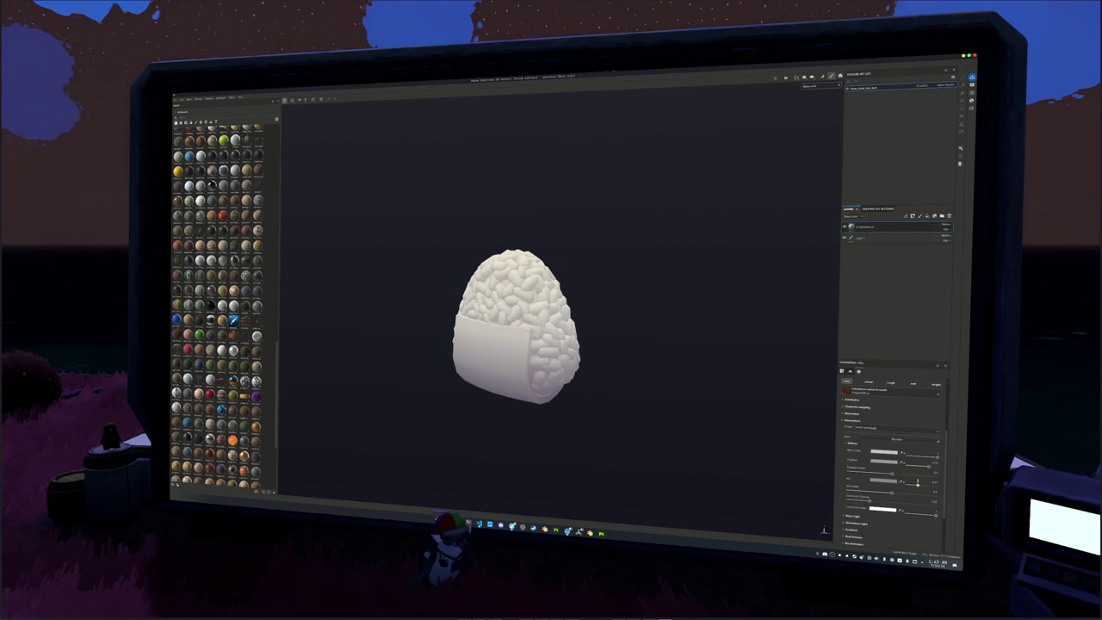
left_click(861, 238)
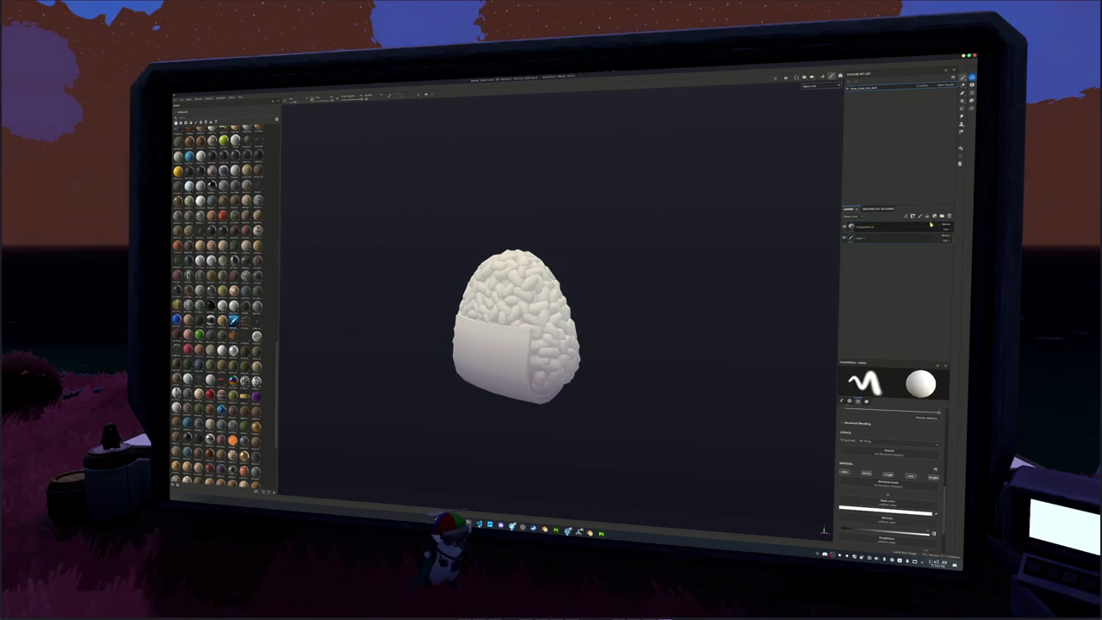
left_click(949, 215)
Add a second fill layer and give its Base Color a dark golden yellow.
key("ctrl+d")
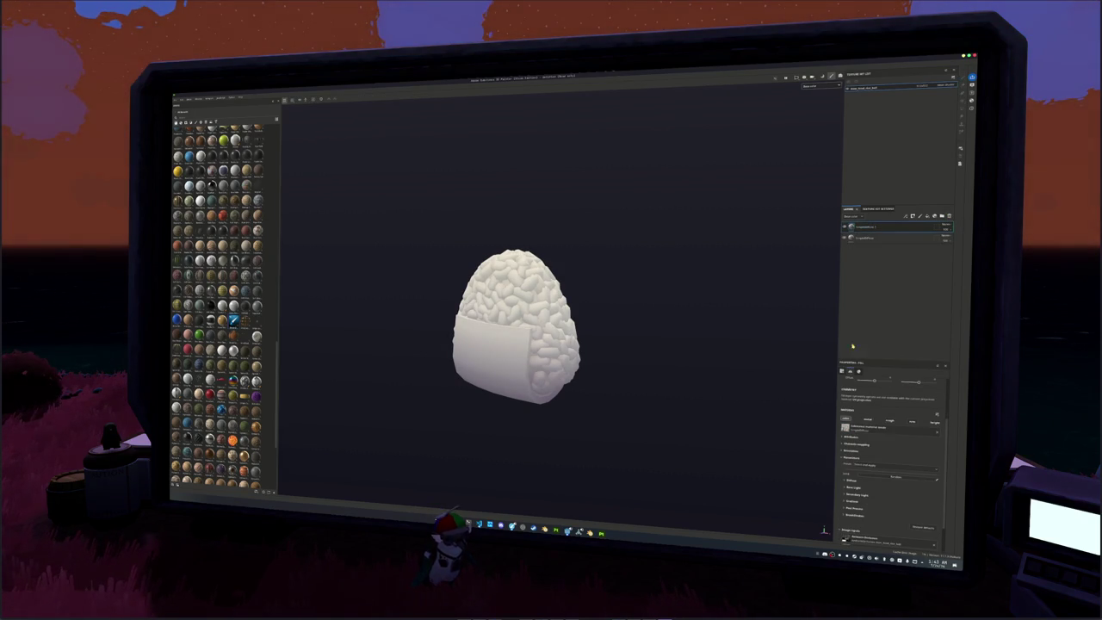
left_click(853, 467)
left_click(874, 475)
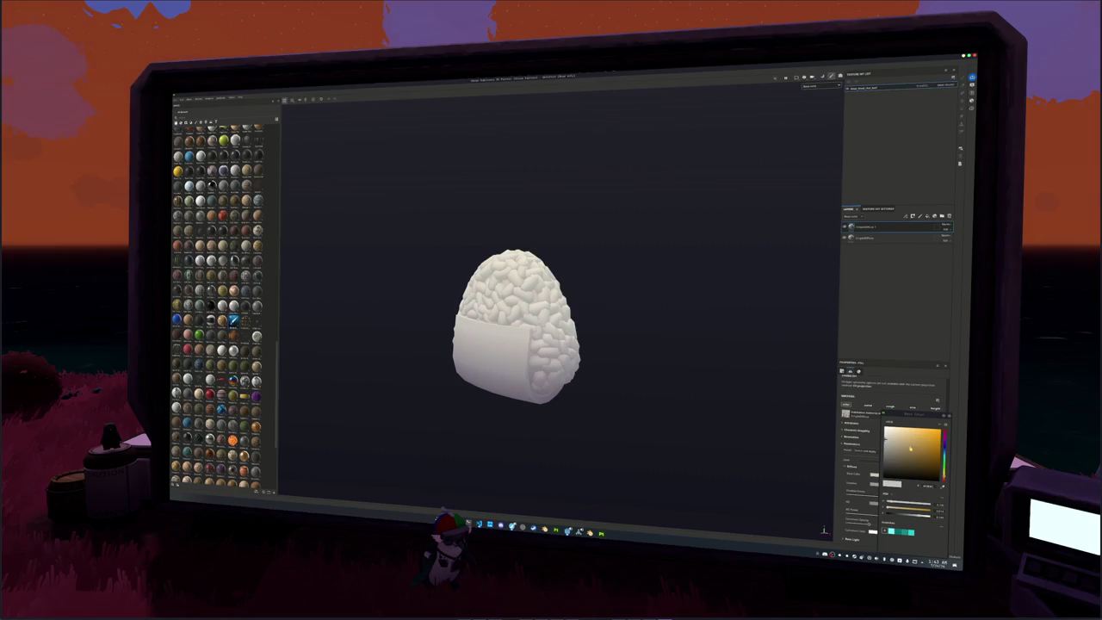
left_click_drag(886, 442, 920, 444)
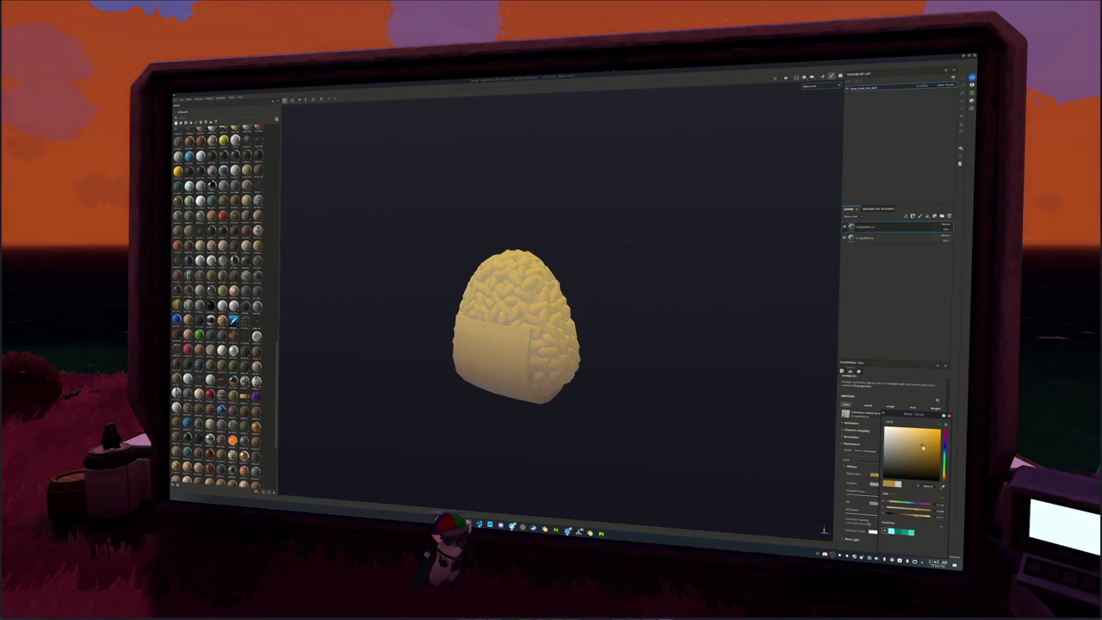
left_click_drag(926, 446, 935, 449)
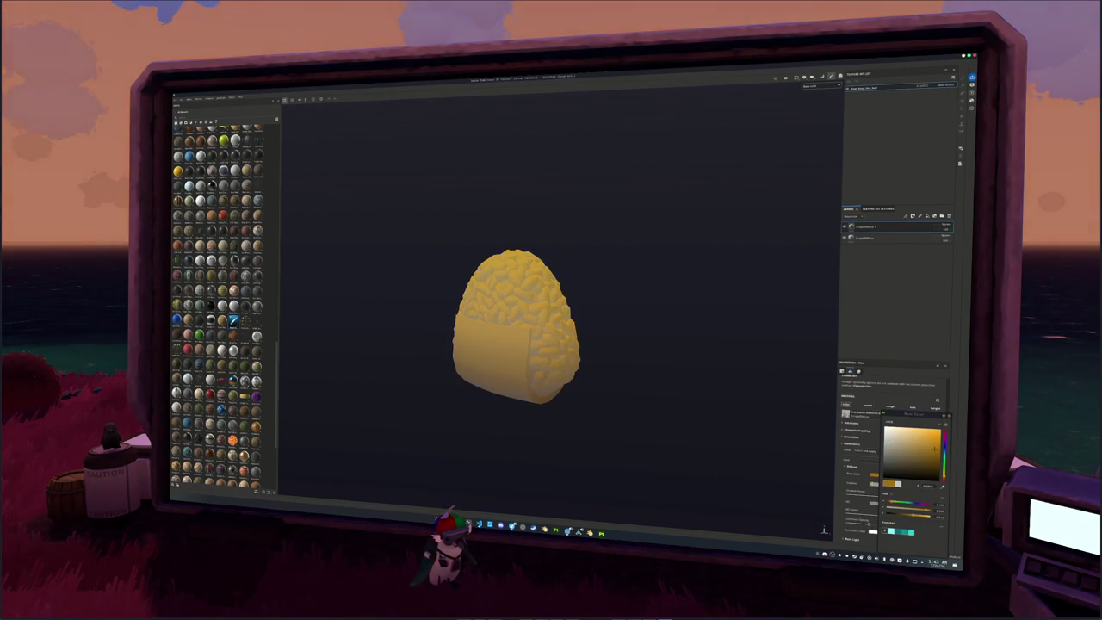
left_click(874, 483)
left_click(874, 475)
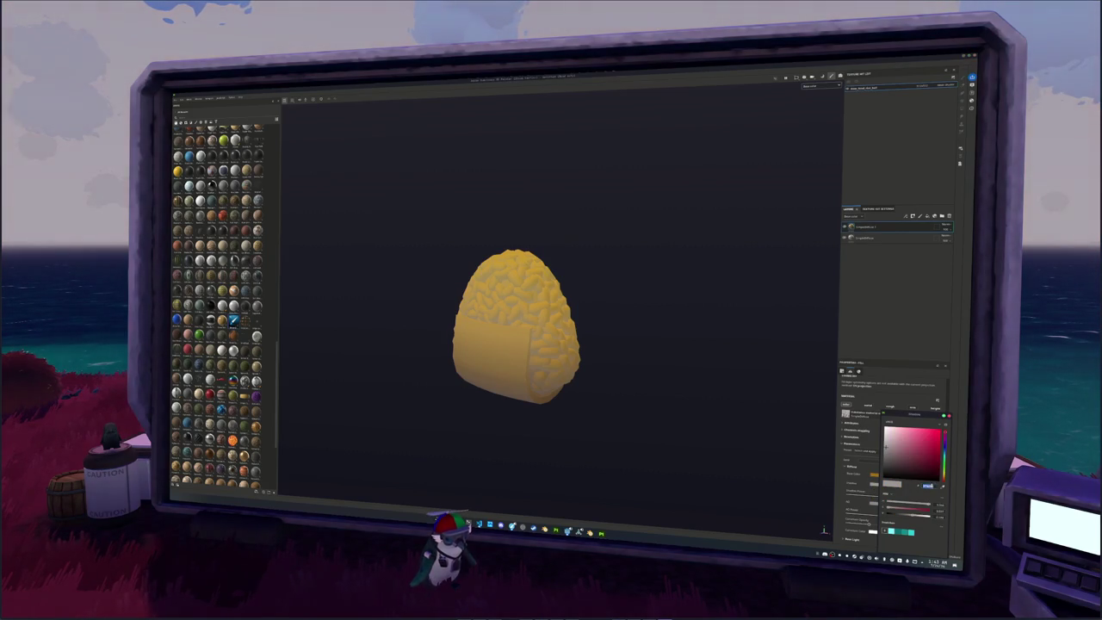
left_click(923, 474)
left_click_drag(938, 450, 941, 463)
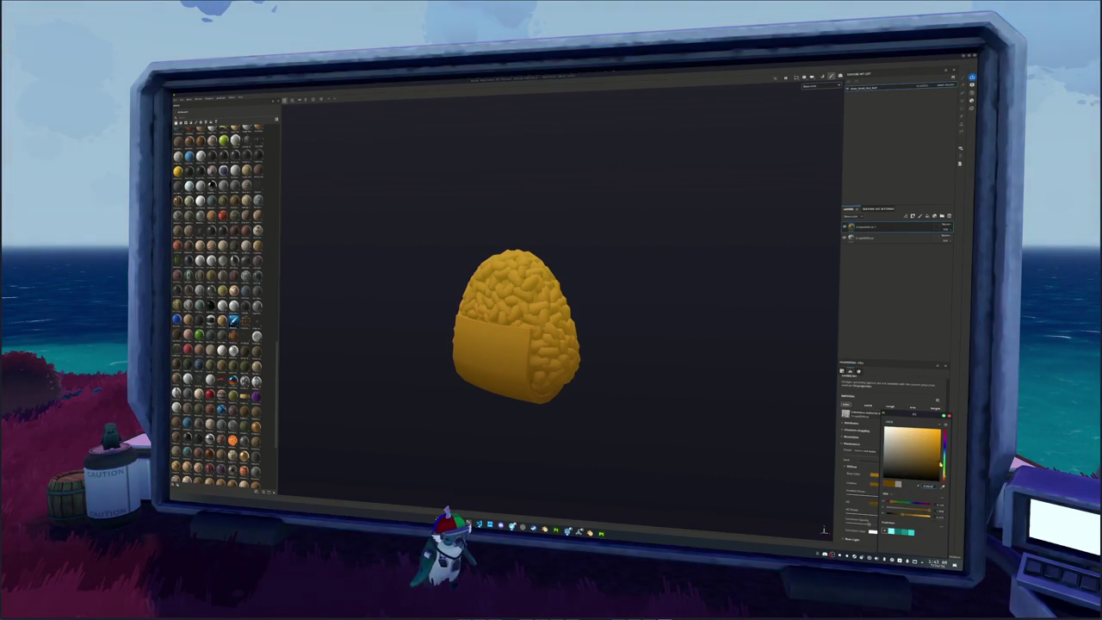
Add a black mask to the yellow layer and paint yellow flecks onto the rice with the Paint brush.
right_click(852, 226)
left_click(874, 241)
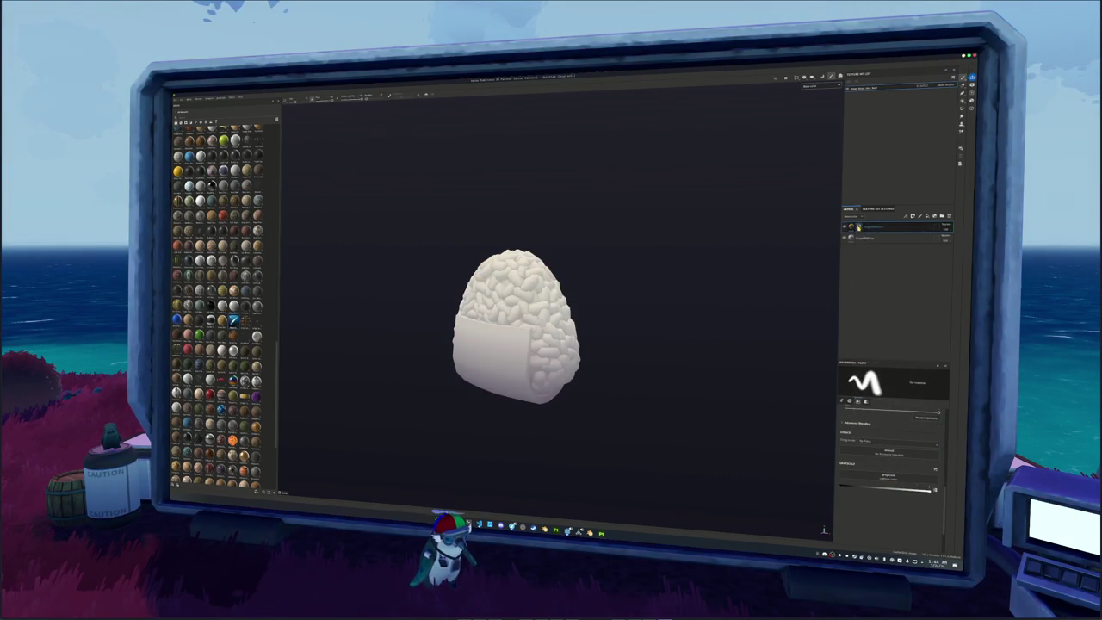
left_click(962, 109)
scroll(670, 299, "up", 2)
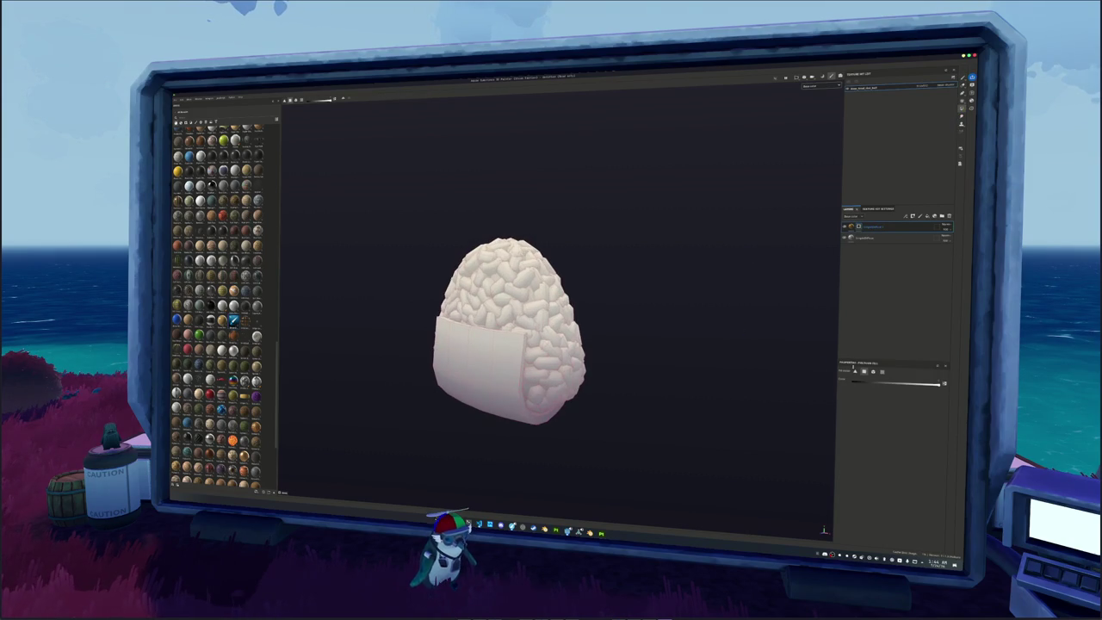
left_click(531, 365)
Inspect the yellow flecks from several angles, then duplicate the white fill layer.
left_click_drag(532, 365, 540, 388, "alt")
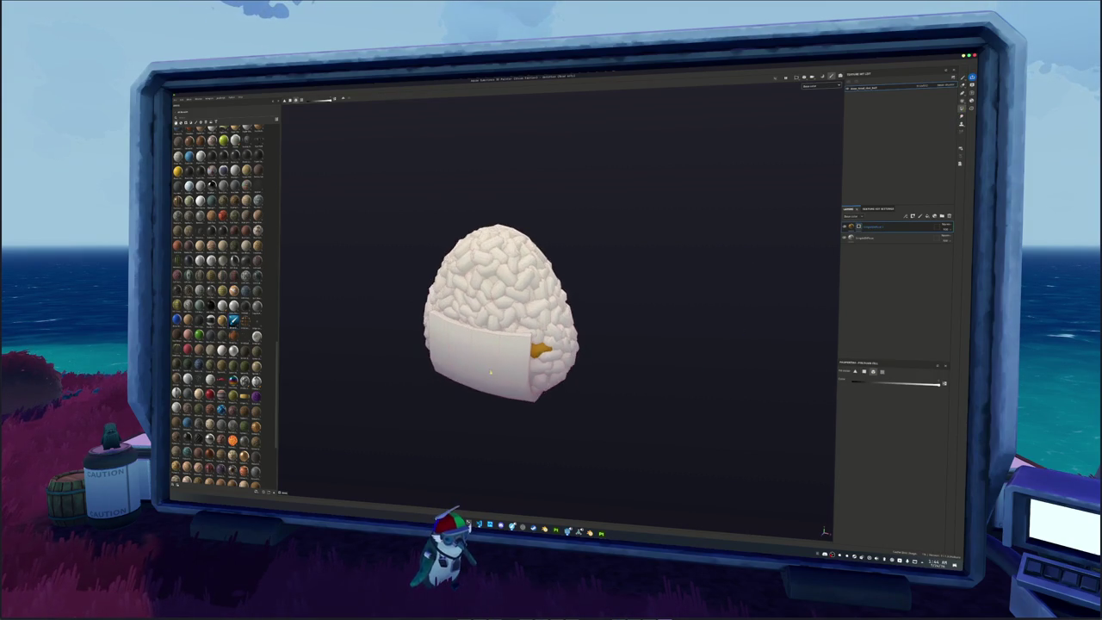
mouse_move(523, 303)
left_mouse_down("alt")
mouse_move(462, 377)
mouse_move(571, 371)
mouse_move(406, 377)
mouse_move(543, 285)
mouse_move(573, 292)
left_mouse_up("alt")
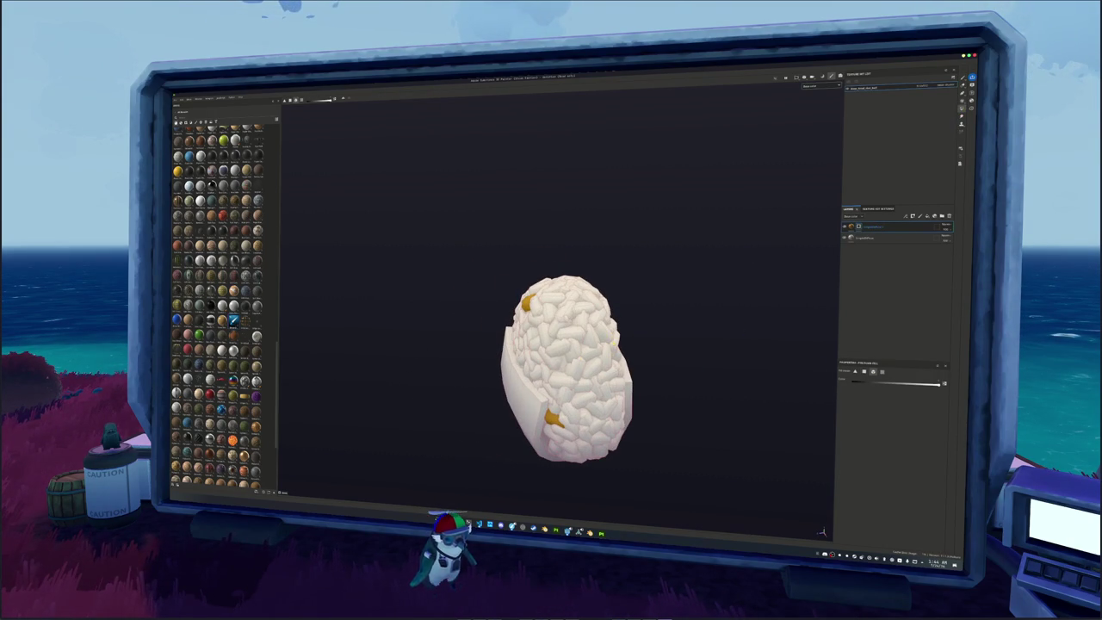
mouse_move(604, 340)
left_mouse_down("alt")
mouse_move(512, 364)
mouse_move(435, 320)
left_mouse_up("alt")
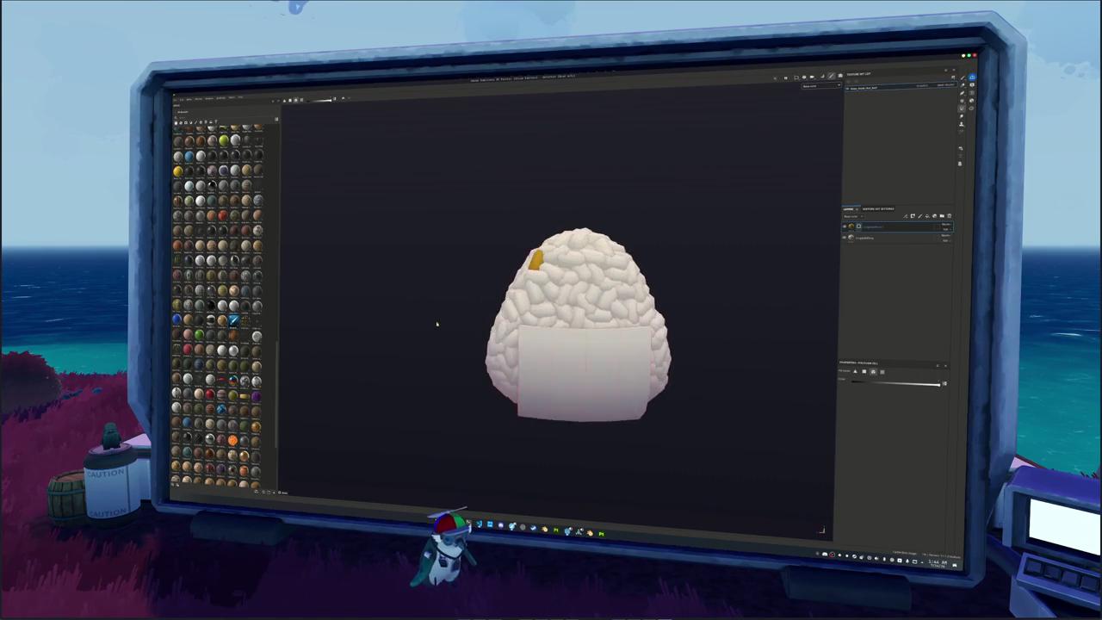
mouse_move(594, 316)
left_mouse_down("alt")
mouse_move(506, 344)
mouse_move(374, 345)
mouse_move(516, 368)
mouse_move(456, 336)
mouse_move(500, 317)
mouse_move(551, 324)
left_mouse_up("alt")
middle_click_drag(583, 320, 514, 353, "alt")
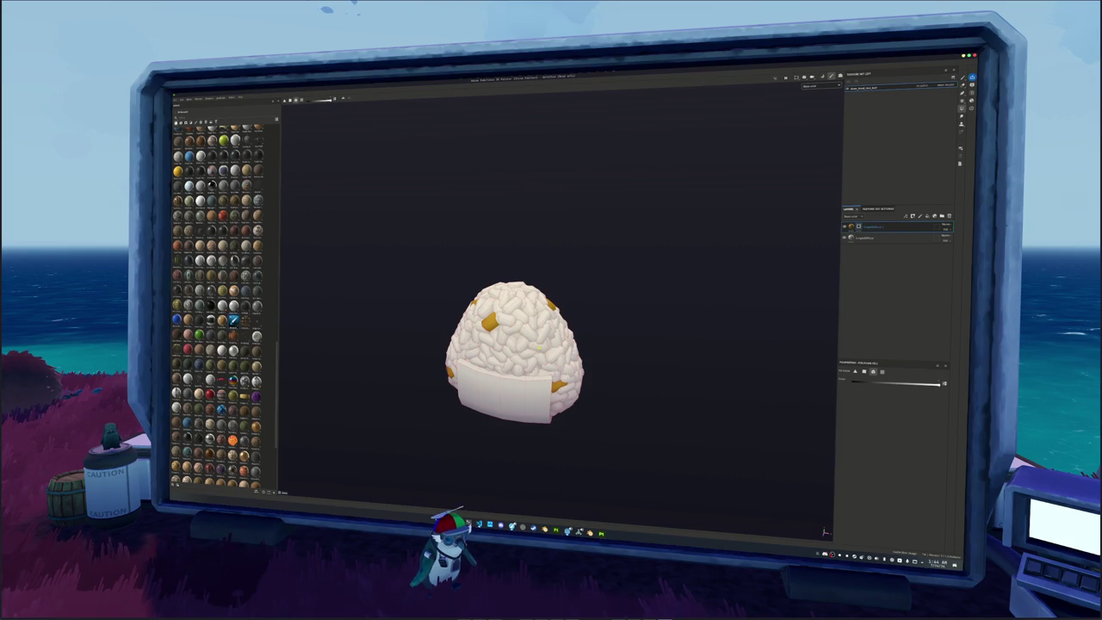
left_click(869, 238)
key("ctrl+d")
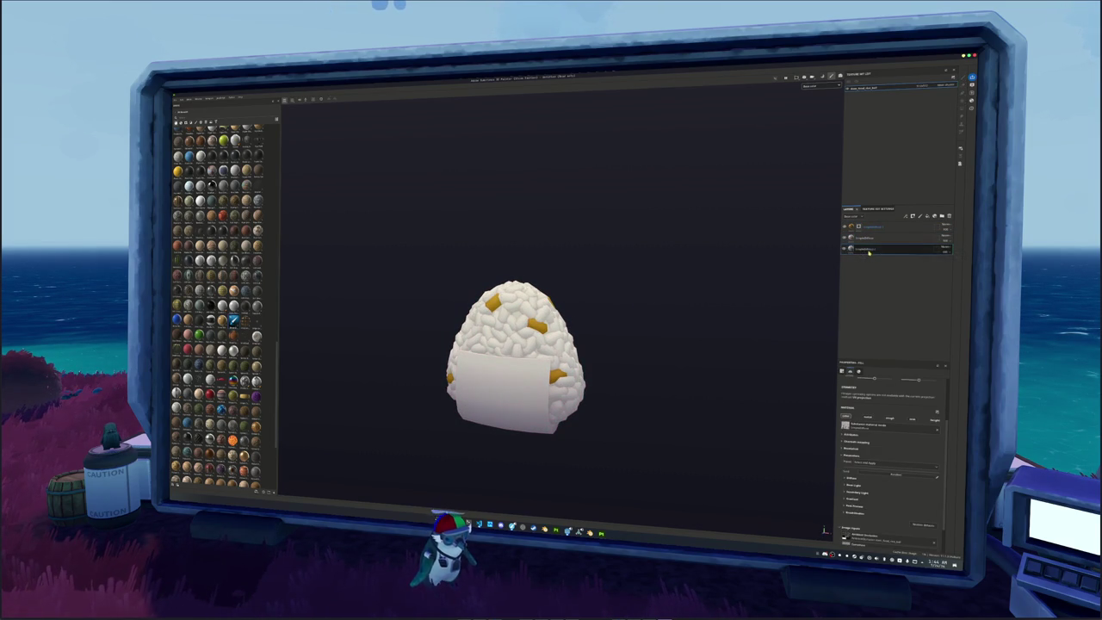
Move the copied fill layer to the top and set its Base Color to dark green.
left_click_drag(863, 251, 864, 225)
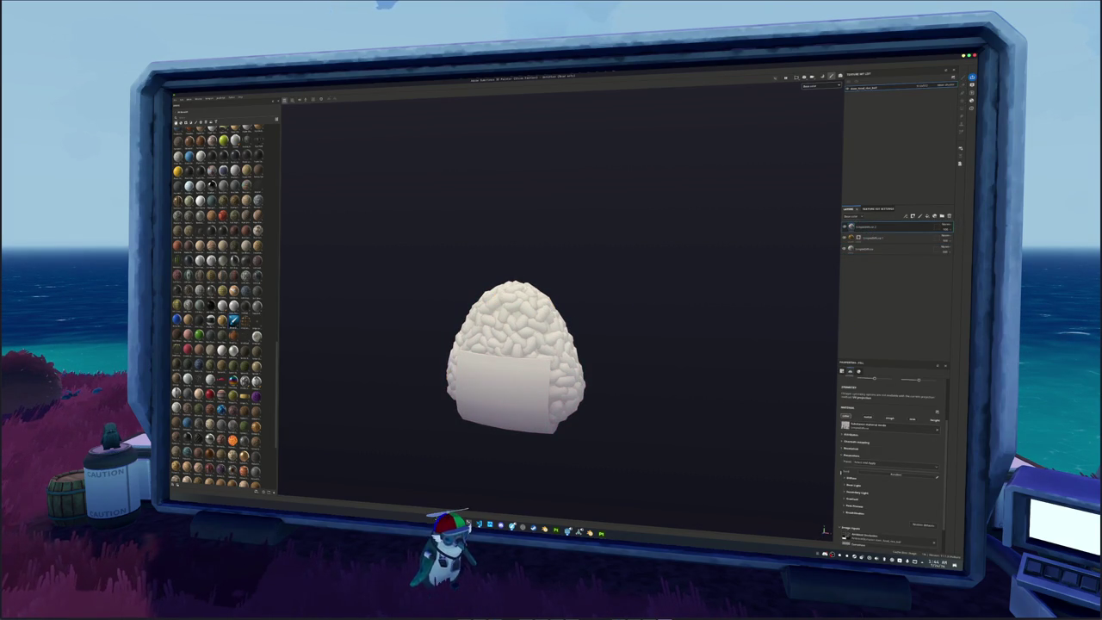
left_click(883, 486)
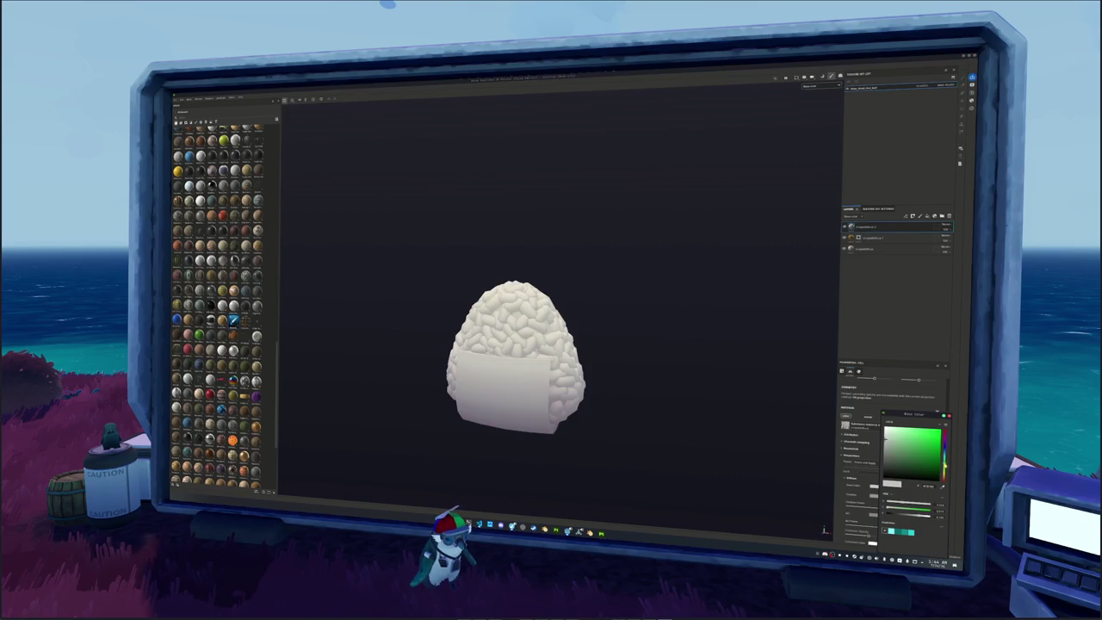
left_click_drag(898, 454, 912, 469)
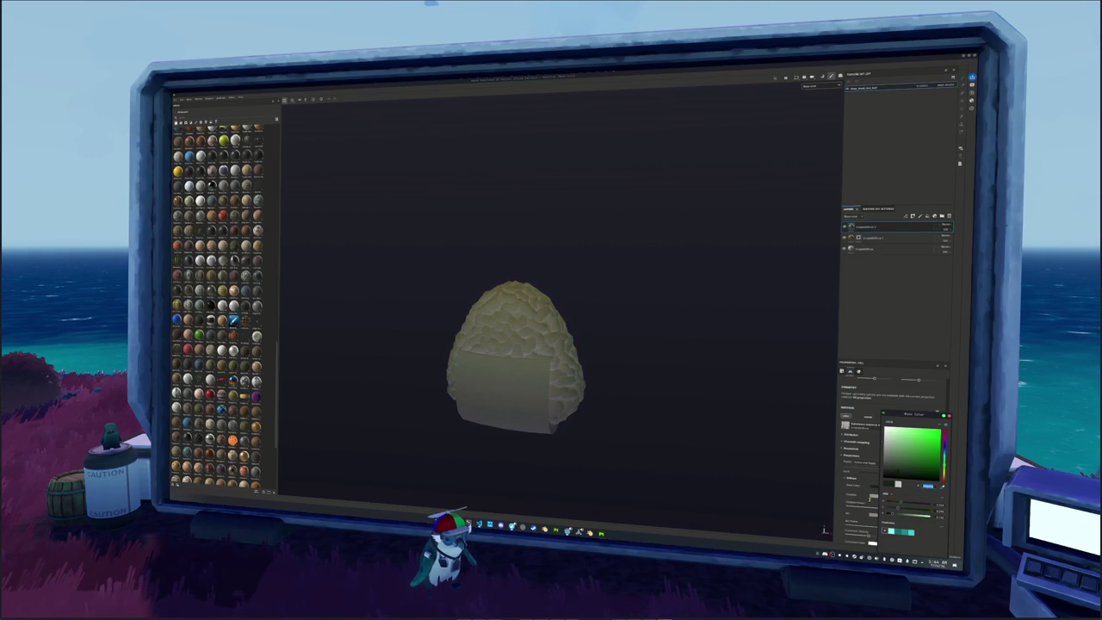
left_click(944, 438)
left_click(943, 449)
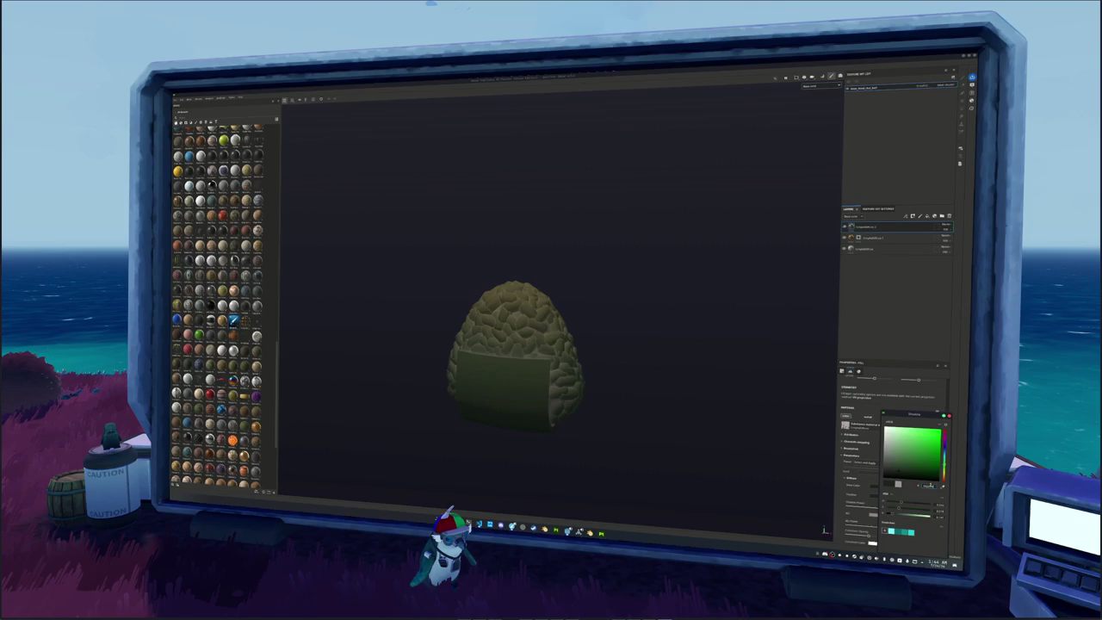
left_click(944, 436)
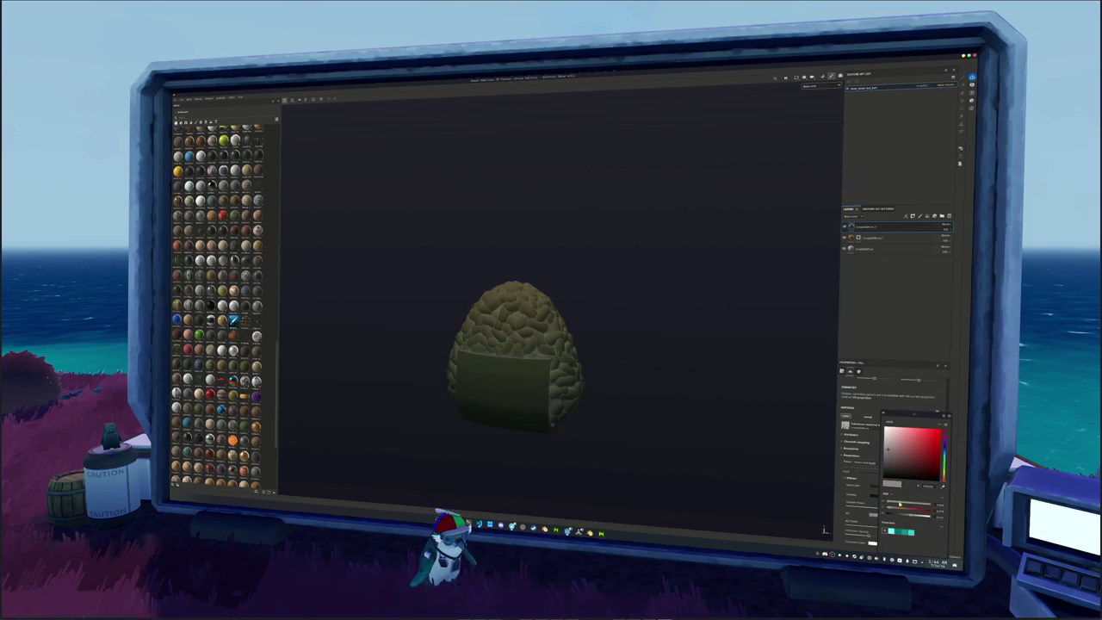
left_click(944, 448)
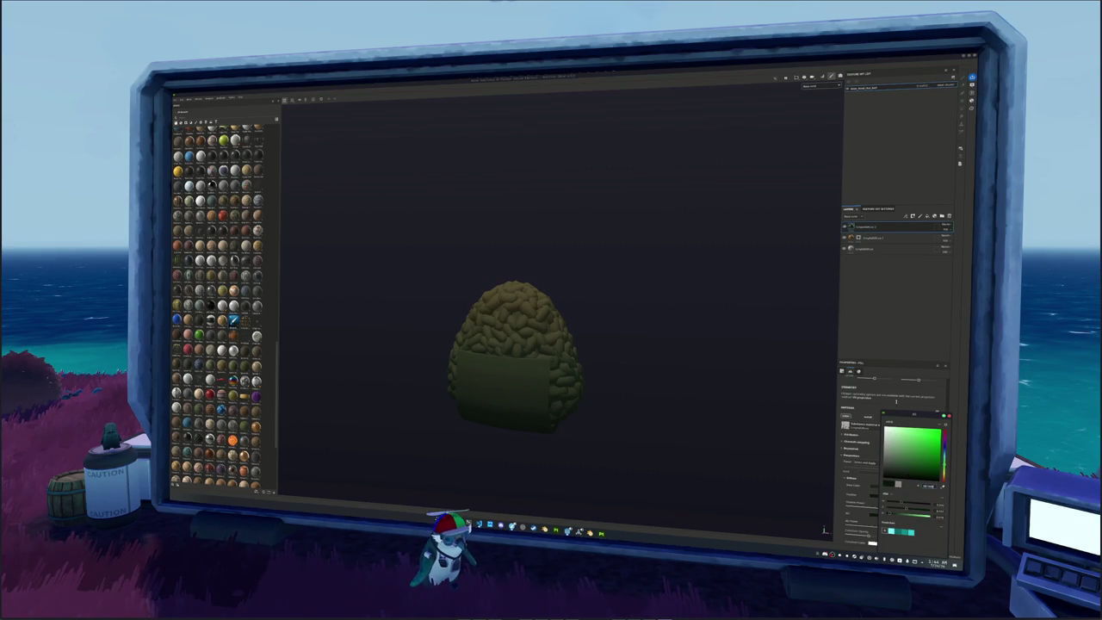
Give the green layer a black mask with a Fill effect that reveals it only on the nori wrap.
right_click(859, 228)
left_click(877, 231)
right_click(859, 228)
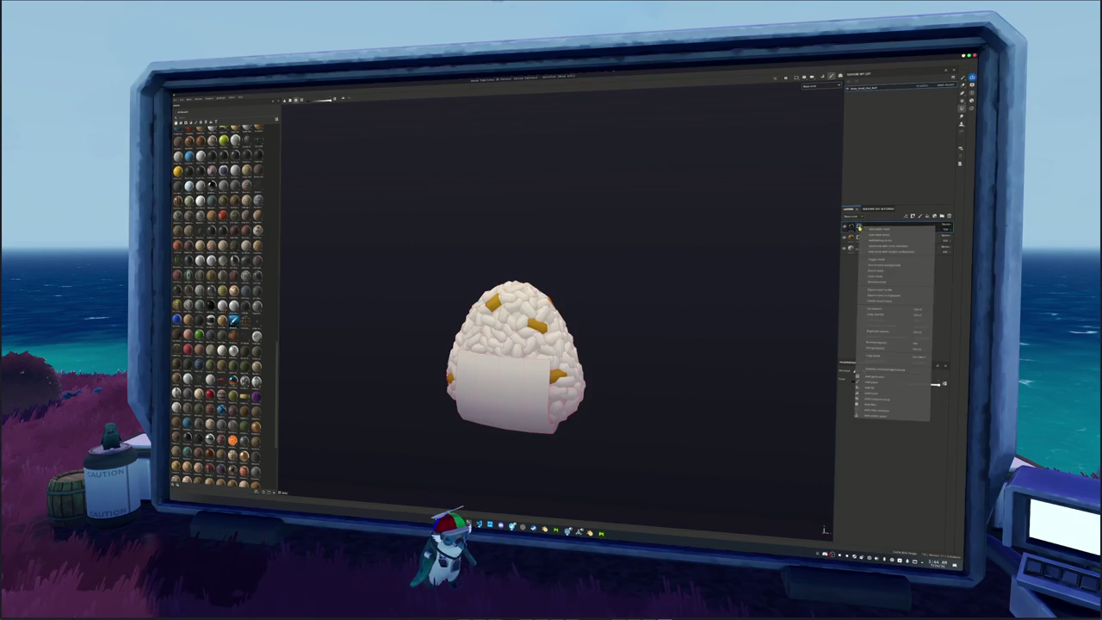
left_click(887, 383)
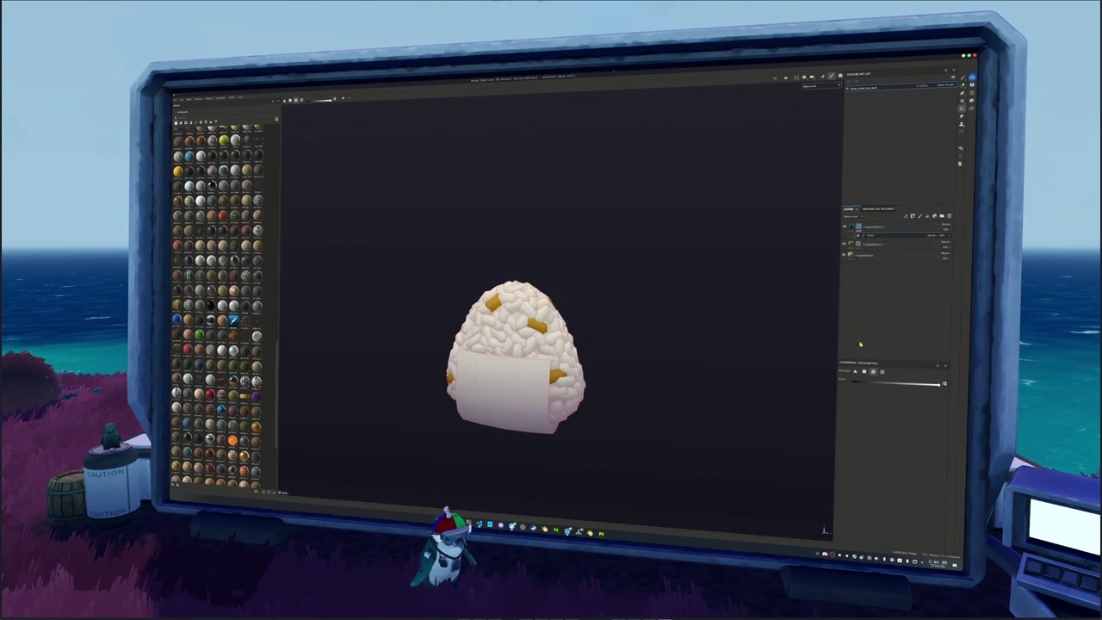
left_click(539, 424)
middle_click_drag(605, 401, 706, 315, "alt")
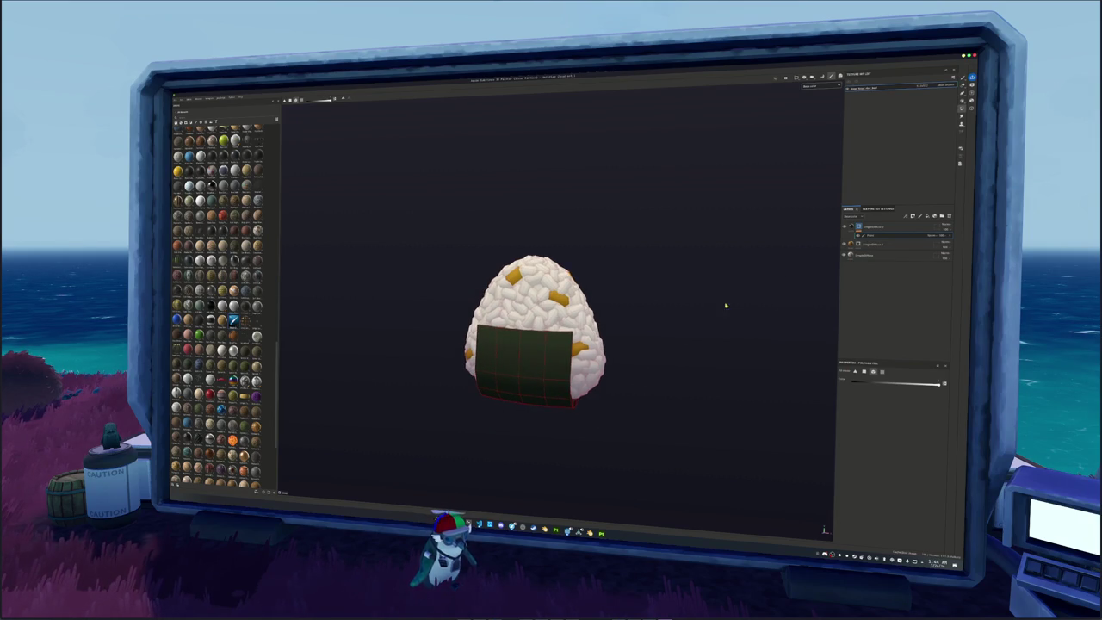
Add a new fill layer on top and open its Base Color and layer options.
left_click(871, 230)
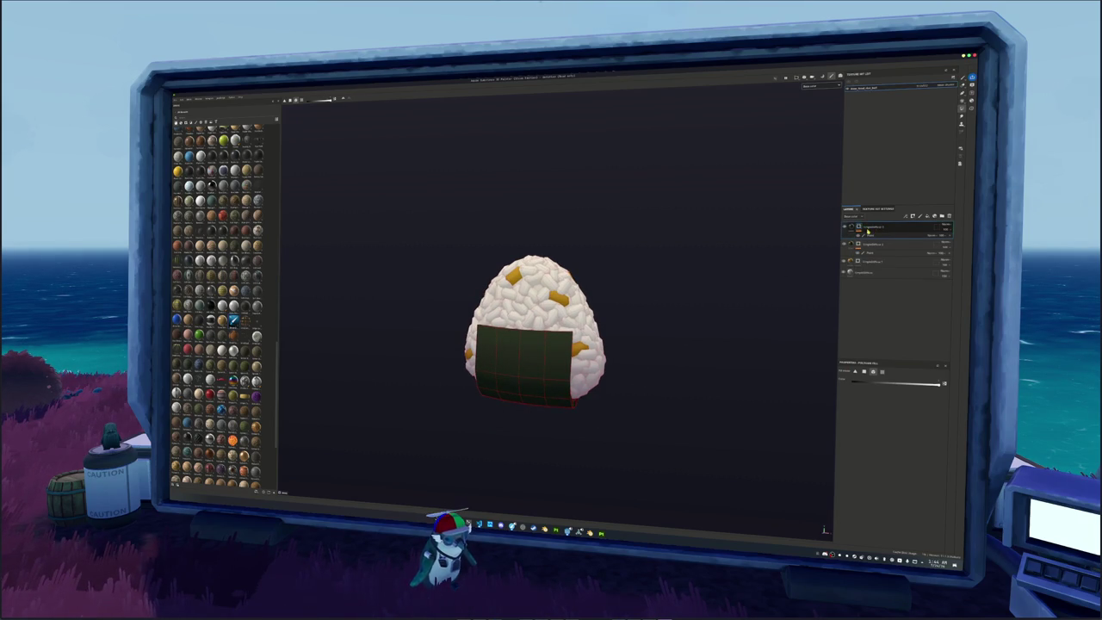
left_click(931, 216)
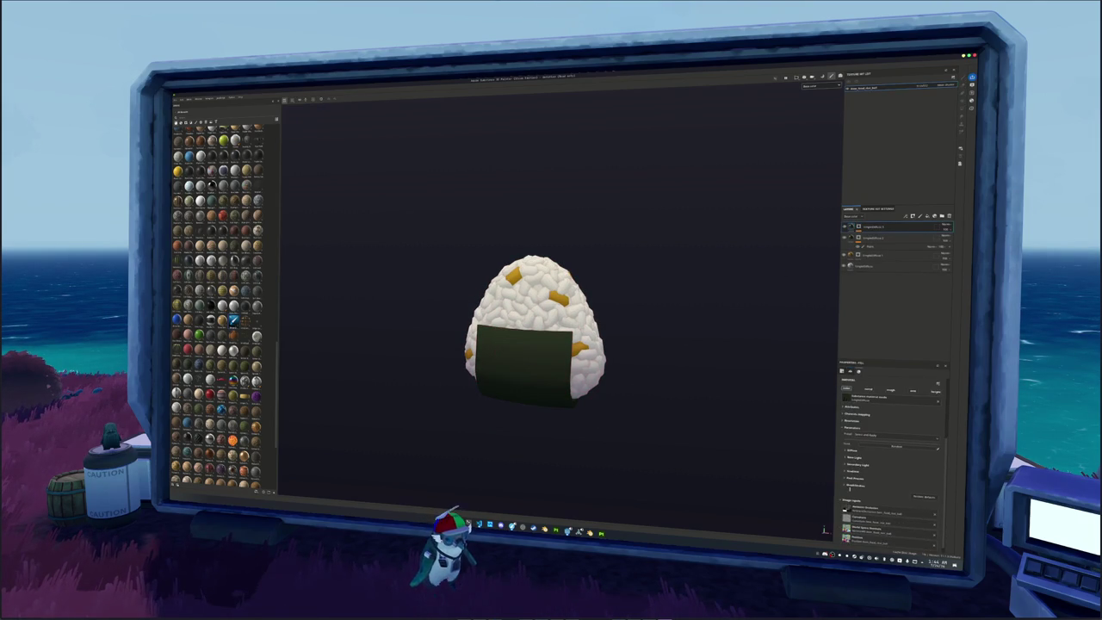
left_click(848, 449)
left_click(892, 456)
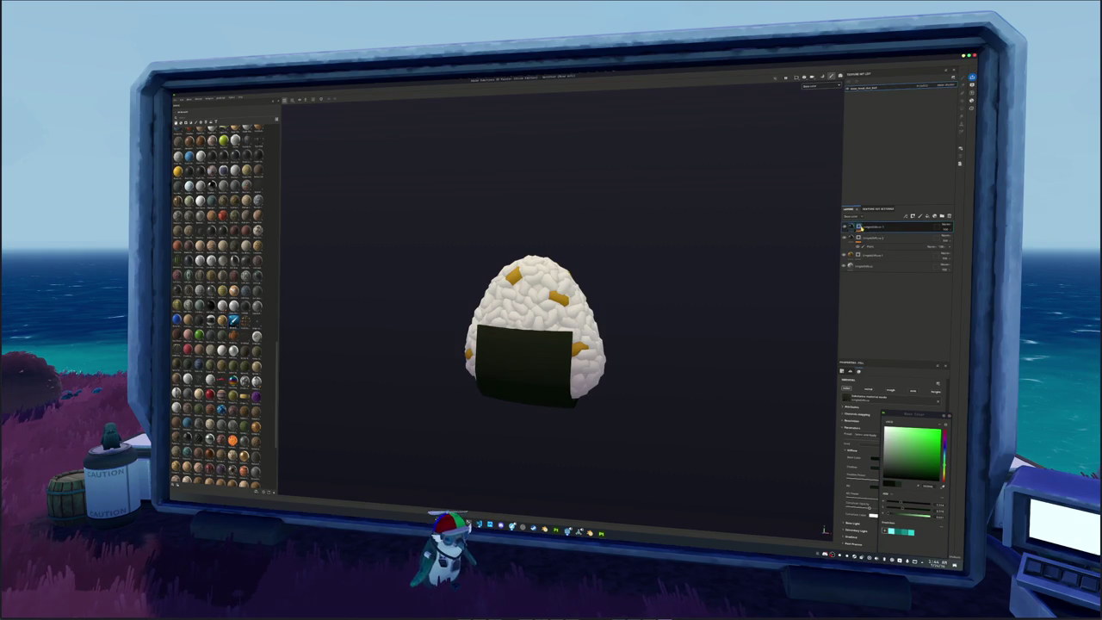
right_click(862, 228)
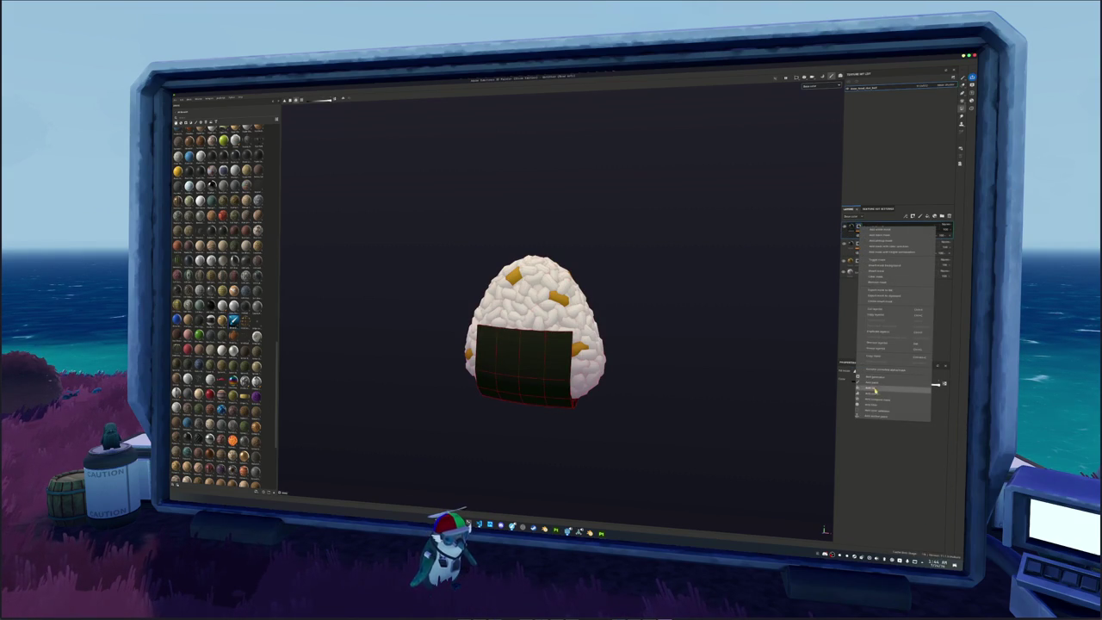
Mask the new fill layer with a grunge texture to mottle the green nori.
left_click(883, 392)
left_click(891, 391)
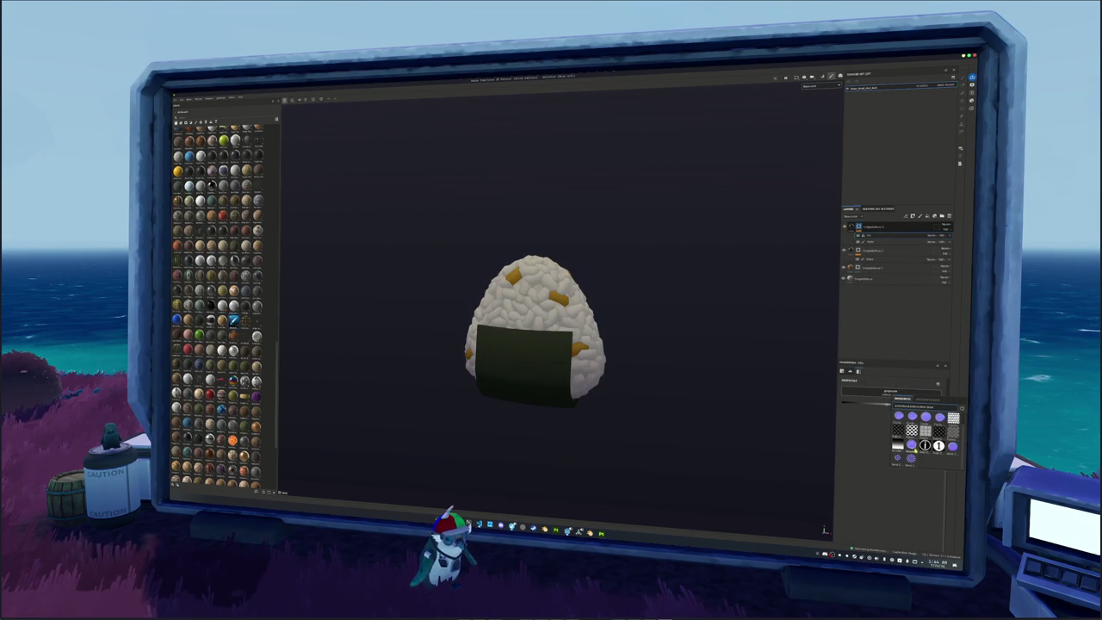
scroll(923, 445, "down", 5)
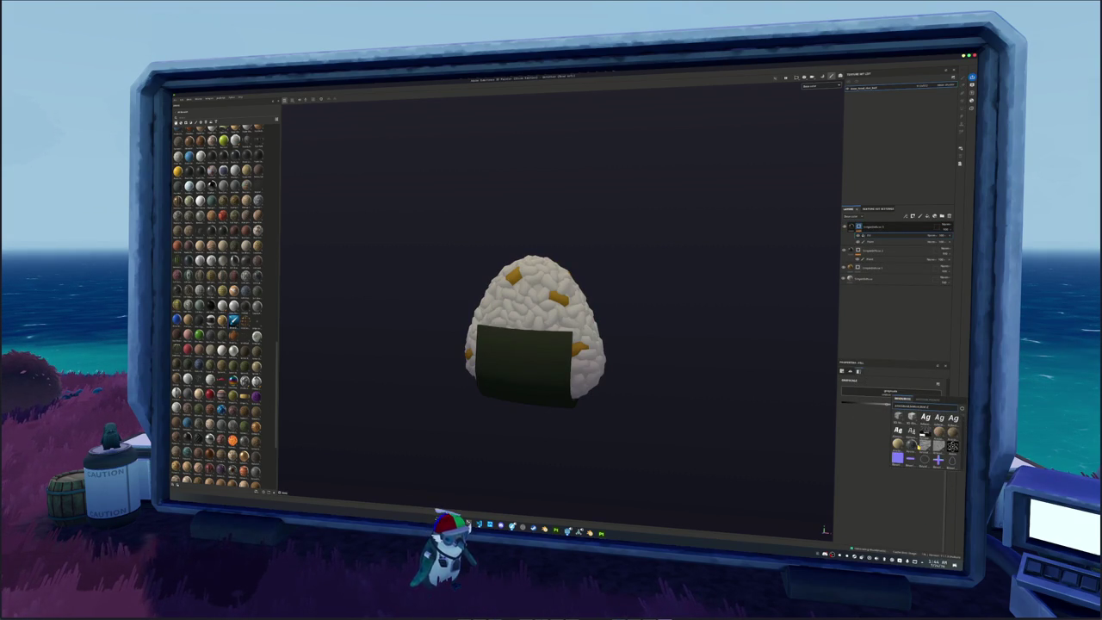
scroll(919, 446, "down", 3)
scroll(918, 447, "down", 3)
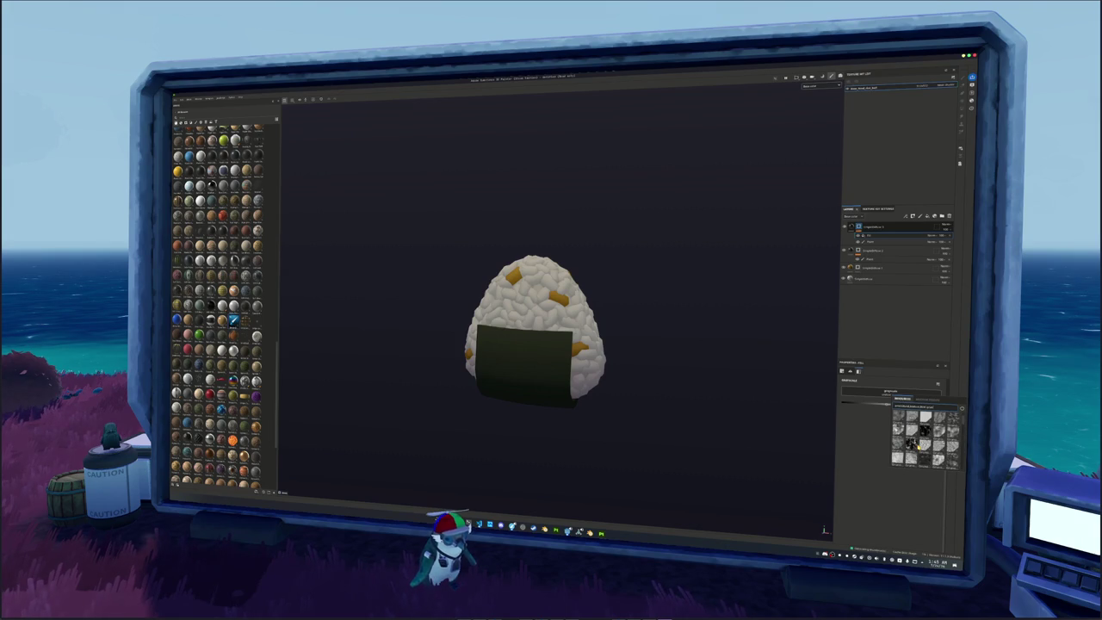
left_click(914, 441)
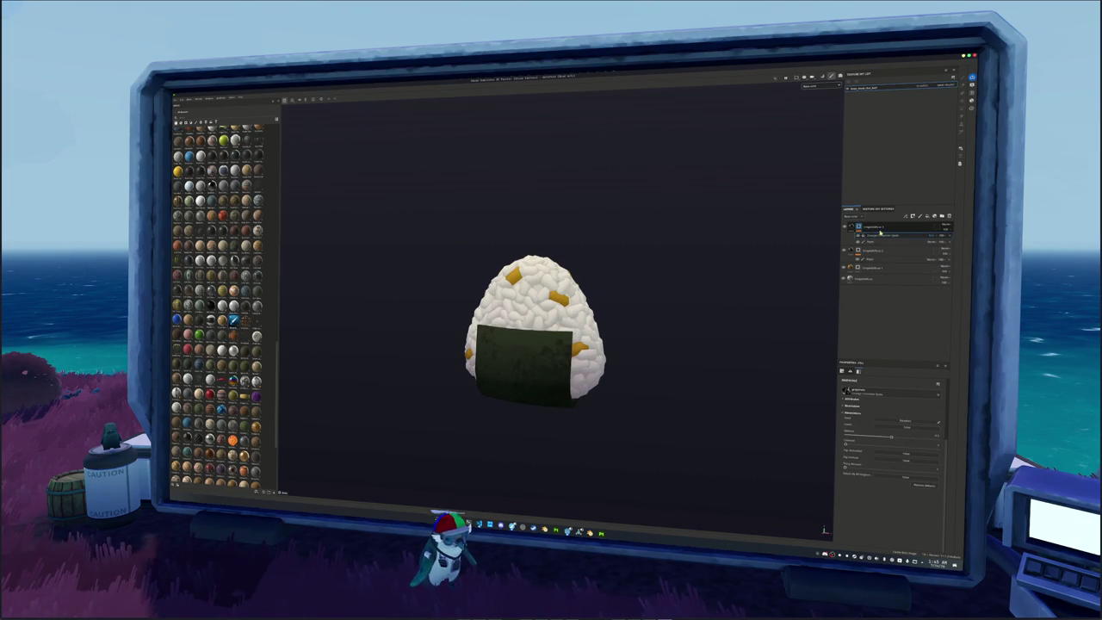
Add a new top layer with a Blur Slope filter.
left_click(920, 215)
right_click(945, 226)
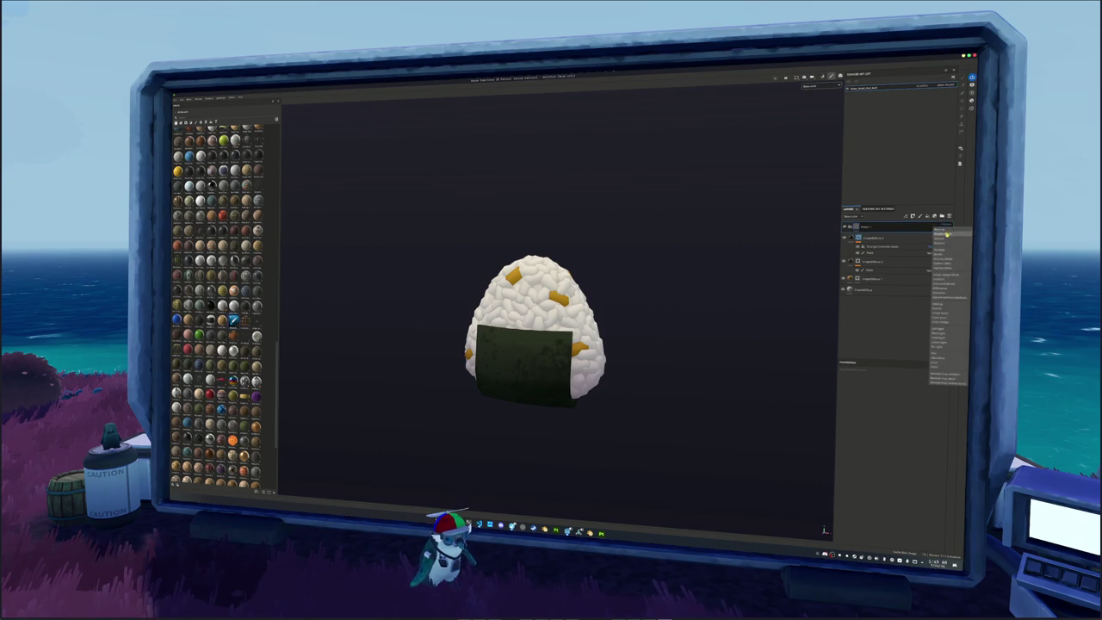
left_click(907, 429)
left_click(891, 389)
left_click(925, 452)
mouse_move(686, 325)
left_mouse_down("alt")
mouse_move(669, 413)
mouse_move(663, 319)
left_mouse_up("alt")
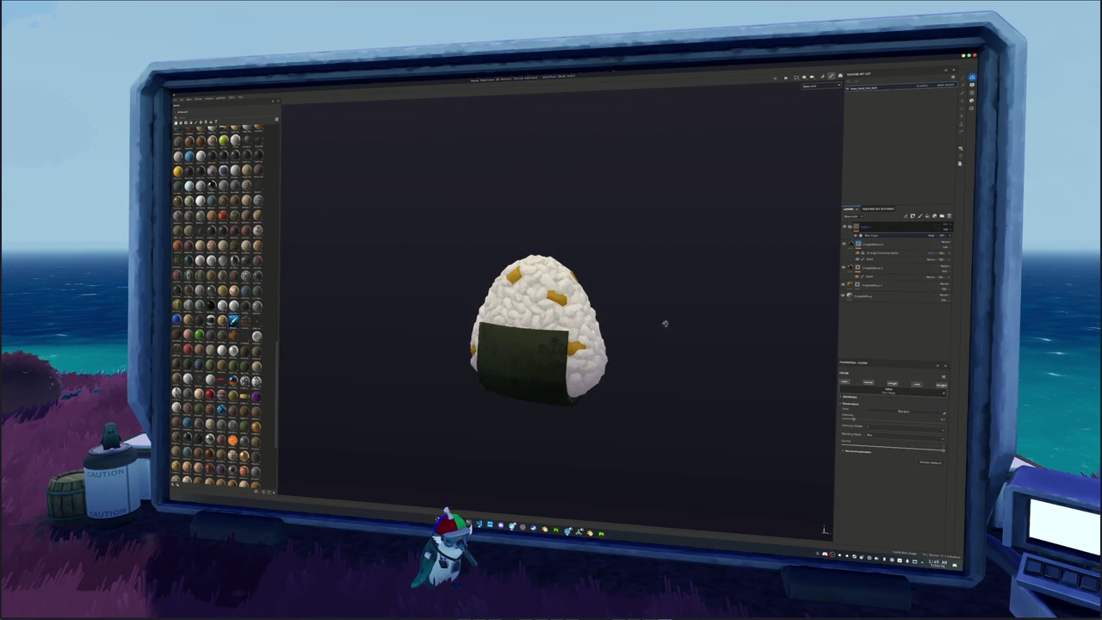
Shift the bottom rice fill layer's light colour toward yellow.
left_click(852, 296)
left_click(854, 474)
left_click(849, 467)
left_click(878, 476)
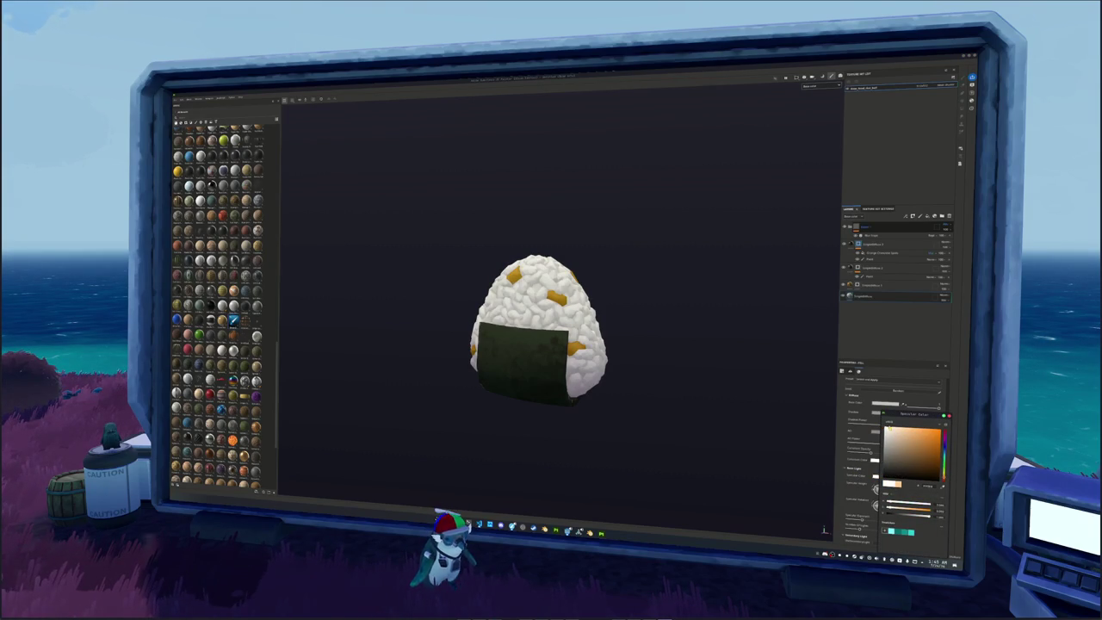
left_click_drag(943, 465, 943, 456)
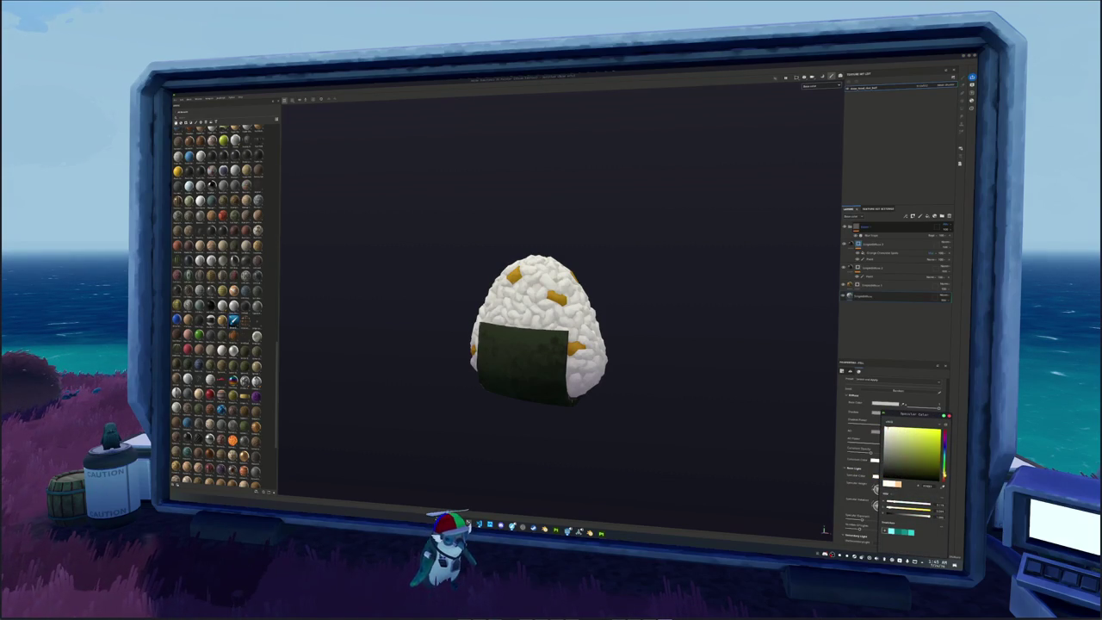
scroll(857, 448, "up", 1)
scroll(858, 447, "up", 2)
scroll(858, 448, "up", 1)
scroll(858, 448, "up", 1)
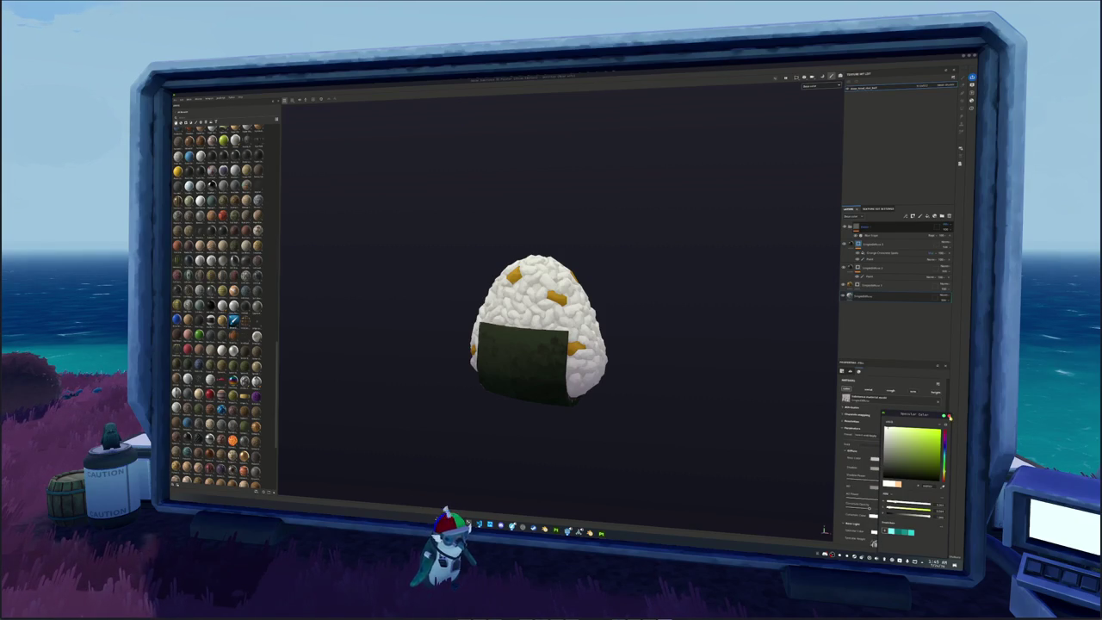
left_click(873, 543)
Shift the rice base colour toward pink-red, then start saving the project.
left_click(870, 508)
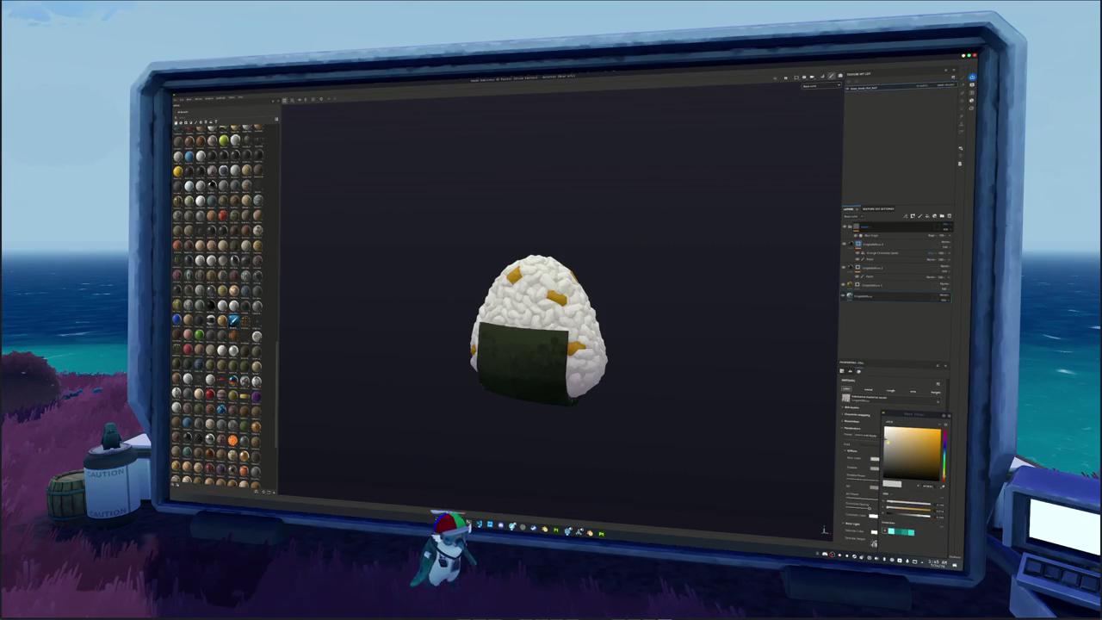
left_click_drag(943, 439, 887, 446)
left_click(886, 441)
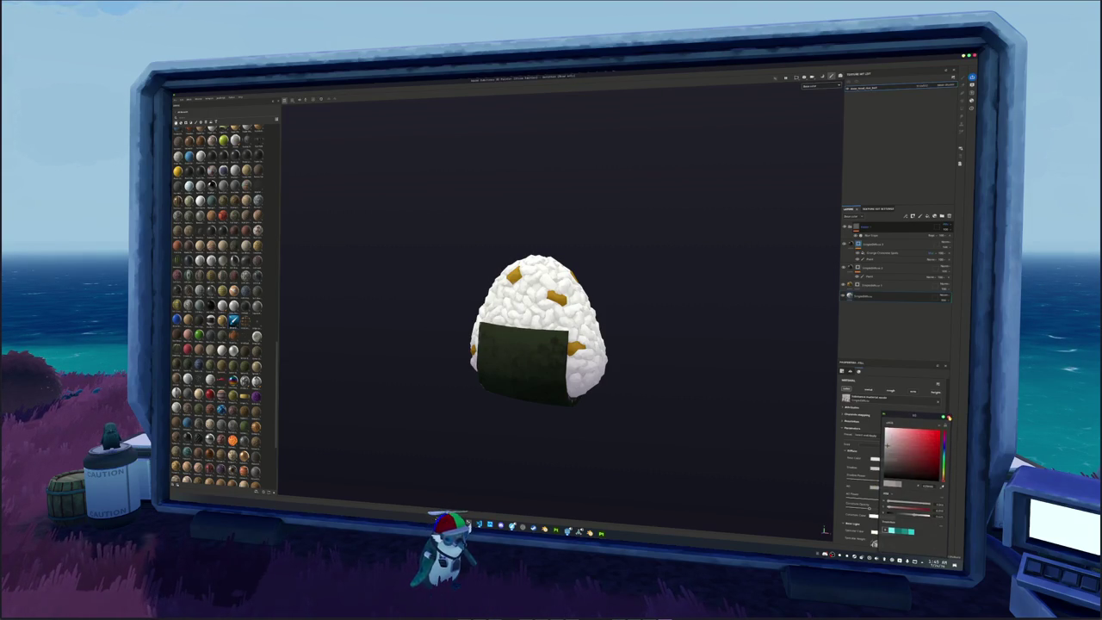
scroll(654, 364, "down", 3)
scroll(674, 371, "down", 2)
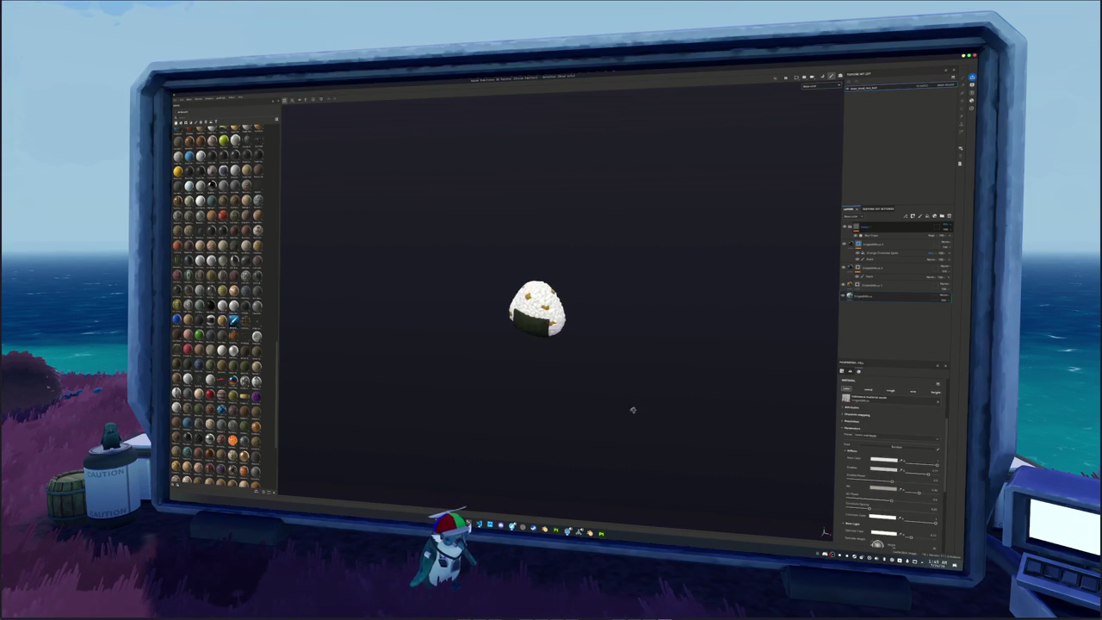
key("ctrl+s")
Save the project as testat_1 in the target folder.
double_click(488, 275)
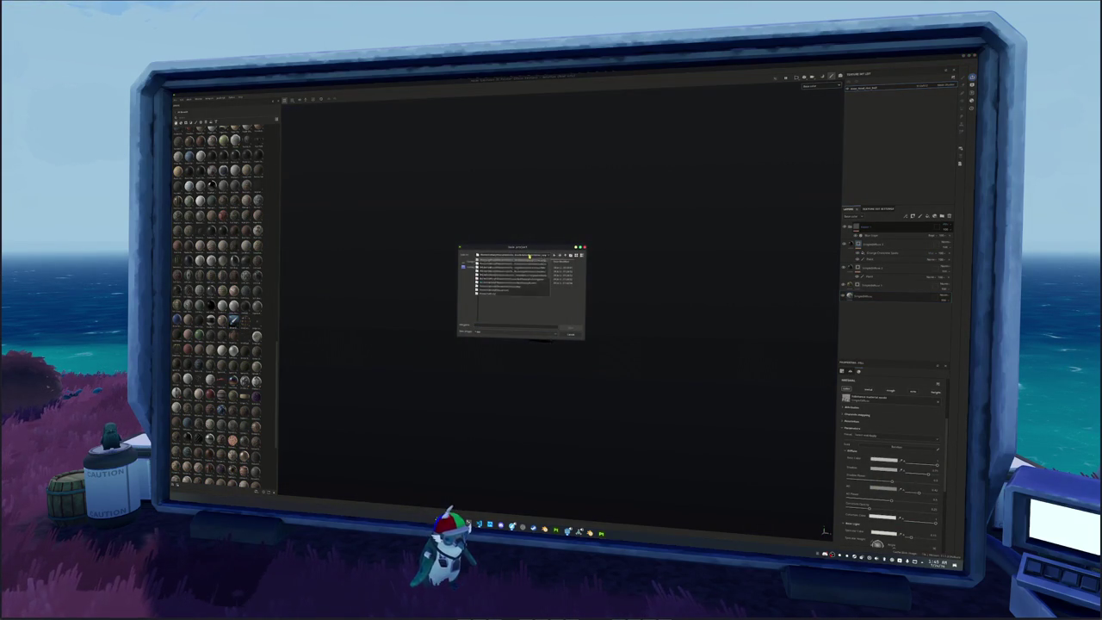
double_click(520, 280)
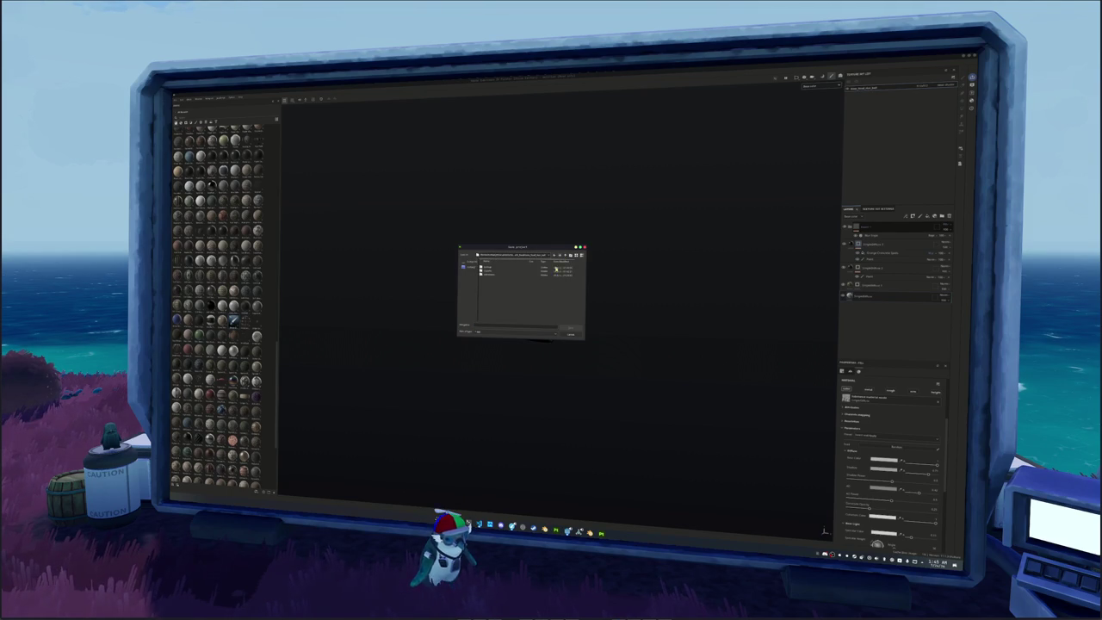
key("ctrl+a")
type("testat_1")
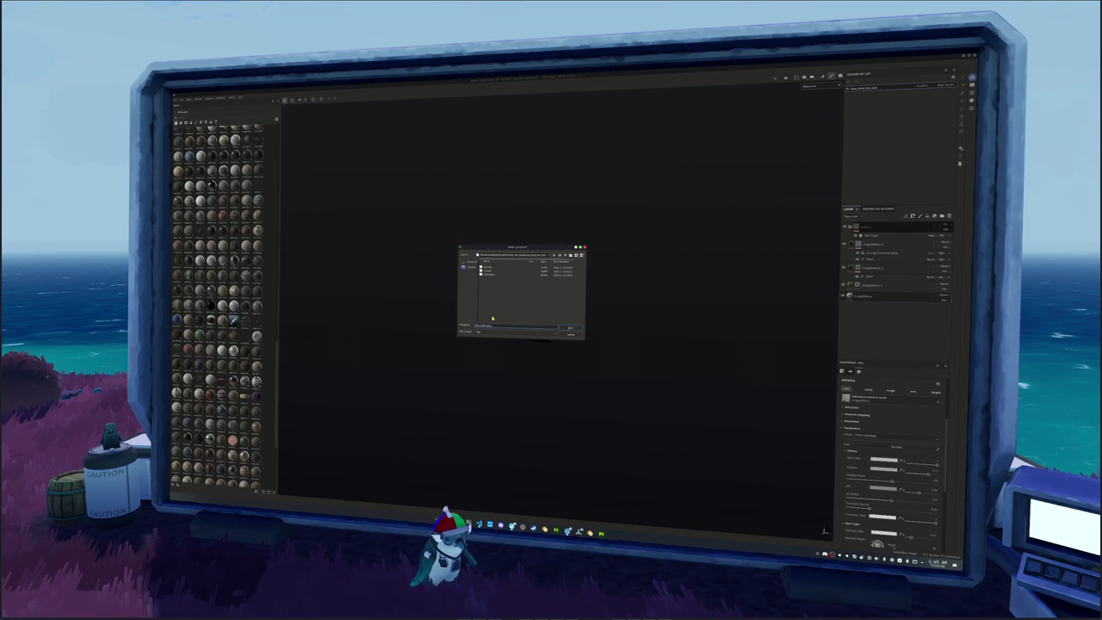
key("Return")
In Export Textures, pick the export preset and browse to the output directory folder.
key("ctrl+shift+e")
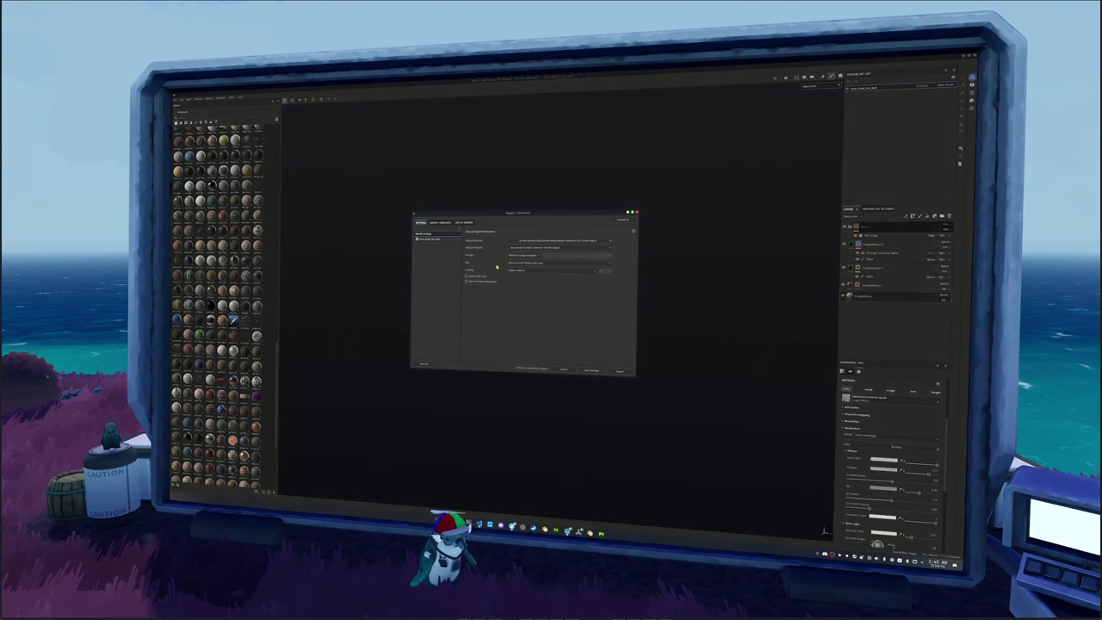
left_click(445, 240)
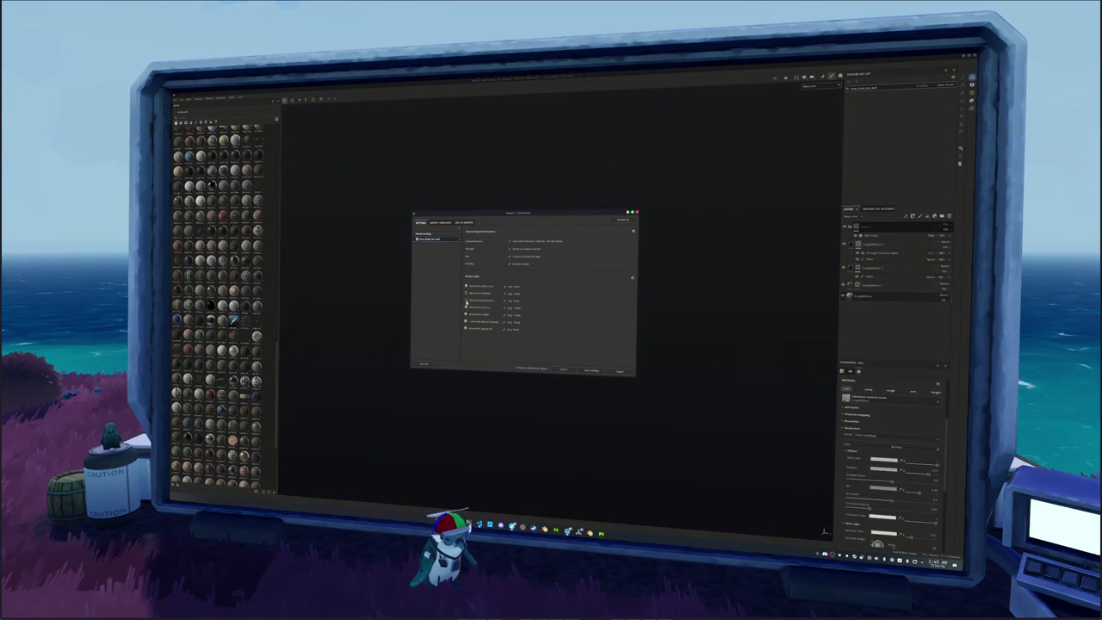
left_click(607, 241)
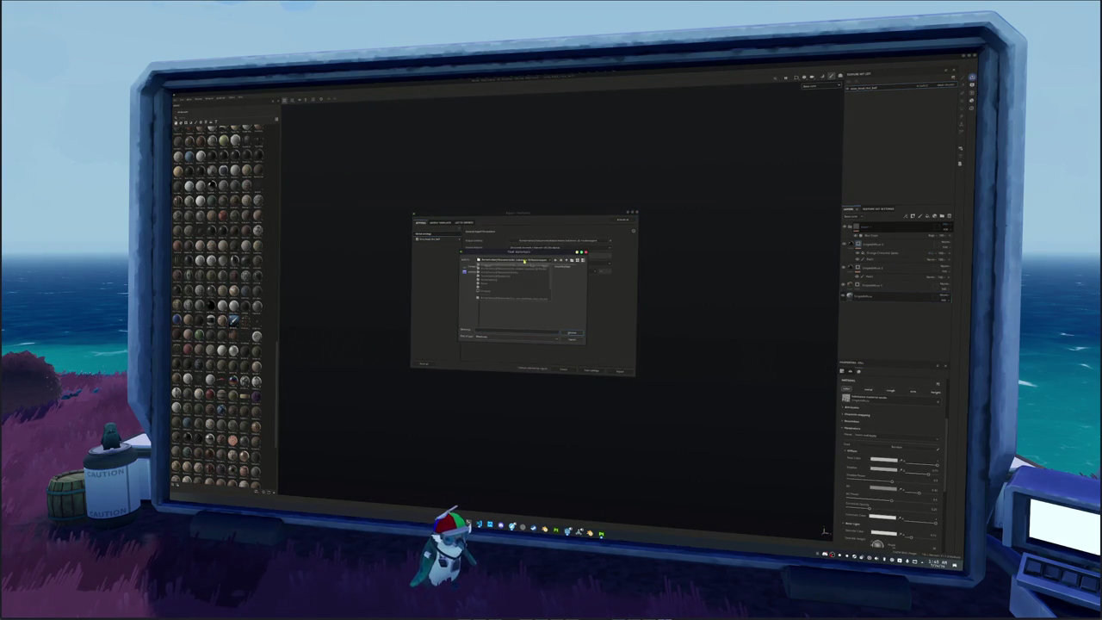
double_click(524, 291)
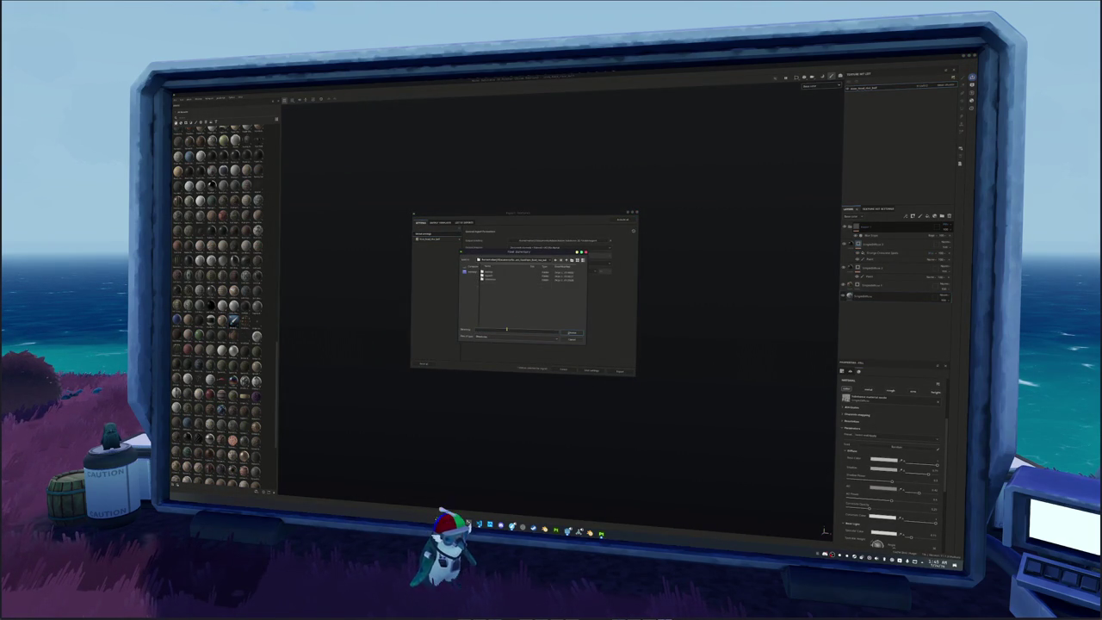